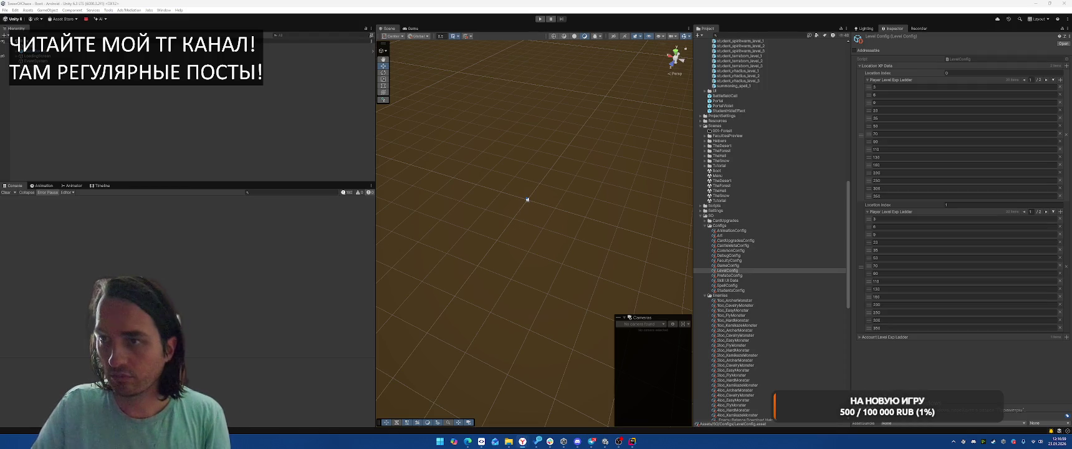
# Close the A* Pathfinding ChatGPT chat and the browser to return to Unity.
pyautogui.hotkey('alt', 'Tab')
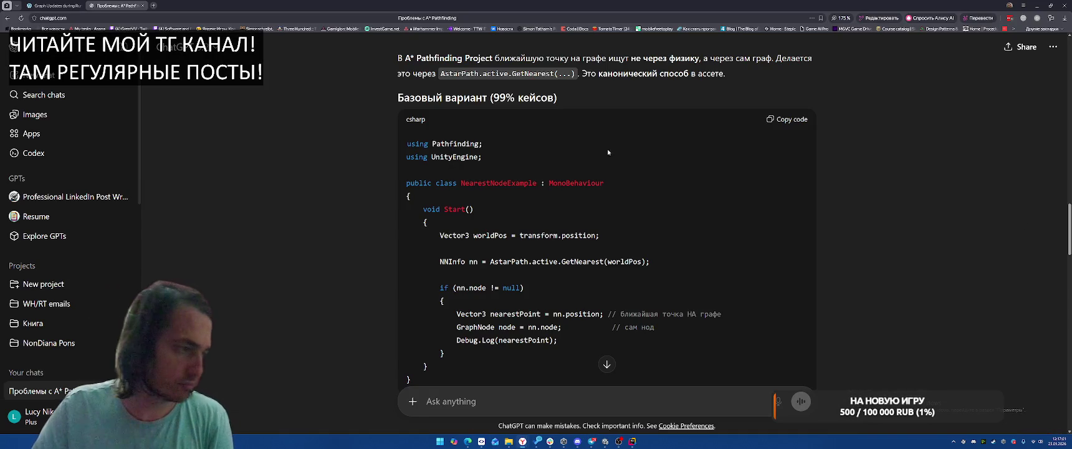
pyautogui.click(1065, 6)
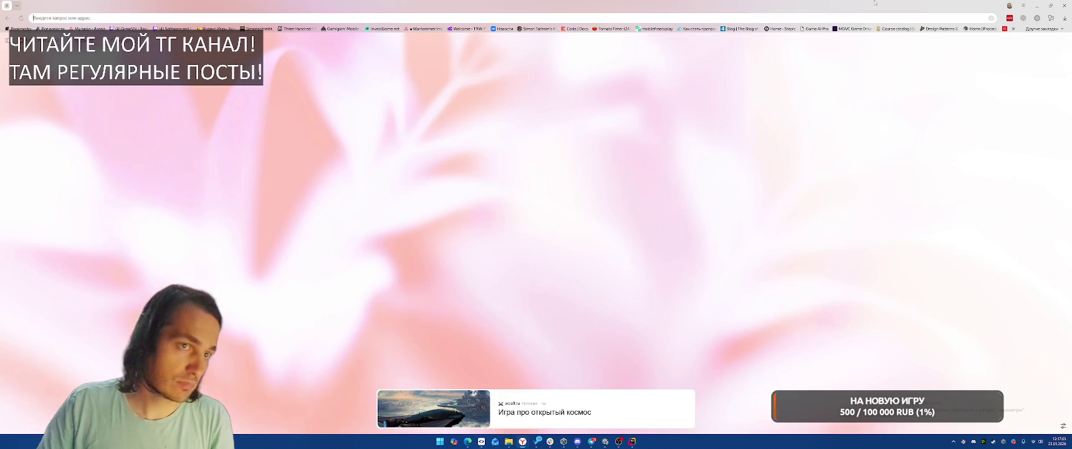
pyautogui.click(1064, 5)
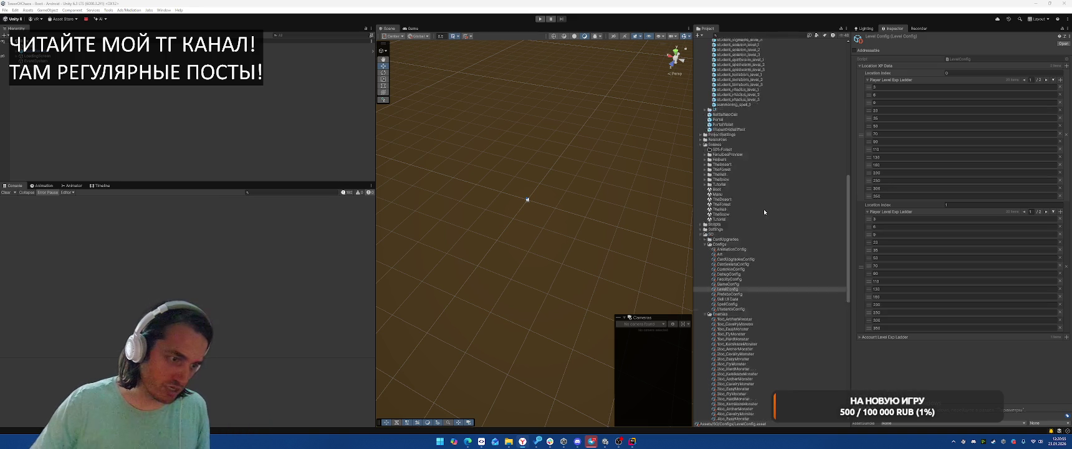
# Search the project for 'GameWin' and open the GameWindow prefab for editing.
pyautogui.click(761, 35)
pyautogui.write('Game')
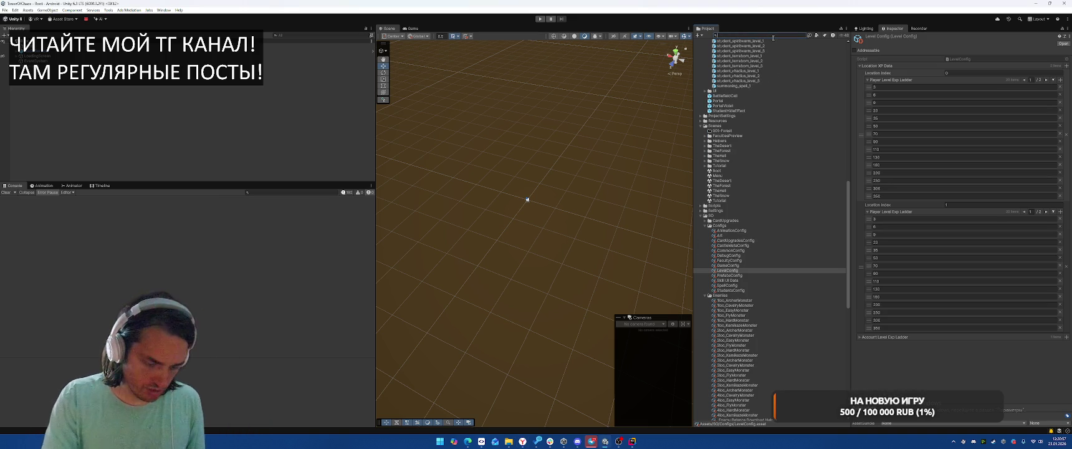
pyautogui.write('Win')
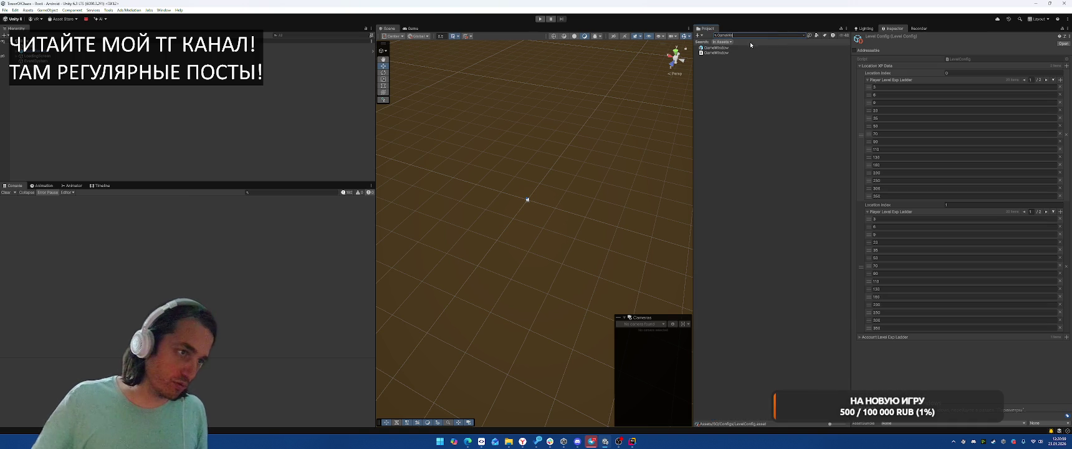
pyautogui.click(718, 48)
pyautogui.doubleClick(718, 48)
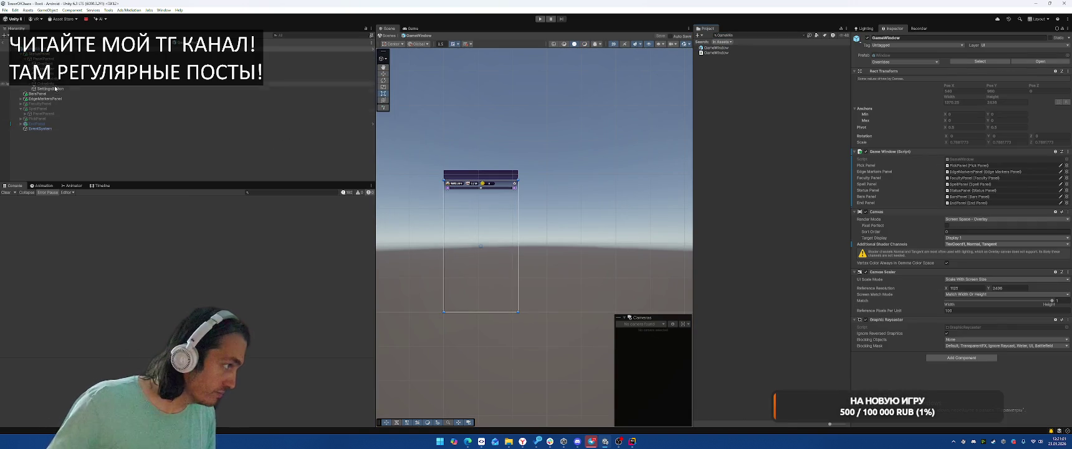
# Frame PickPanel in the scene view and deactivate it.
pyautogui.click(55, 119)
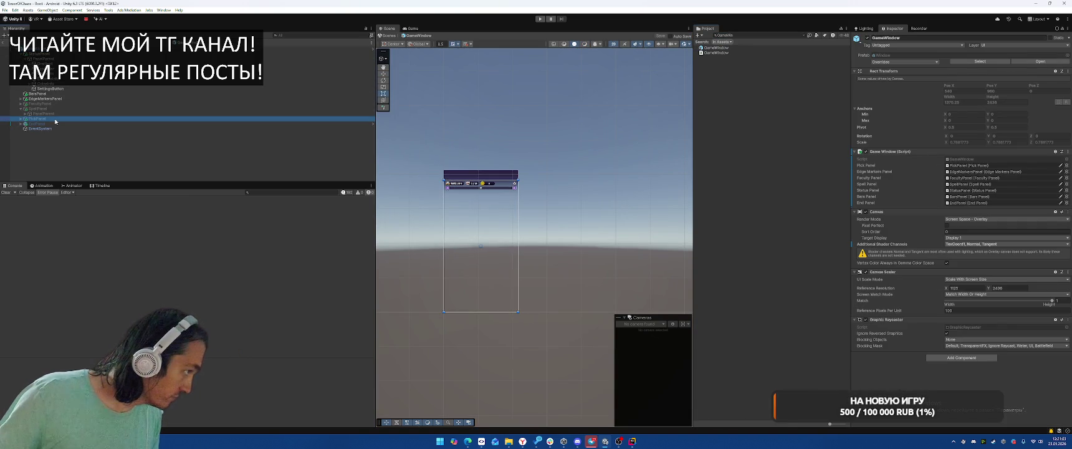
pyautogui.hotkey('alt', 'shift', 'a')
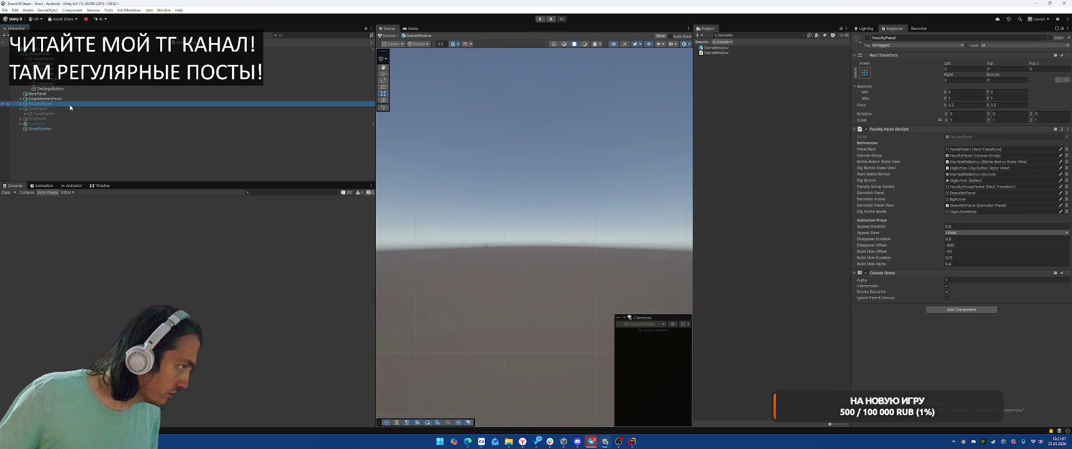
pyautogui.hotkey('alt', 'shift', 'a')
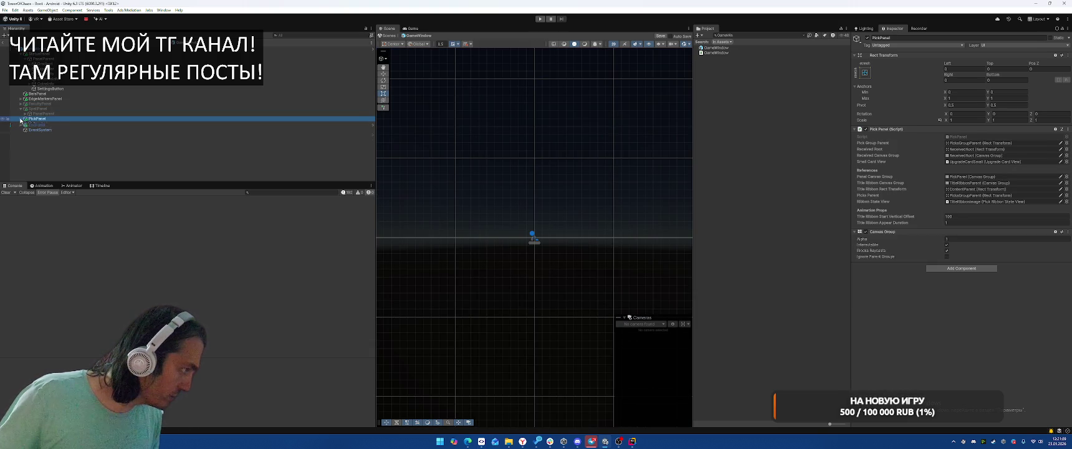
pyautogui.click(20, 118)
pyautogui.doubleClick(37, 118)
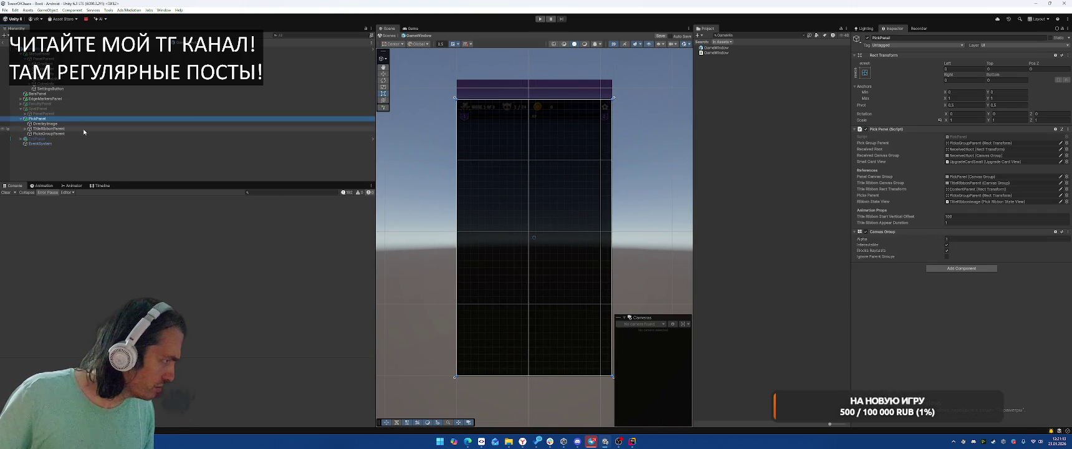
pyautogui.hotkey('alt', 'shift', 'a')
# Activate FacultyPanel and expand PanelParent down to DigButton's children.
pyautogui.click(56, 104)
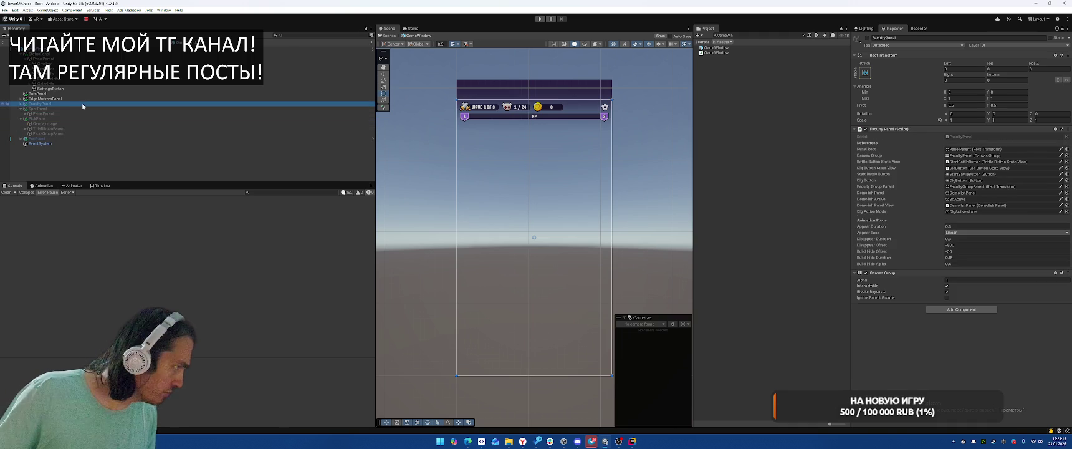
pyautogui.hotkey('alt', 'shift', 'a')
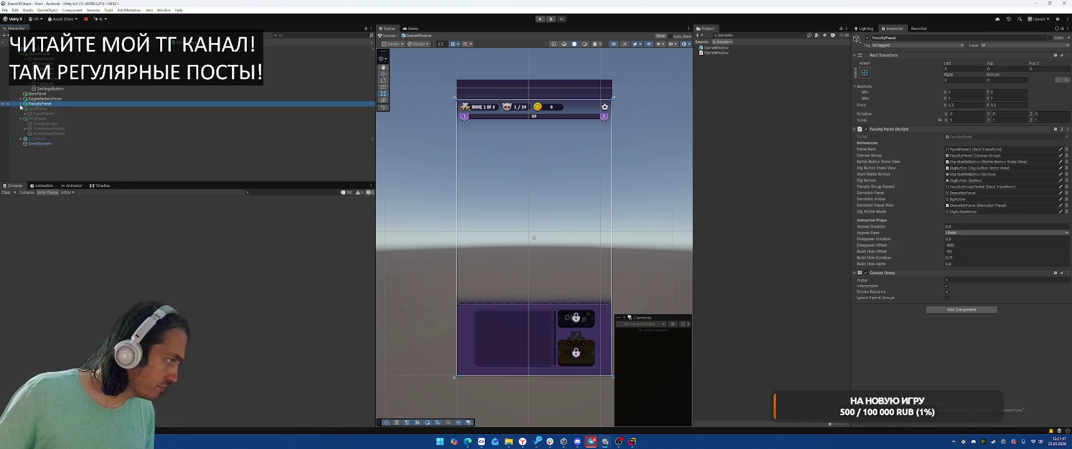
pyautogui.click(21, 104)
pyautogui.click(24, 109)
pyautogui.click(25, 109)
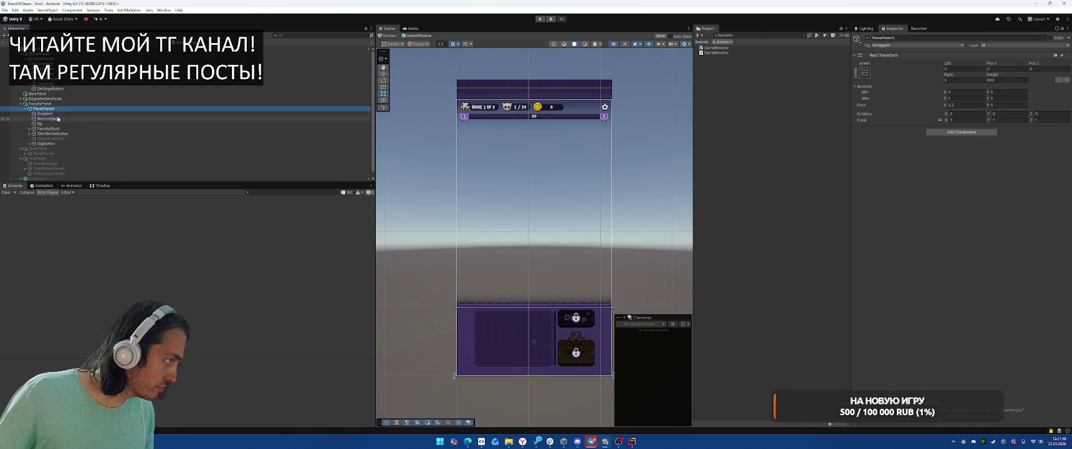
pyautogui.doubleClick(48, 119)
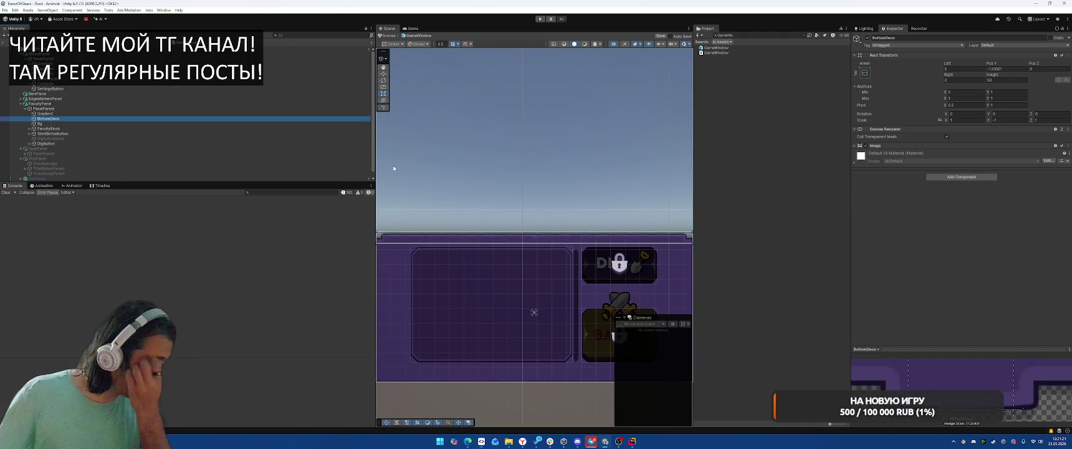
pyautogui.click(52, 134)
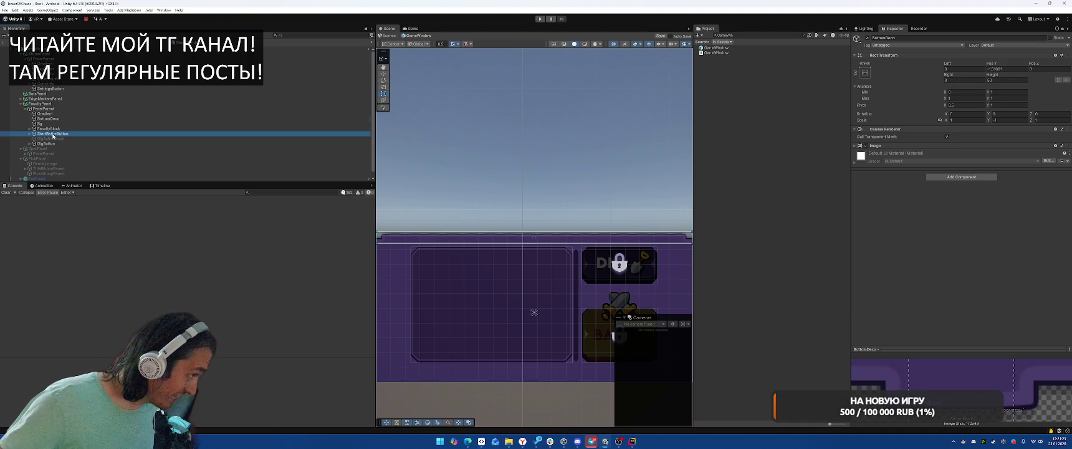
pyautogui.click(52, 143)
pyautogui.click(29, 144)
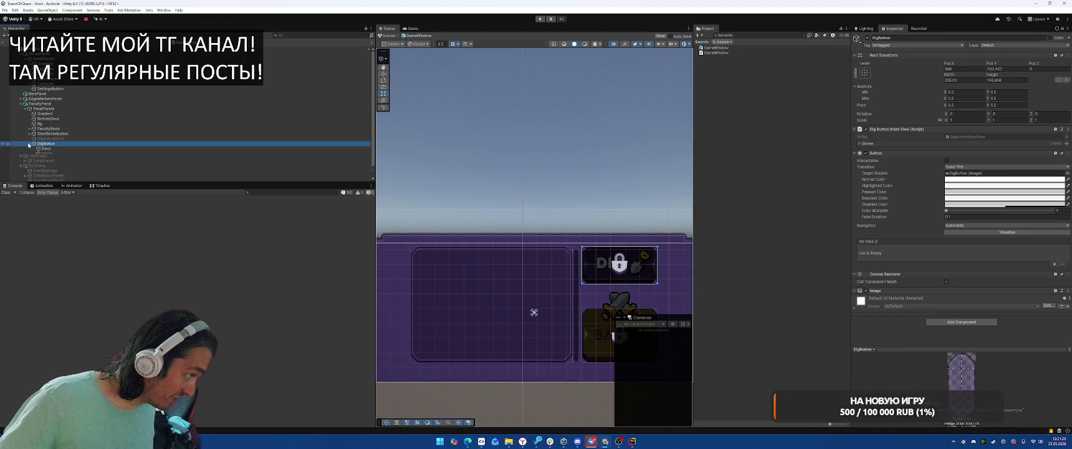
# Hide the DIG button's LockMode overlay to preview the button beneath.
pyautogui.click(496, 441)
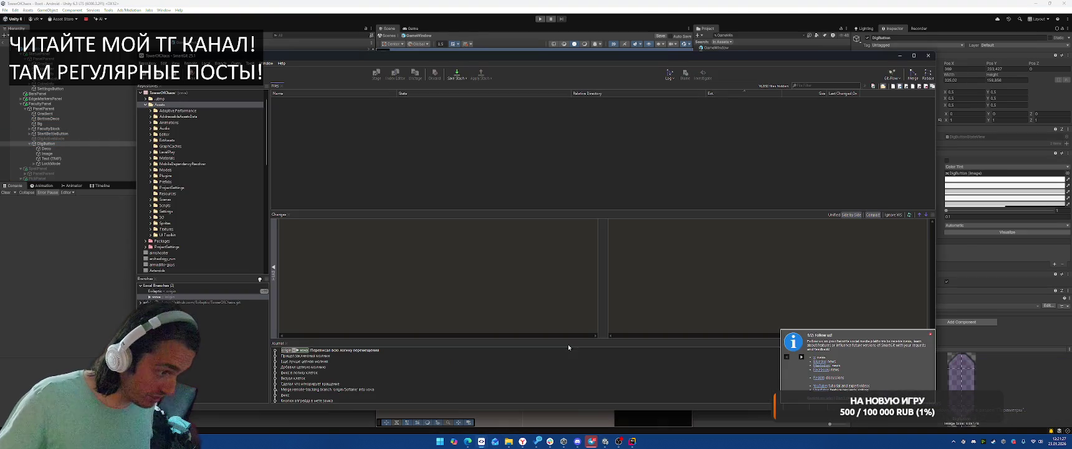
pyautogui.click(899, 56)
pyautogui.scroll(3, 584, 212)
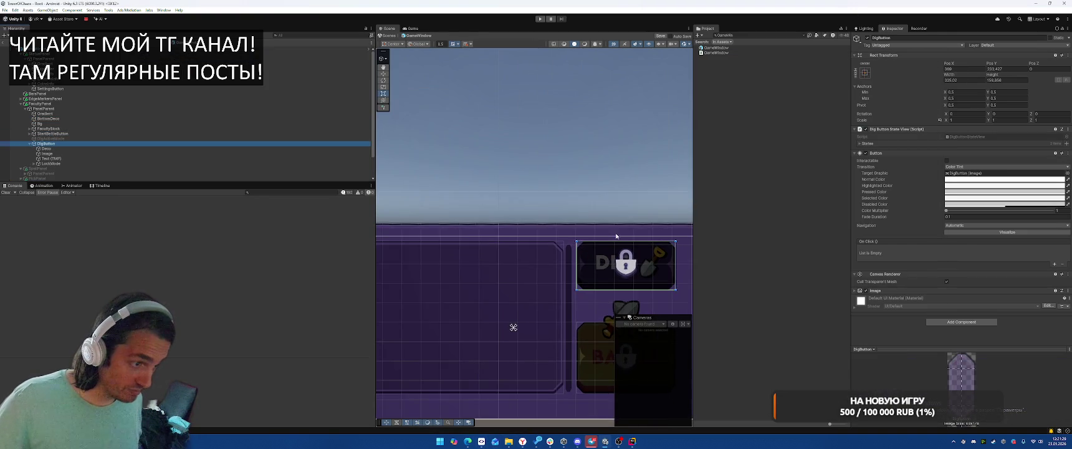
pyautogui.scroll(2, 585, 212)
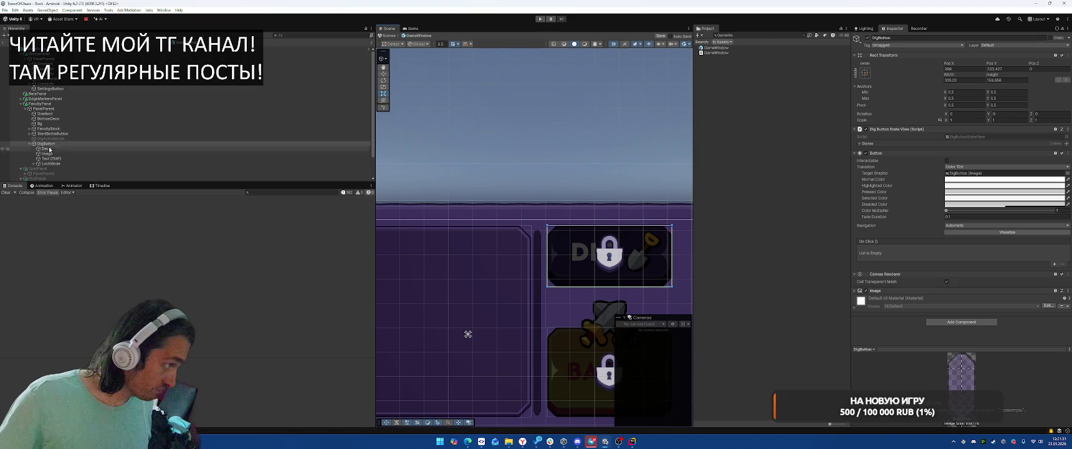
pyautogui.click(134, 164)
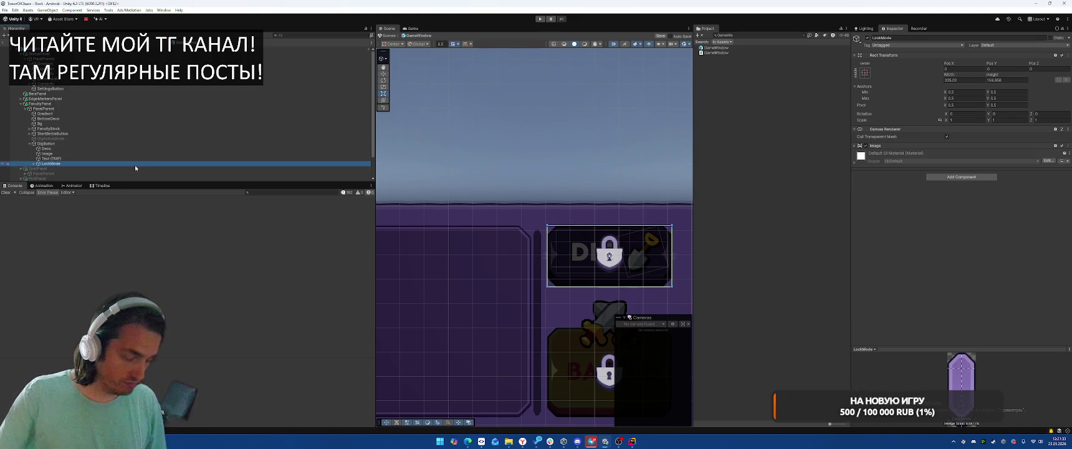
pyautogui.hotkey('alt', 'shift', 'a')
pyautogui.click(61, 154)
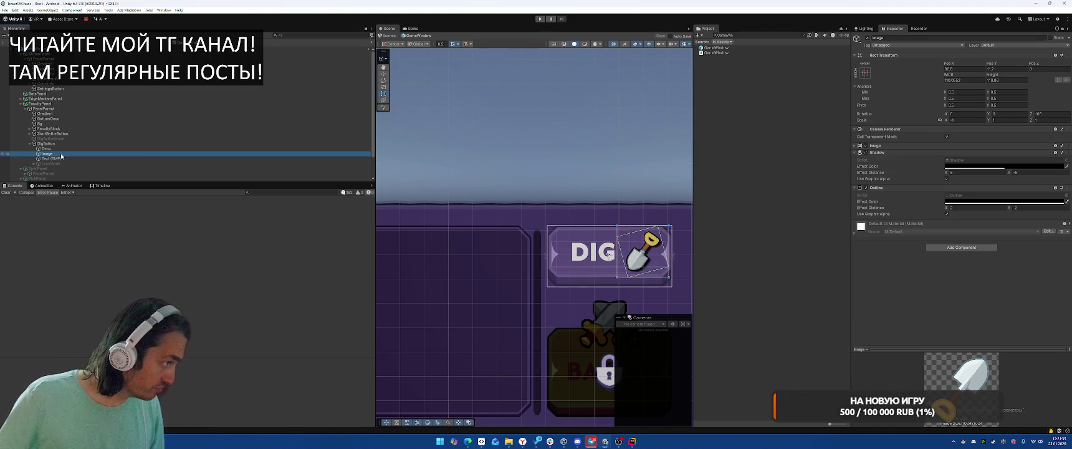
# Restore the DIG lock overlay, duplicate DigButton and start renaming the copy.
pyautogui.click(69, 144)
pyautogui.hotkey('ctrl', 'z')
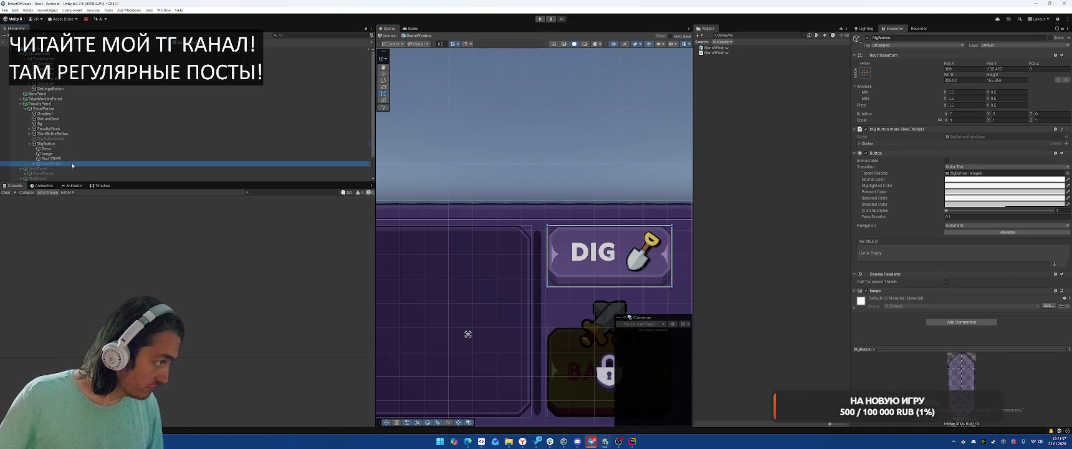
pyautogui.hotkey('ctrl', 'd')
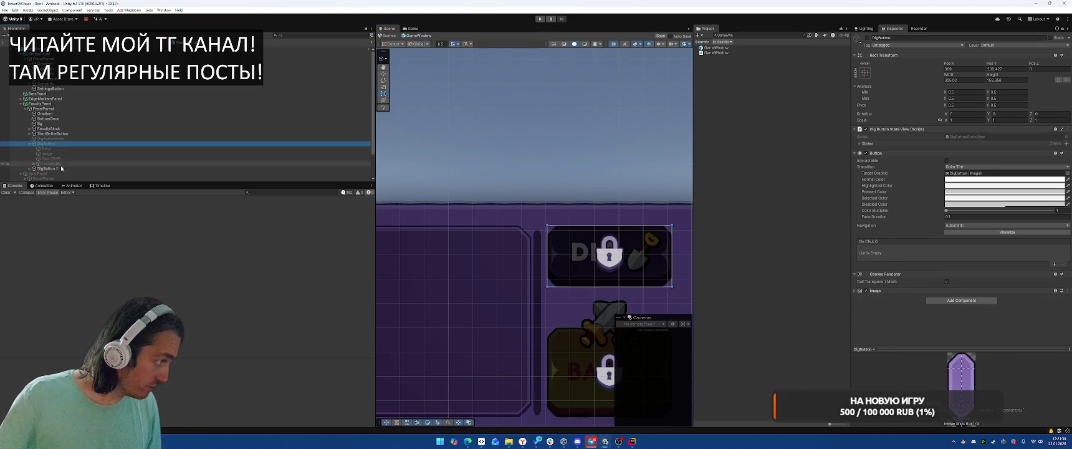
pyautogui.press('F2')
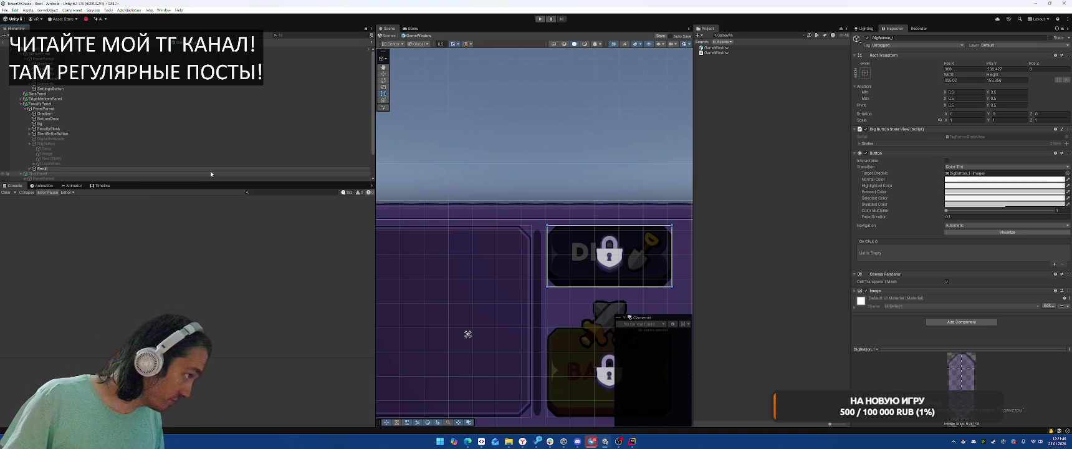
# Name the copy RerollButton and hide its LockMode overlay.
pyautogui.write('on')
pyautogui.press('Return')
pyautogui.click(211, 174)
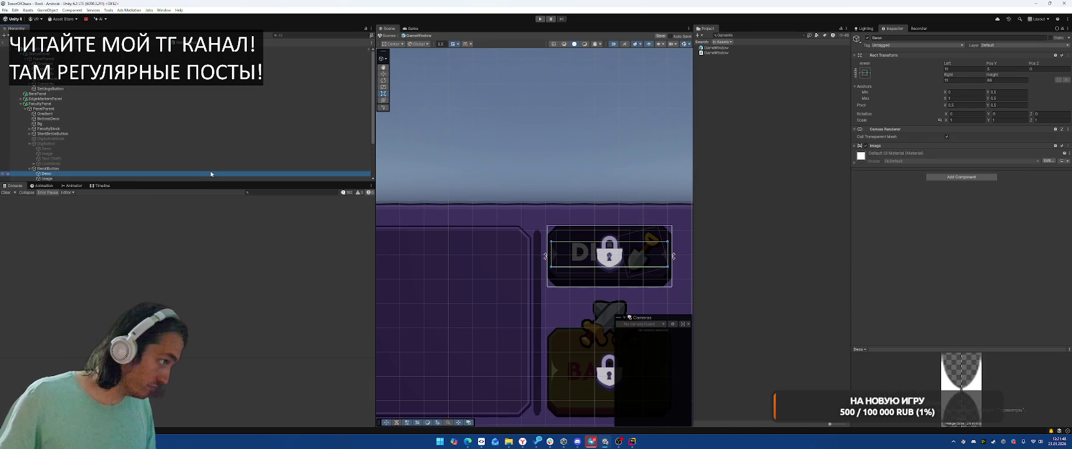
pyautogui.scroll(-4, 211, 174)
pyautogui.click(195, 138)
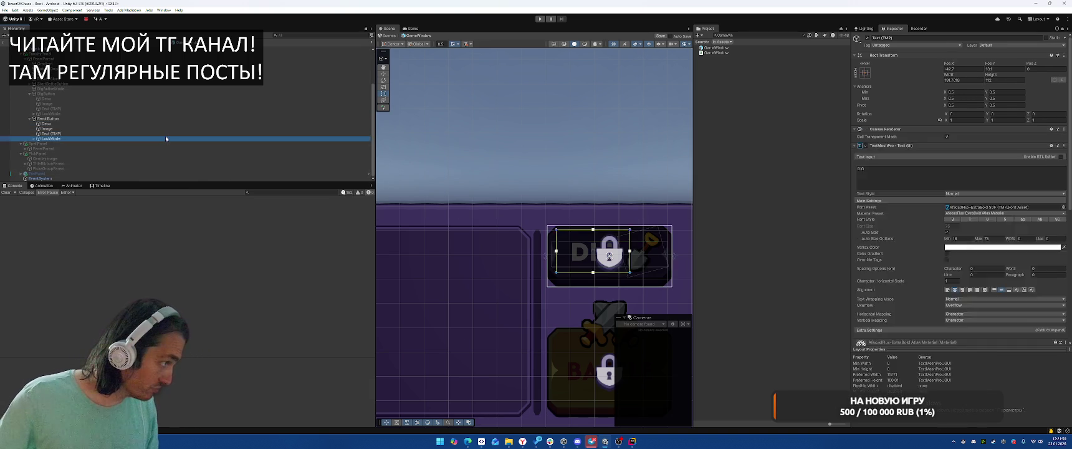
pyautogui.hotkey('alt', 'shift', 'a')
# Change the button's label text to REROLL.
pyautogui.click(165, 134)
pyautogui.doubleClick(863, 169)
pyautogui.write('REROLL')
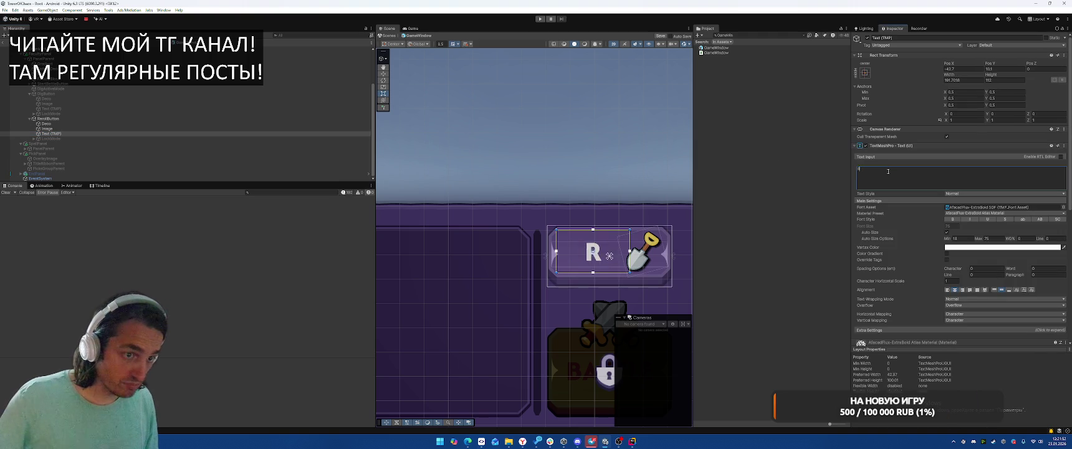
pyautogui.press('BackSpace')
pyautogui.press('BackSpace')
pyautogui.press('BackSpace')
pyautogui.write('OLL')
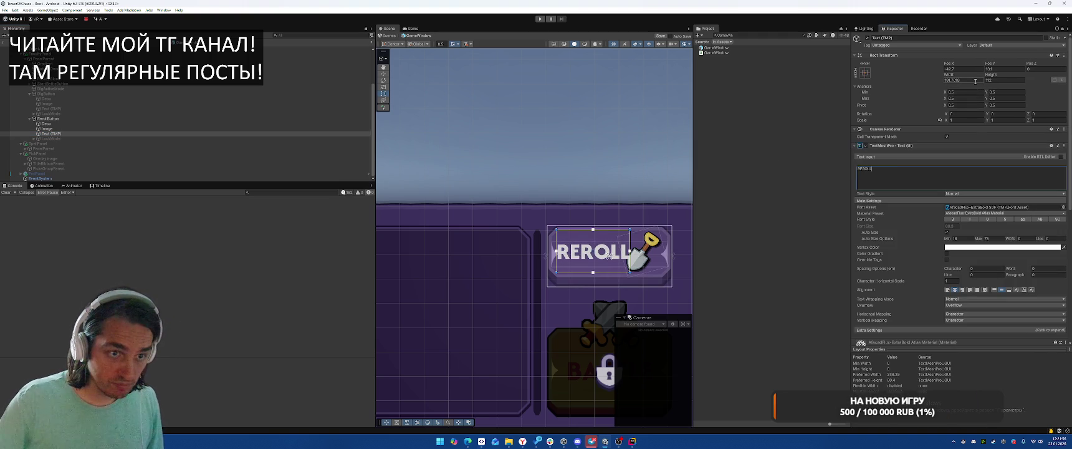
# Stretch the REROLL label across the button and raise its bottom edge.
pyautogui.click(865, 72)
pyautogui.keyDown('alt'); pyautogui.click(931, 165); pyautogui.keyUp('alt')
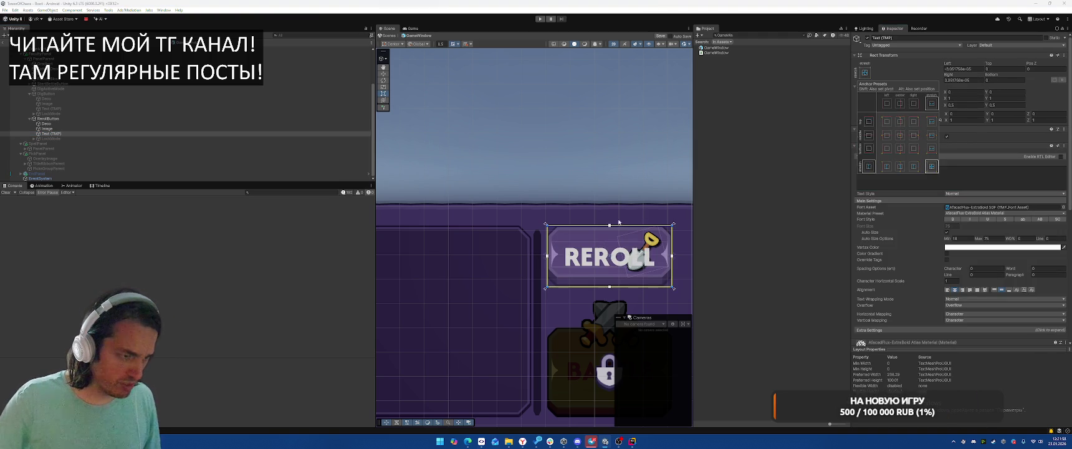
pyautogui.moveTo(651, 287); pyautogui.dragTo(649, 254)
pyautogui.click(91, 129)
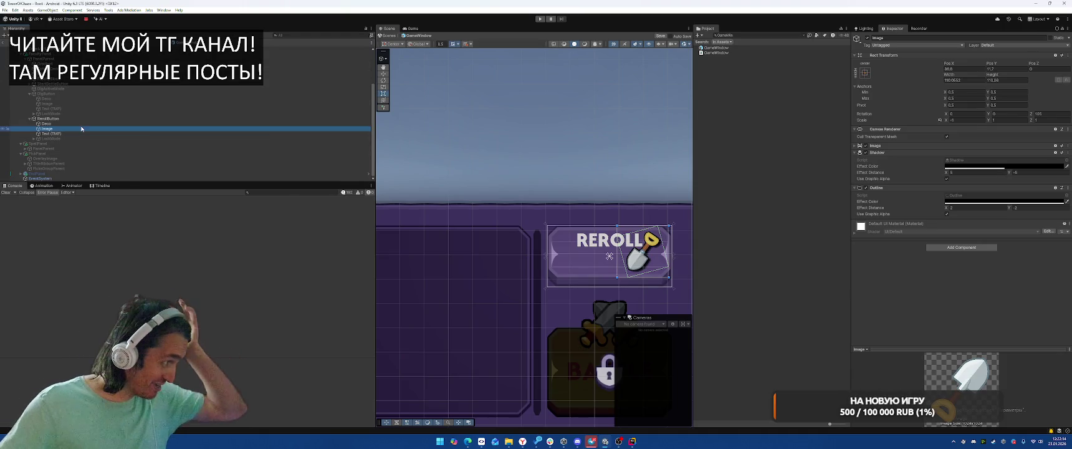
# Delete the shovel image and rename the button's text object to Reroll.
pyautogui.press('Delete')
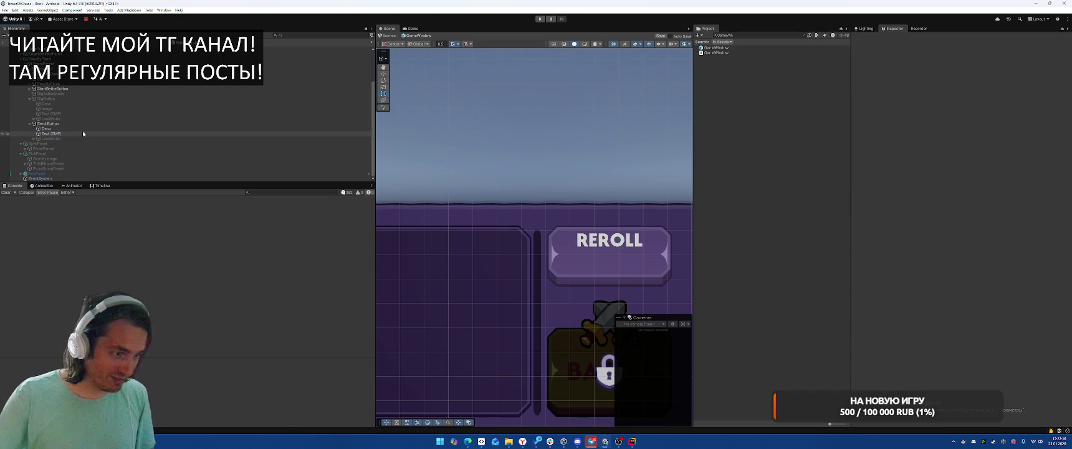
pyautogui.click(83, 134)
pyautogui.press('F2')
pyautogui.write('Reroll')
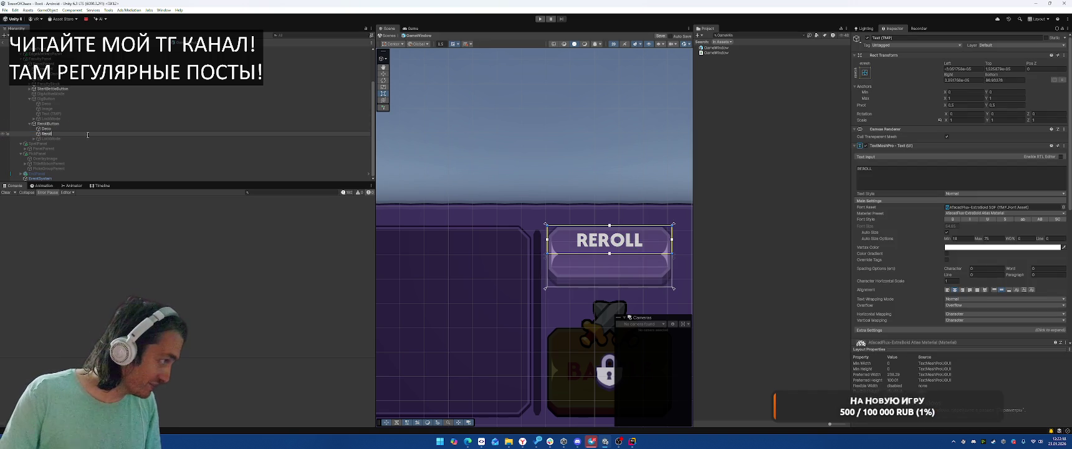
pyautogui.press('Return')
# Duplicate the Reroll text as Price with stretch-to-fill anchors.
pyautogui.hotkey('ctrl', 'd')
pyautogui.press('F2')
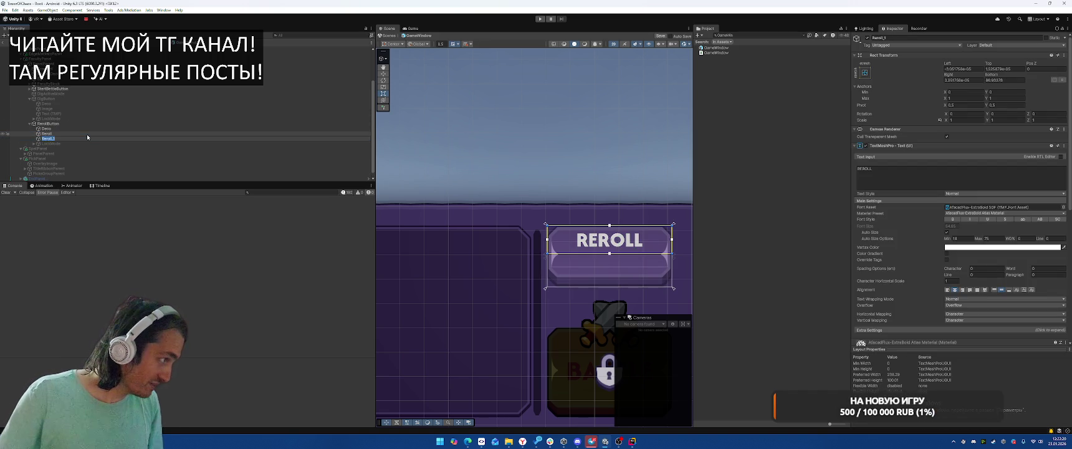
pyautogui.write('Price')
pyautogui.press('Return')
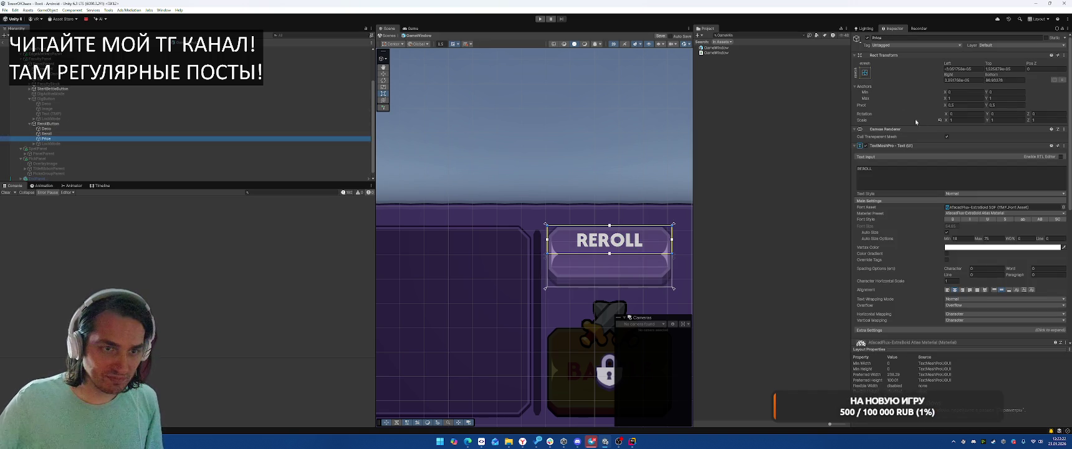
pyautogui.click(865, 73)
pyautogui.keyDown('alt'); pyautogui.click(931, 166); pyautogui.keyUp('alt')
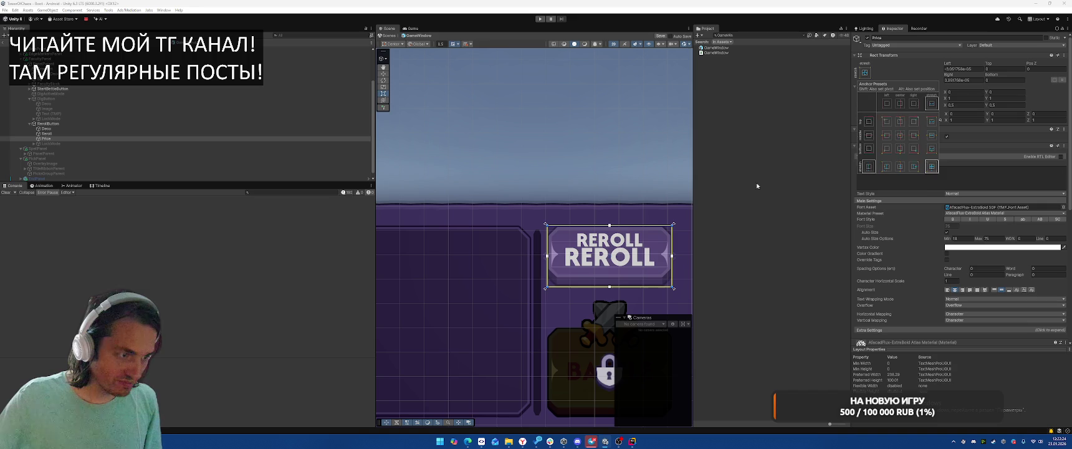
# Set Price's text to <sprite name=gold>1000.
pyautogui.click(966, 181)
pyautogui.write('<sr>')
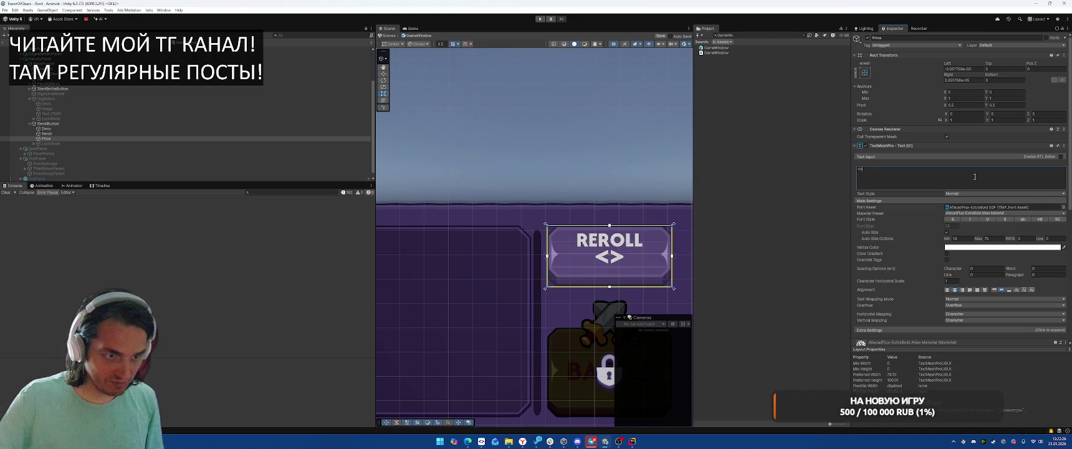
pyautogui.press('BackSpace')
pyautogui.write('prite name=')
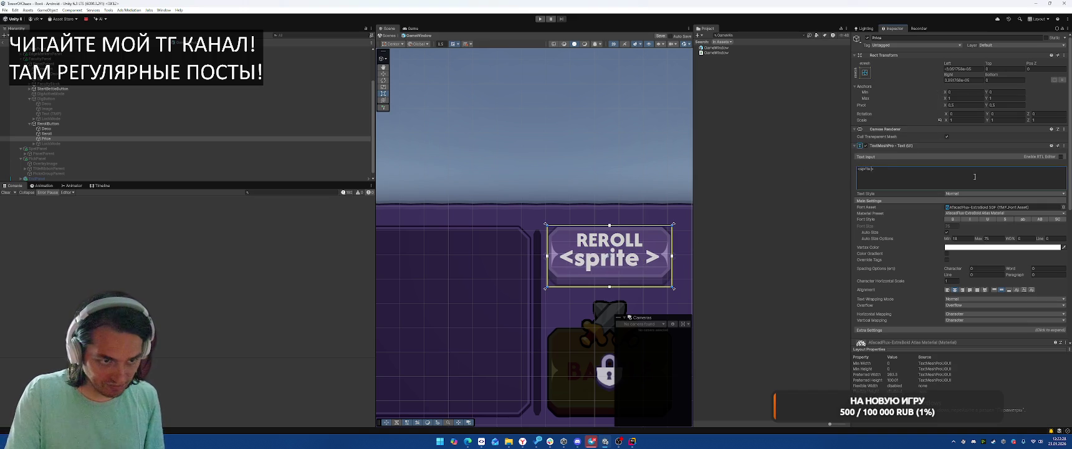
pyautogui.write('gold')
pyautogui.press('Right')
pyautogui.write('1000')
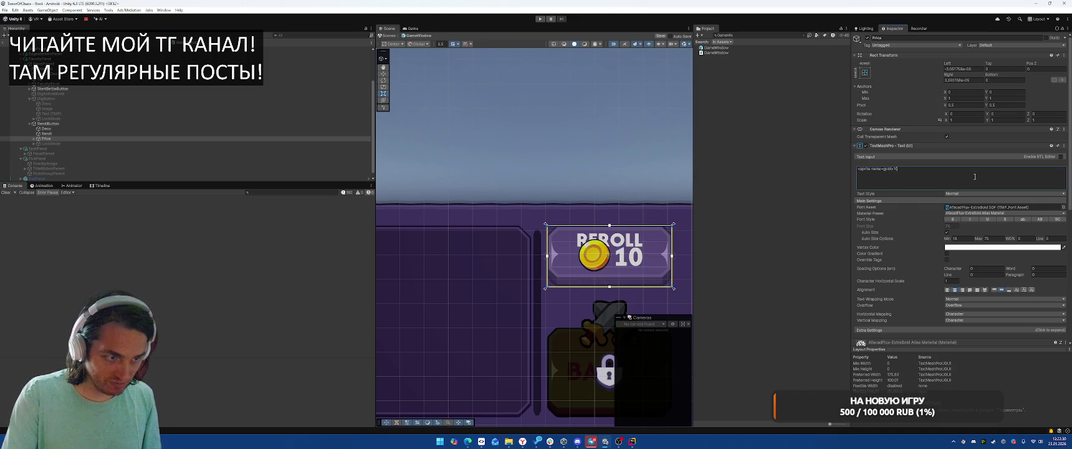
# Lower Price's upper anchor toward the middle and begin editing Reroll's upper anchor.
pyautogui.scroll(3, 603, 229)
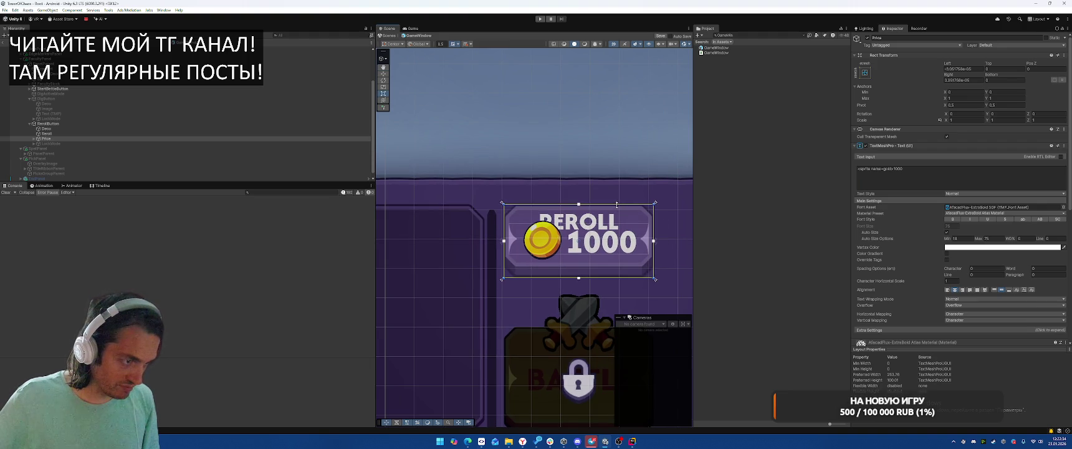
pyautogui.moveTo(655, 204)
pyautogui.mouseDown()
pyautogui.moveTo(654, 239)
pyautogui.moveTo(655, 203)
pyautogui.mouseUp()
pyautogui.click(203, 133)
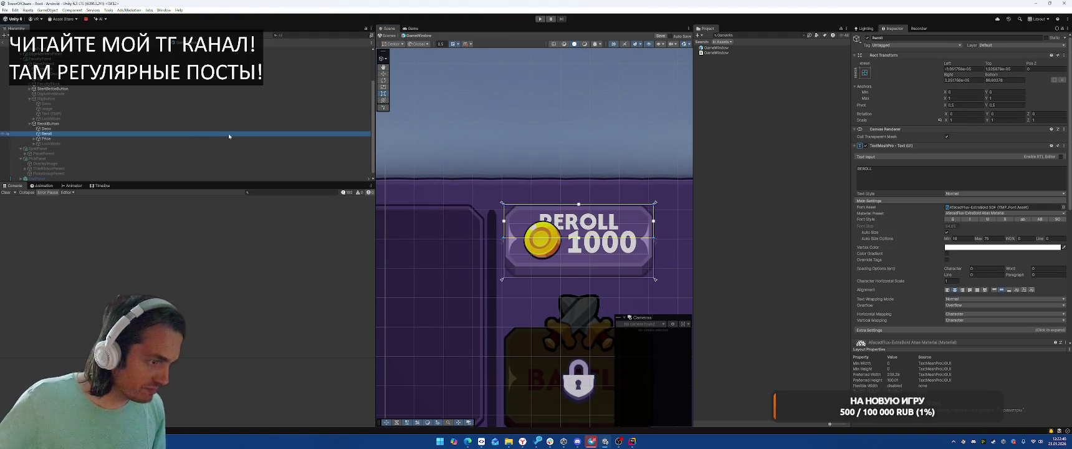
pyautogui.click(996, 99)
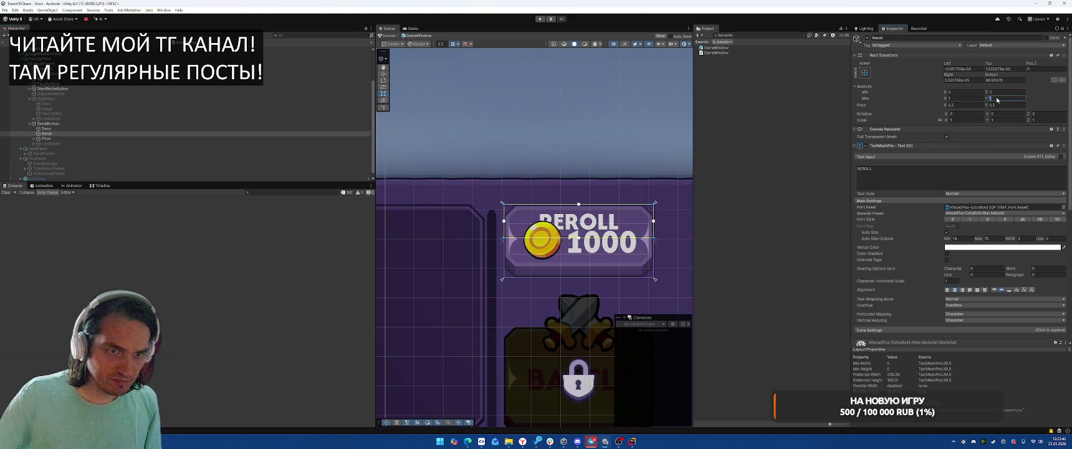
# Set Reroll's upper anchor and tighten its text area's top and bottom edges.
pyautogui.click(1004, 106)
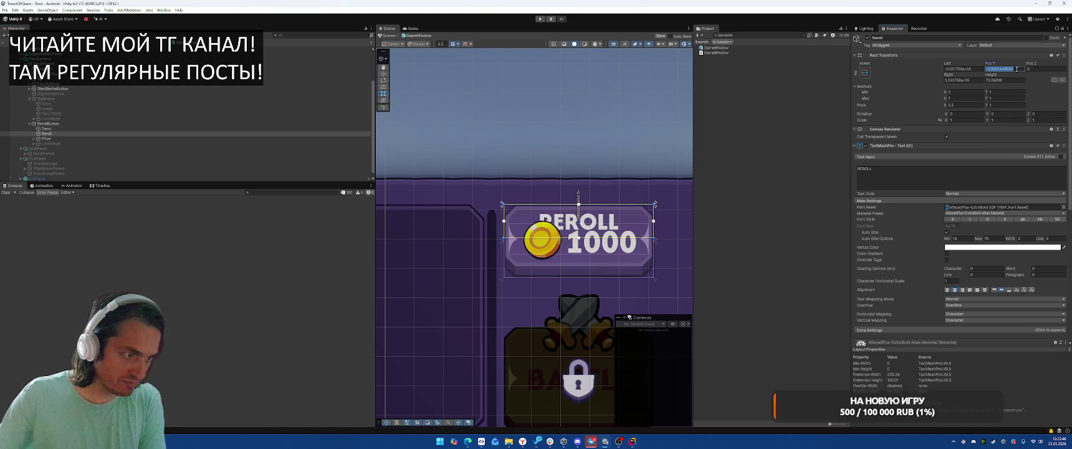
pyautogui.scroll(1, 620, 223)
pyautogui.scroll(1, 623, 210)
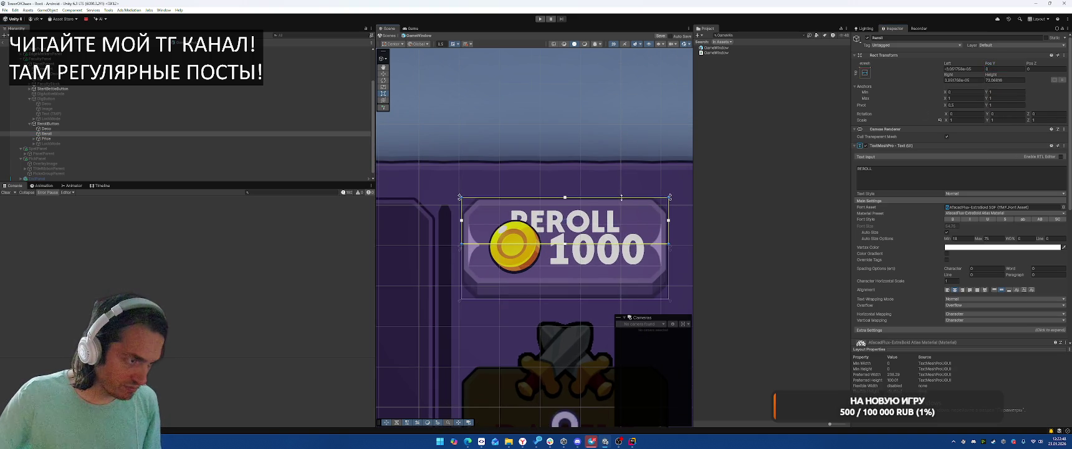
pyautogui.moveTo(621, 198); pyautogui.dragTo(624, 211)
pyautogui.moveTo(613, 243); pyautogui.dragTo(616, 236)
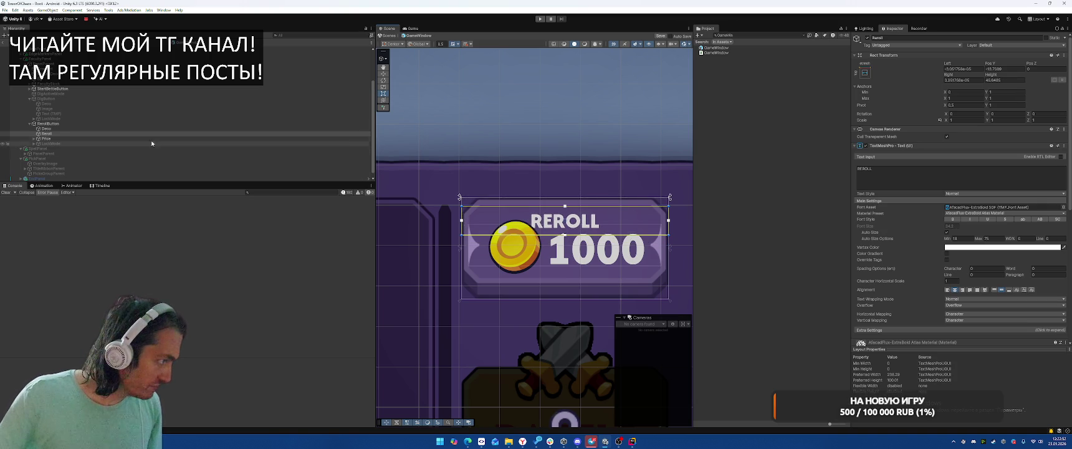
# Resize the Price text area so it forms its own row beneath REROLL.
pyautogui.click(631, 278)
pyautogui.moveTo(602, 300); pyautogui.dragTo(609, 282)
pyautogui.moveTo(606, 199); pyautogui.dragTo(607, 238)
pyautogui.scroll(2, 623, 206)
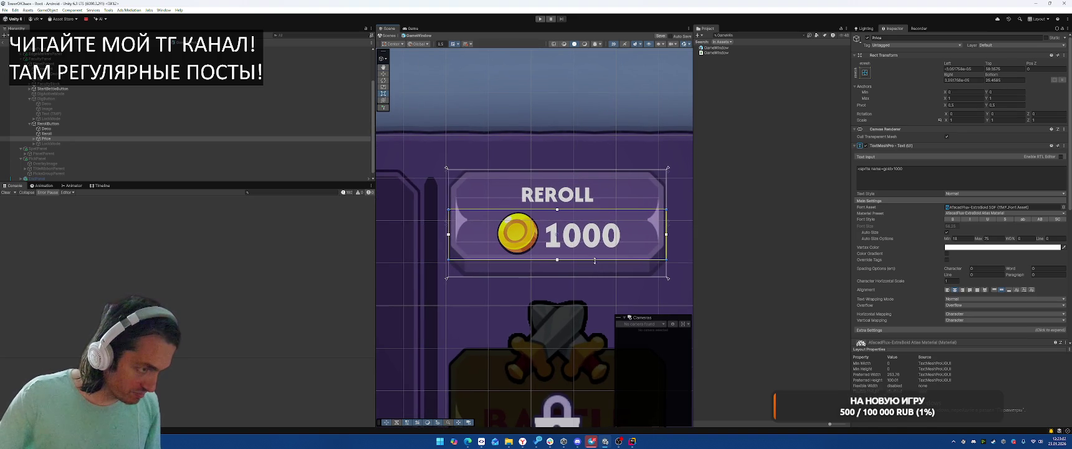
pyautogui.moveTo(595, 259); pyautogui.dragTo(595, 255)
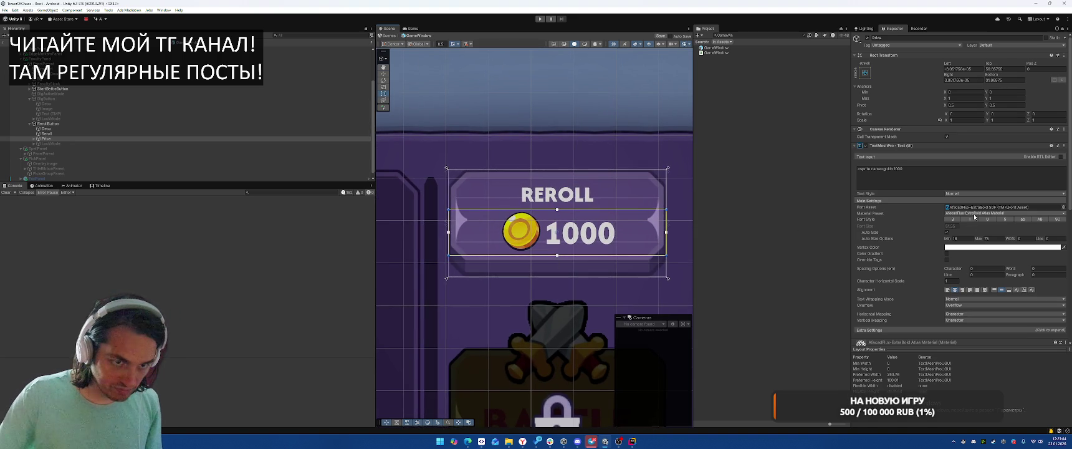
pyautogui.click(1013, 208)
# Apply the dark-outlined font to REROLL after trying a purple-outlined one.
pyautogui.scroll(-3, 827, 310)
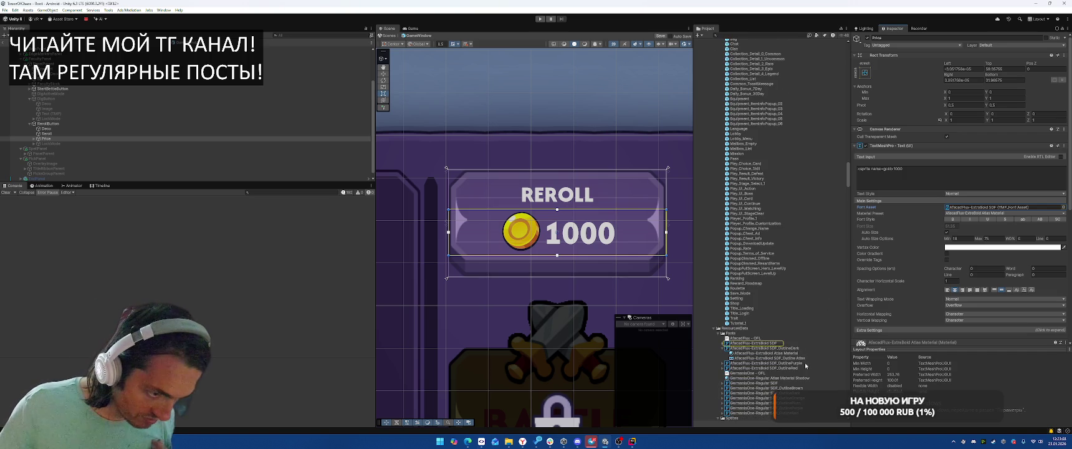
pyautogui.moveTo(764, 348); pyautogui.dragTo(966, 208)
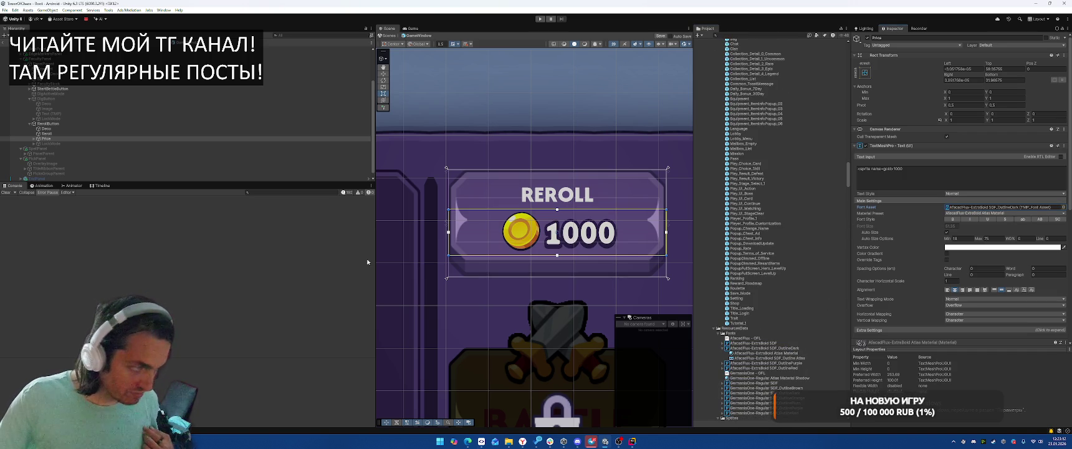
pyautogui.click(557, 194)
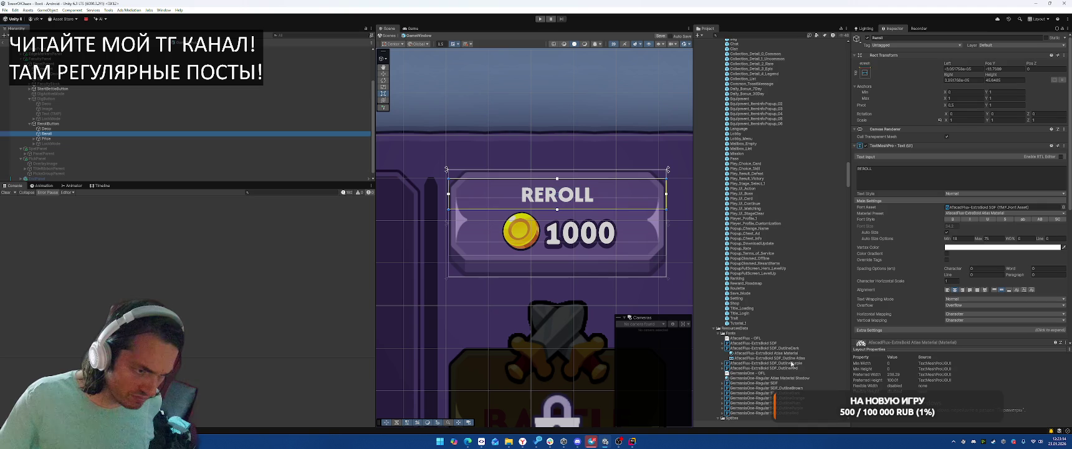
pyautogui.moveTo(790, 363); pyautogui.dragTo(985, 207)
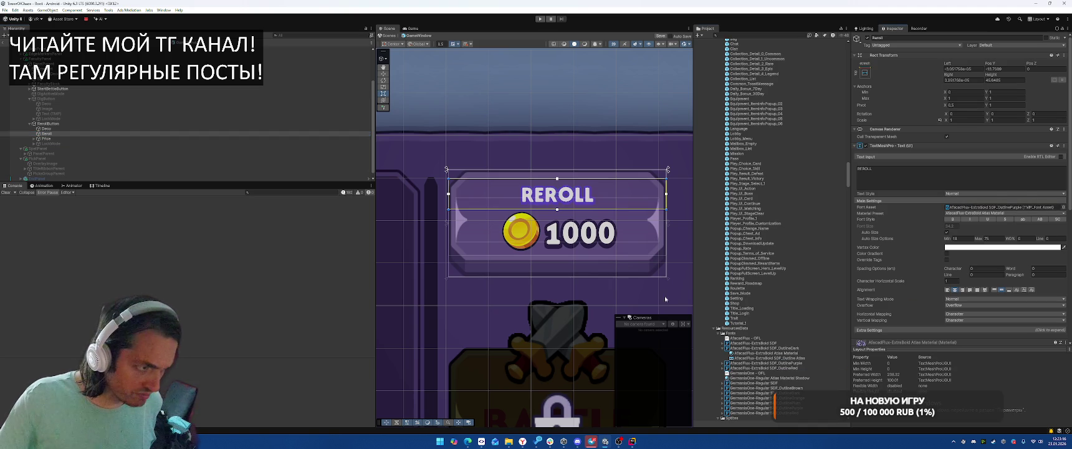
pyautogui.moveTo(786, 348); pyautogui.dragTo(997, 207)
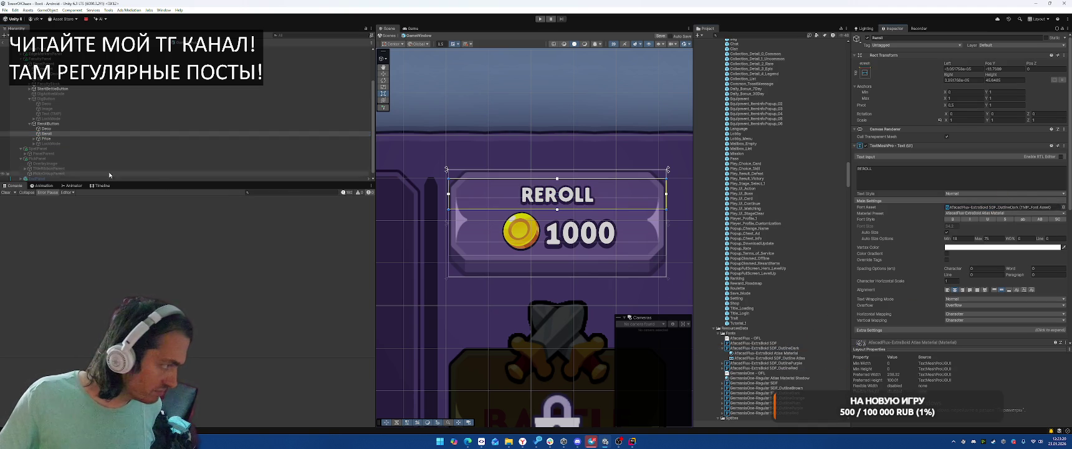
# Give the 1000 price the red-outlined font after trying an orange one.
pyautogui.click(51, 139)
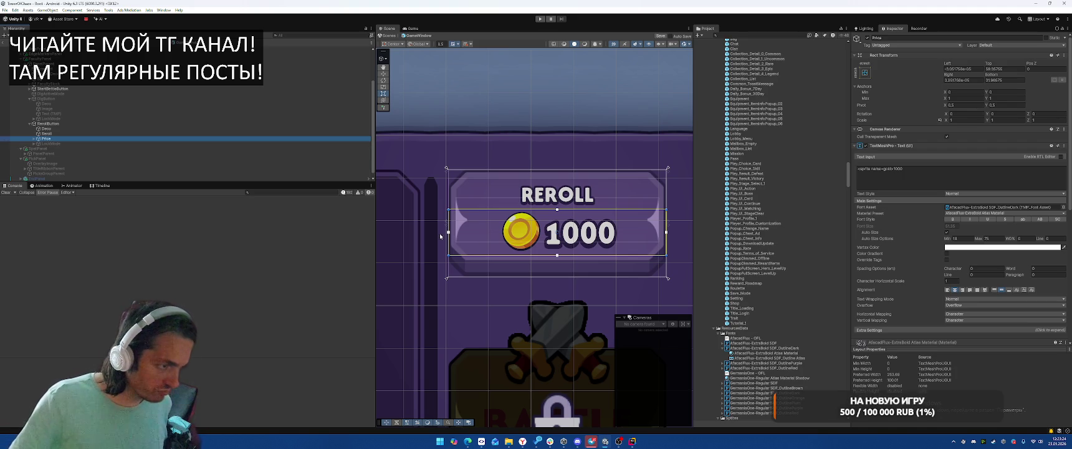
pyautogui.scroll(-1, 806, 343)
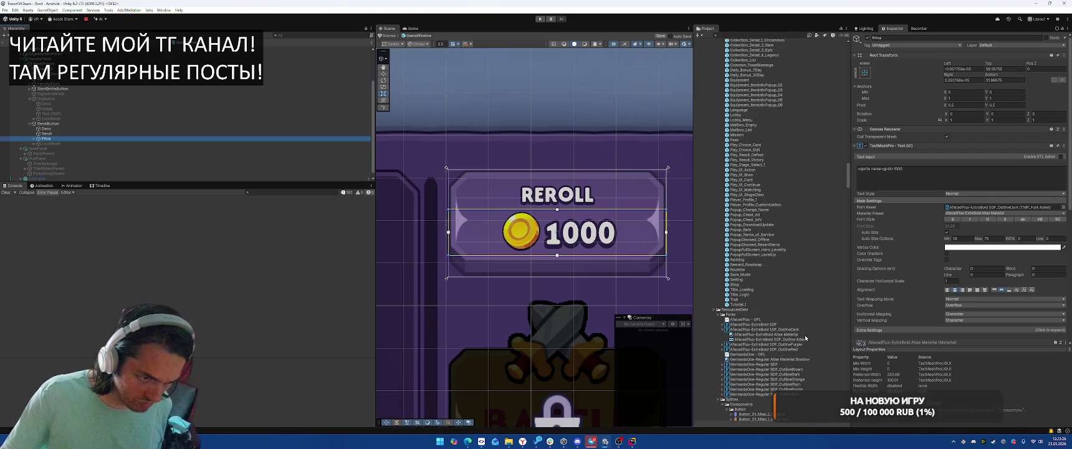
pyautogui.moveTo(797, 380); pyautogui.dragTo(1003, 207)
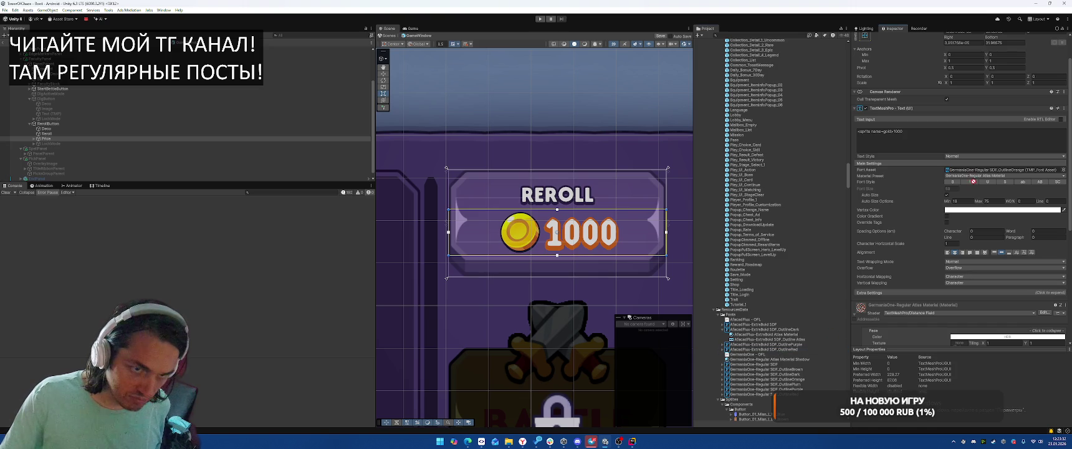
pyautogui.moveTo(767, 349); pyautogui.dragTo(1003, 169)
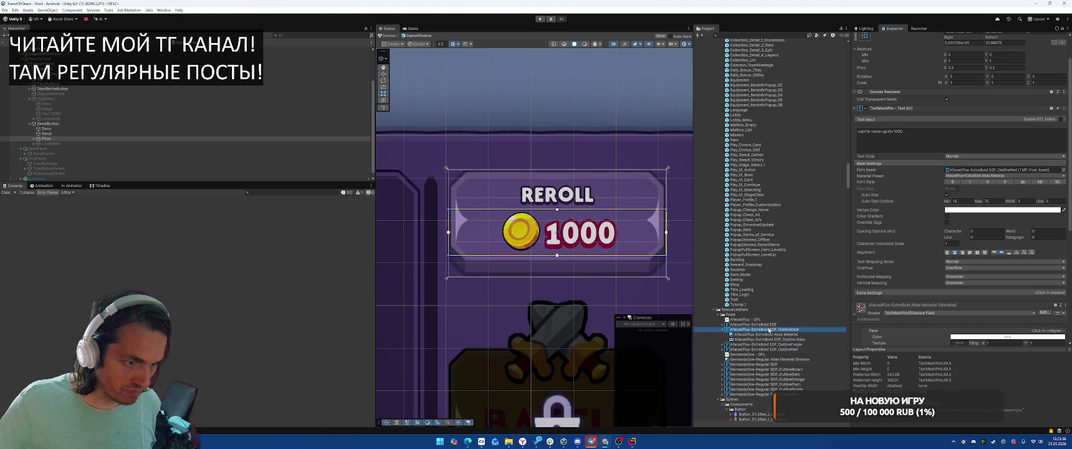
pyautogui.moveTo(557, 154)
pyautogui.mouseDown()
pyautogui.moveTo(586, 296)
pyautogui.moveTo(521, 162)
pyautogui.moveTo(549, 132)
pyautogui.moveTo(551, 232)
pyautogui.mouseUp()
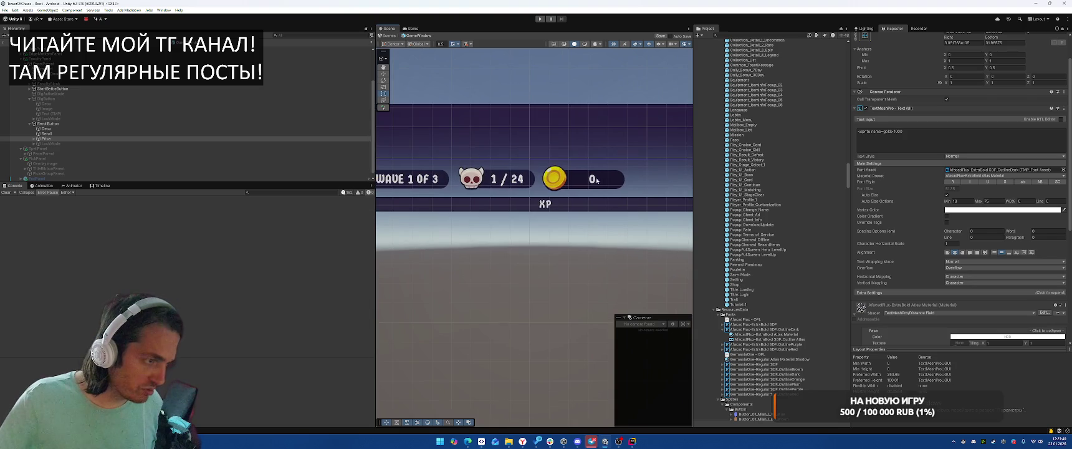
# Select the faculty panel and zoom the scene view out to the HUD bar.
pyautogui.click(592, 181)
pyautogui.scroll(-3, 580, 195)
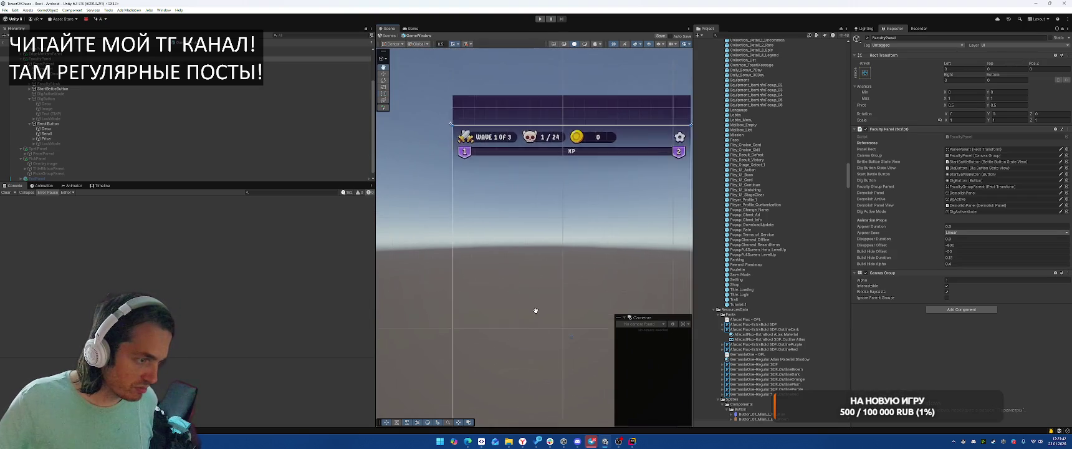
pyautogui.scroll(4, 578, 230)
pyautogui.scroll(4, 579, 231)
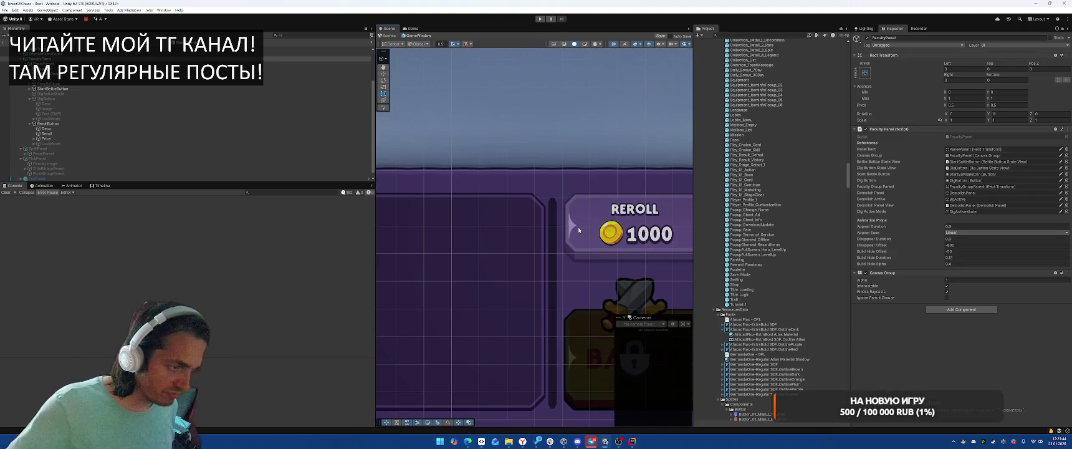
pyautogui.scroll(-2, 581, 181)
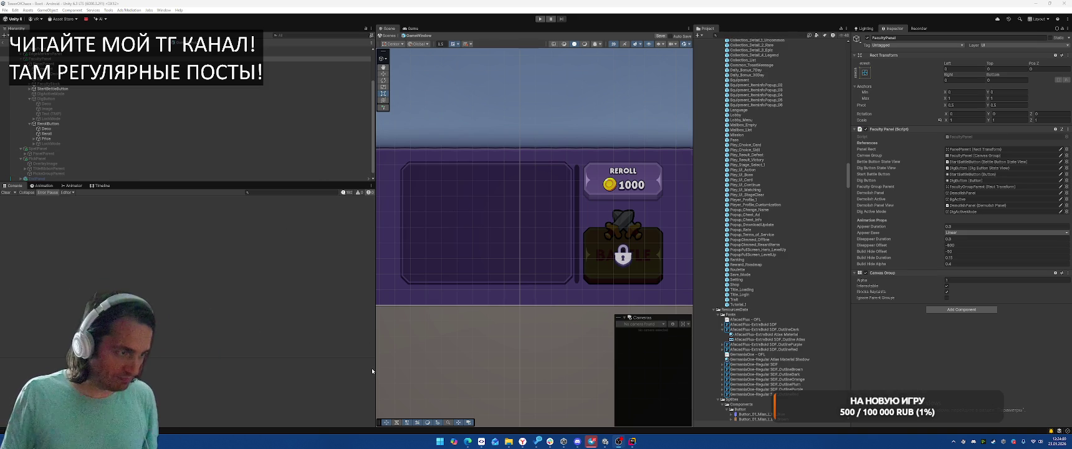
pyautogui.moveTo(591, 443)
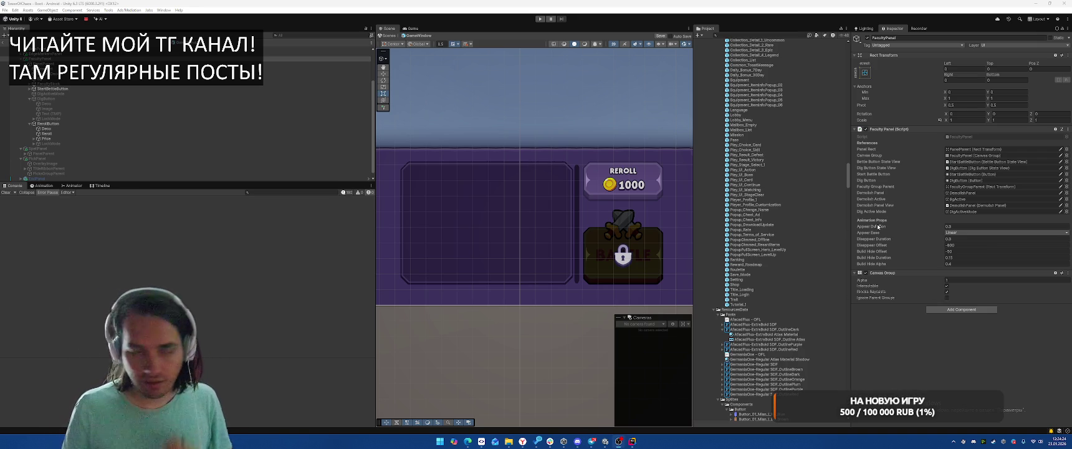
pyautogui.moveTo(522, 441)
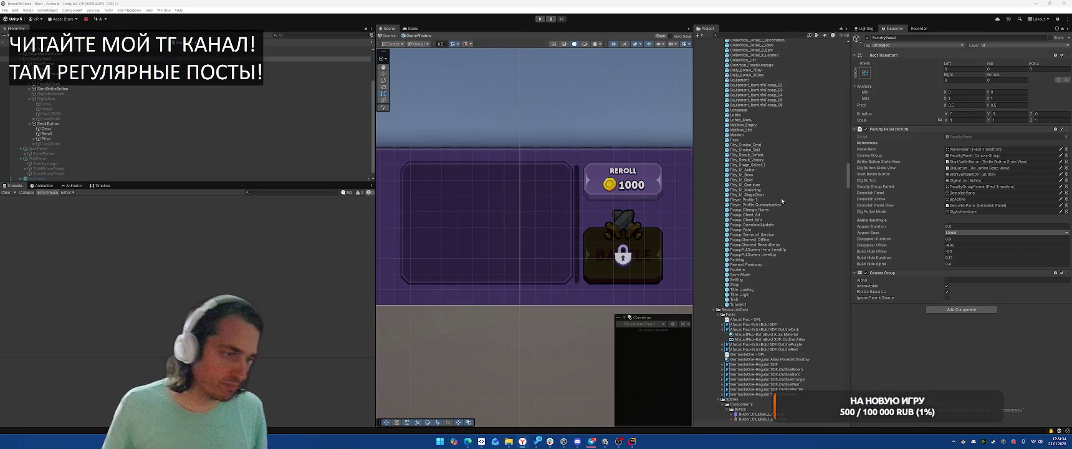
# Frame the HUD bar and click through its objects to select Icon_Coin.
pyautogui.press('f')
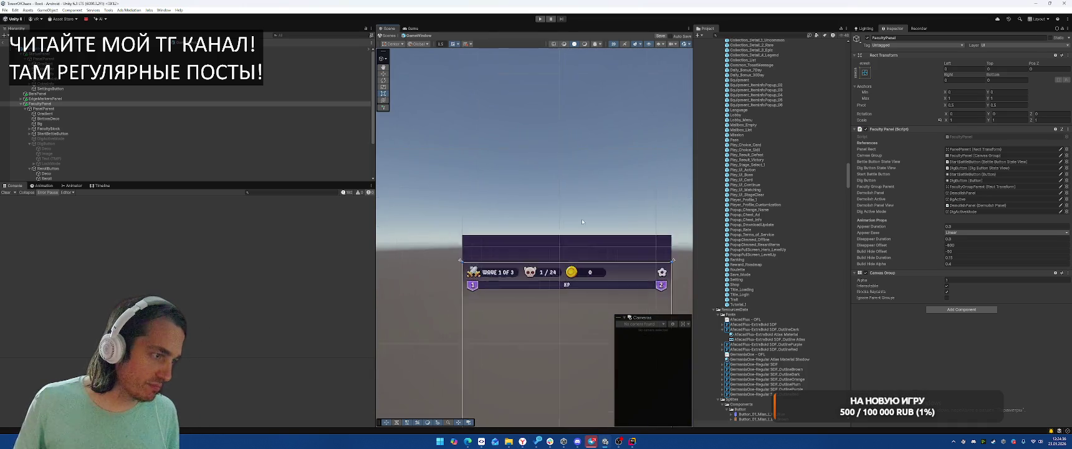
pyautogui.click(568, 280)
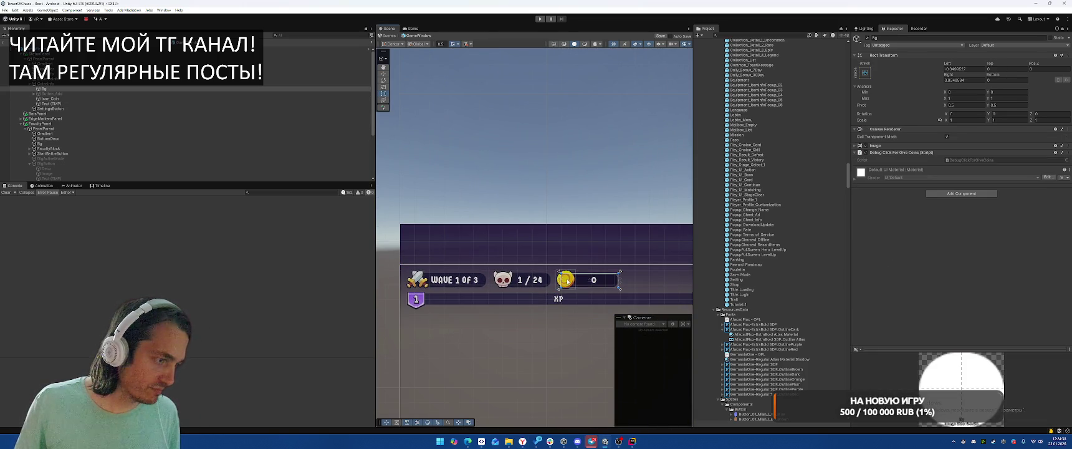
pyautogui.click(569, 281)
pyautogui.click(568, 281)
pyautogui.click(568, 282)
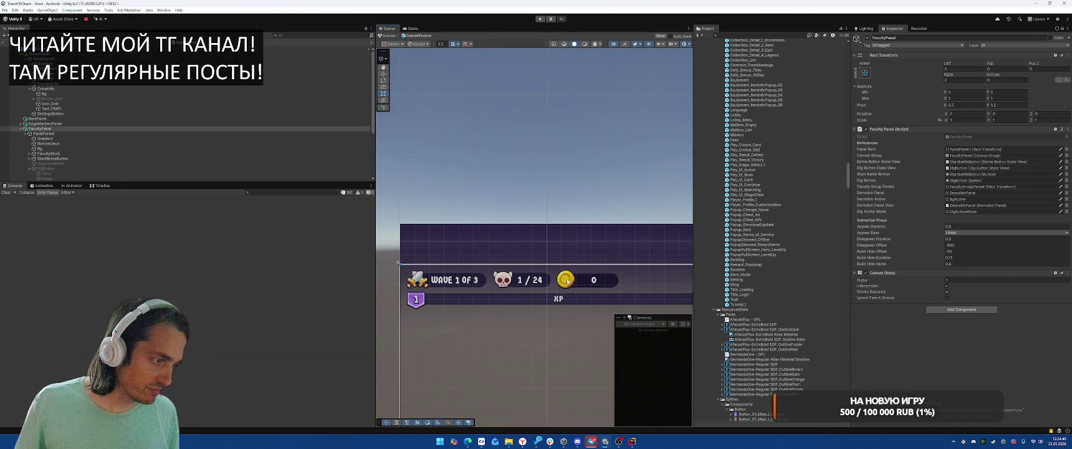
pyautogui.click(568, 281)
pyautogui.click(567, 282)
pyautogui.click(569, 282)
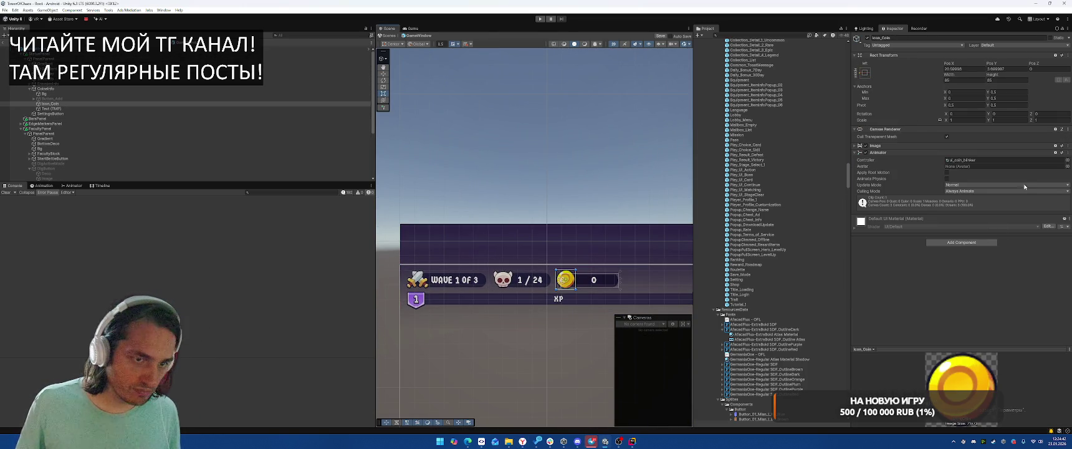
# Set Icon_Coin's Source Image to the yellow convex diamond sprite found by searching 'diam'.
pyautogui.click(996, 146)
pyautogui.click(1066, 157)
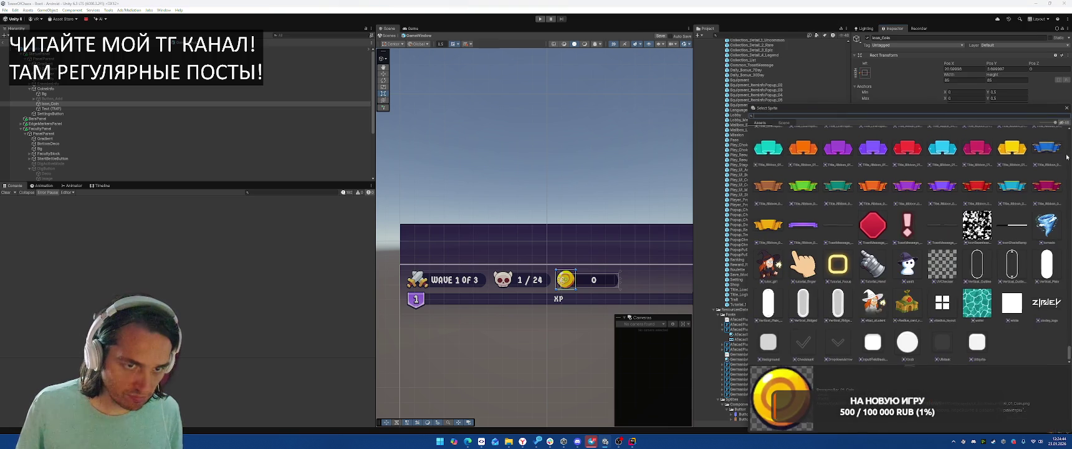
pyautogui.press('BackSpace')
pyautogui.press('BackSpace')
pyautogui.press('BackSpace')
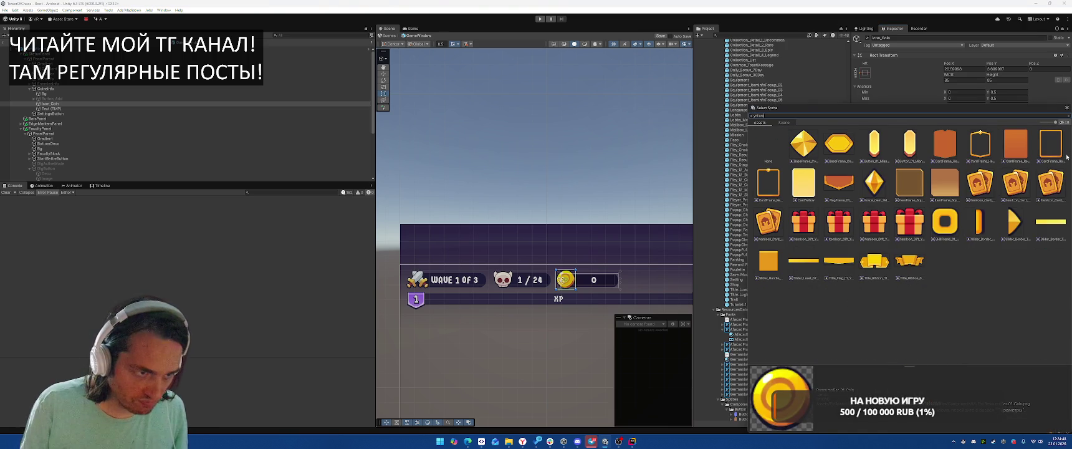
pyautogui.click(804, 147)
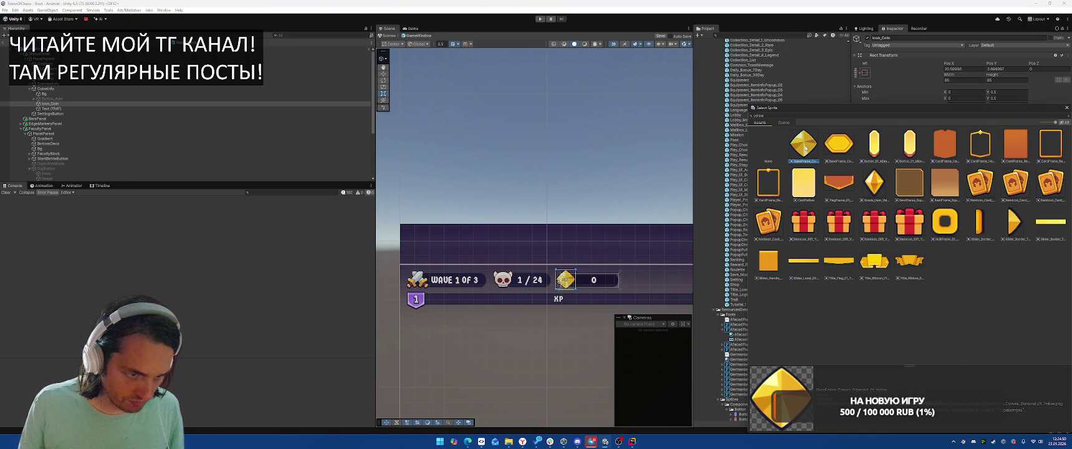
pyautogui.doubleClick(759, 115)
pyautogui.write('diam')
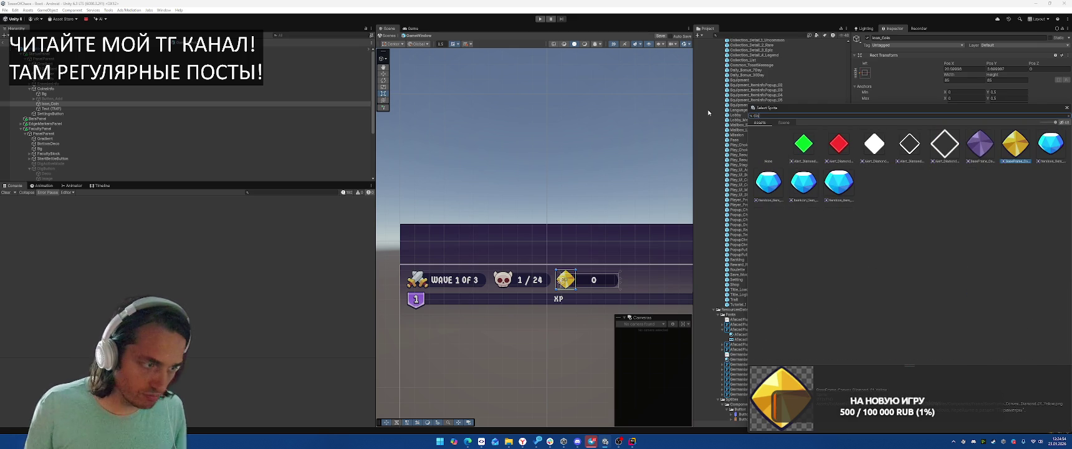
pyautogui.doubleClick(1006, 160)
pyautogui.scroll(-3, 567, 254)
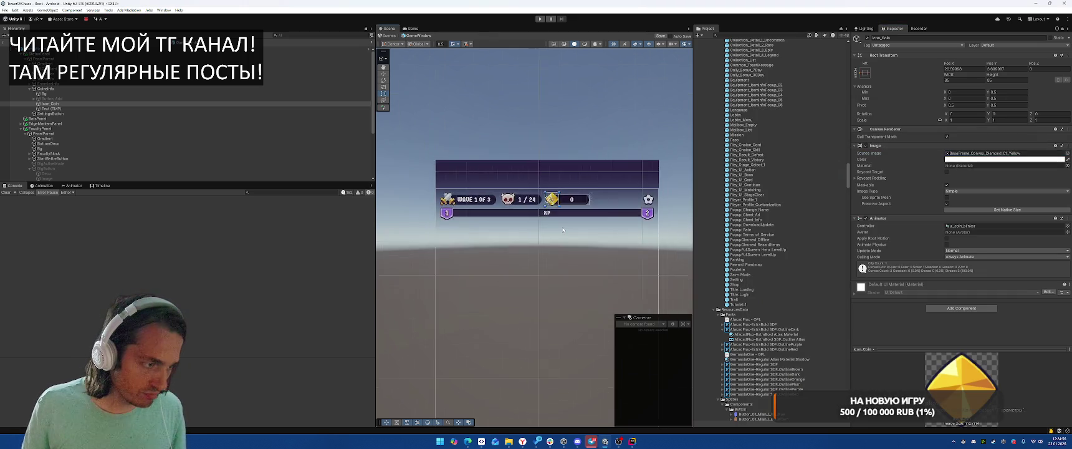
pyautogui.click(575, 128)
pyautogui.moveTo(565, 132); pyautogui.dragTo(602, 137)
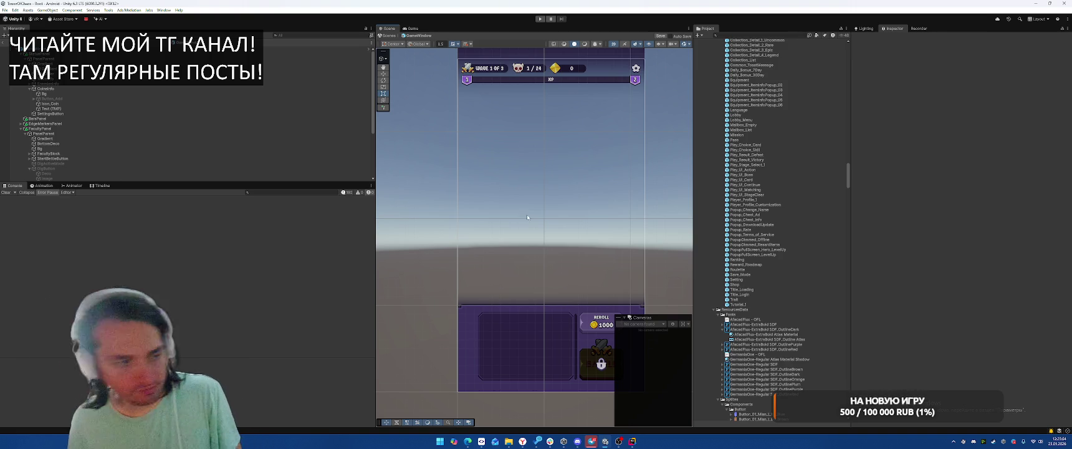
# Duplicate RerollButton and rename the copy Amount.
pyautogui.scroll(4, 555, 282)
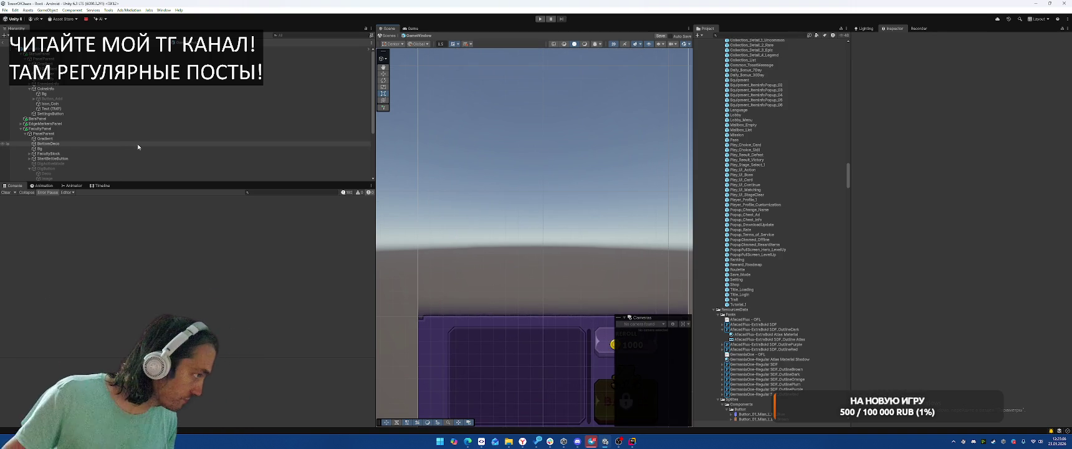
pyautogui.click(104, 134)
pyautogui.press('f')
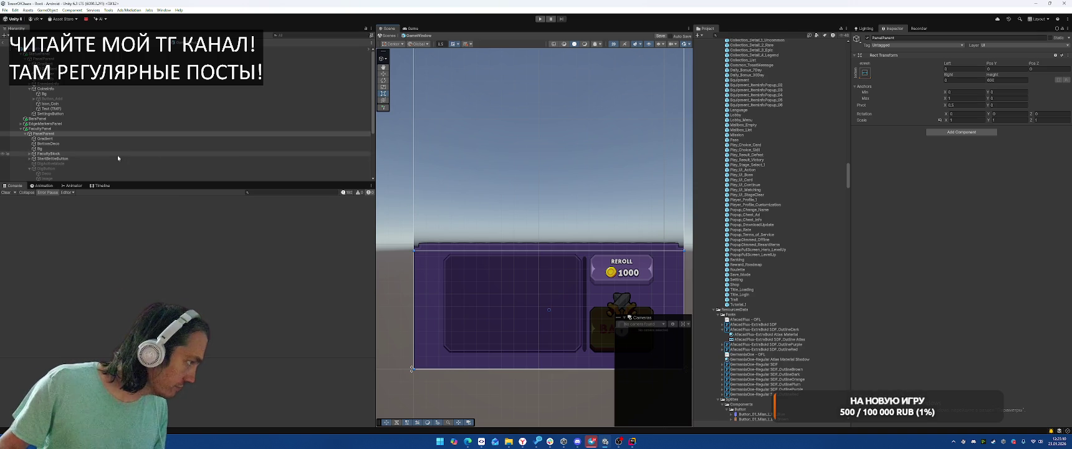
pyautogui.scroll(-5, 94, 143)
pyautogui.click(62, 118)
pyautogui.hotkey('ctrl', 'd')
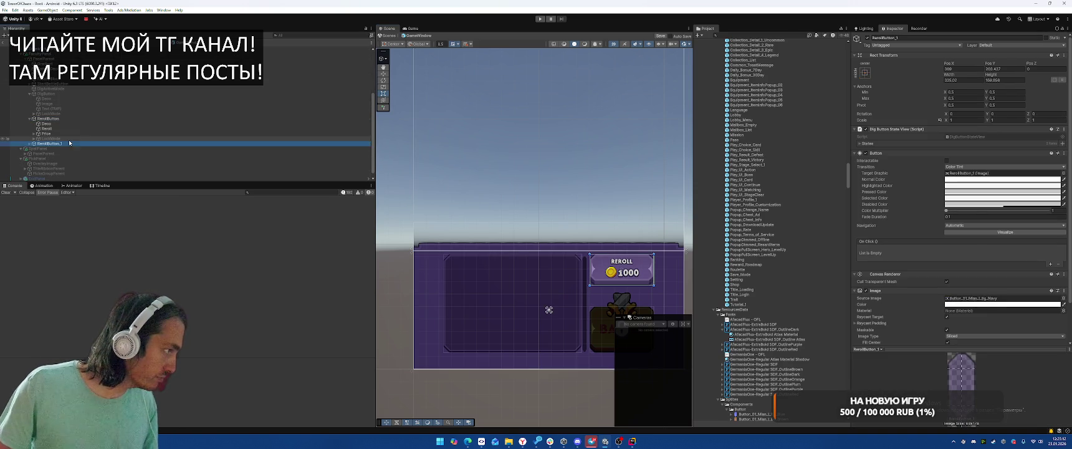
pyautogui.press('F2')
pyautogui.write('Amoun')
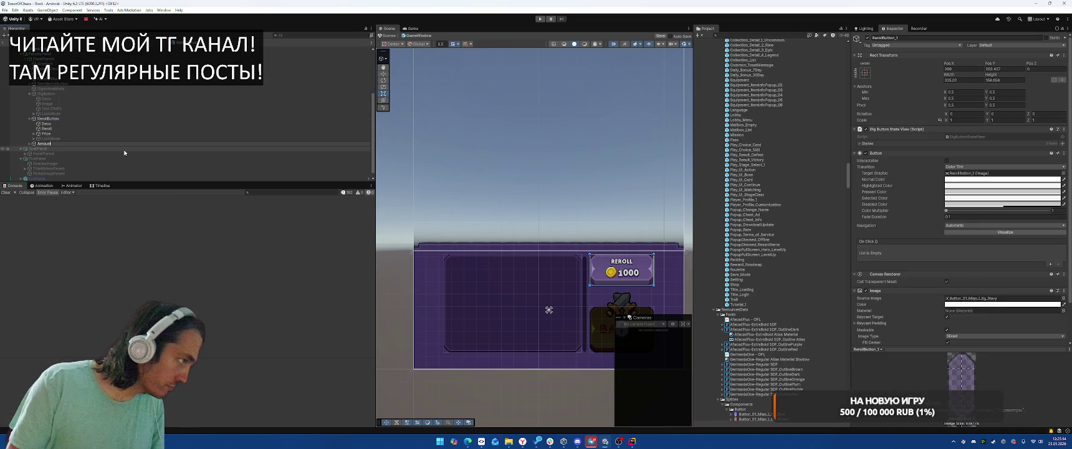
pyautogui.press('Return')
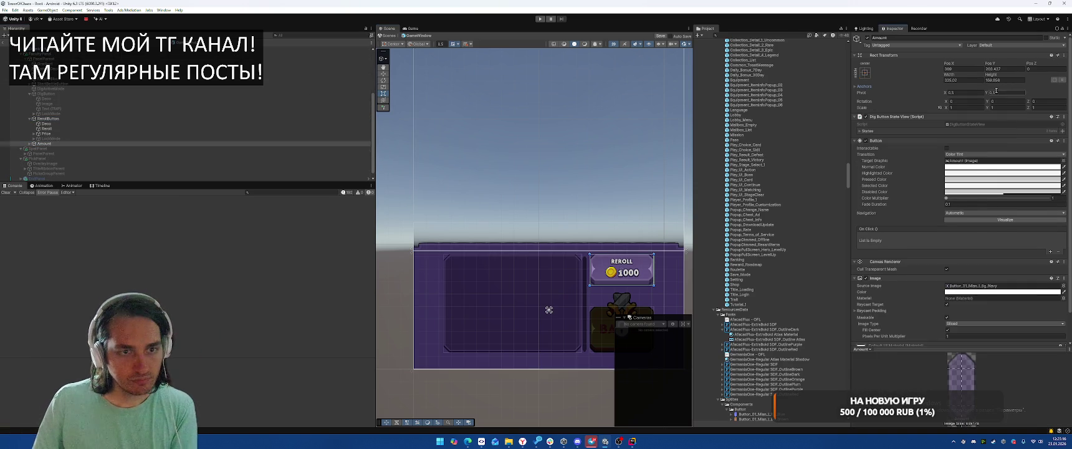
# Set Amount's vertical anchors and pivot Y to 1 and its position to 0, 0.
pyautogui.click(999, 91)
pyautogui.write('1')
pyautogui.click(1002, 99)
pyautogui.write('1')
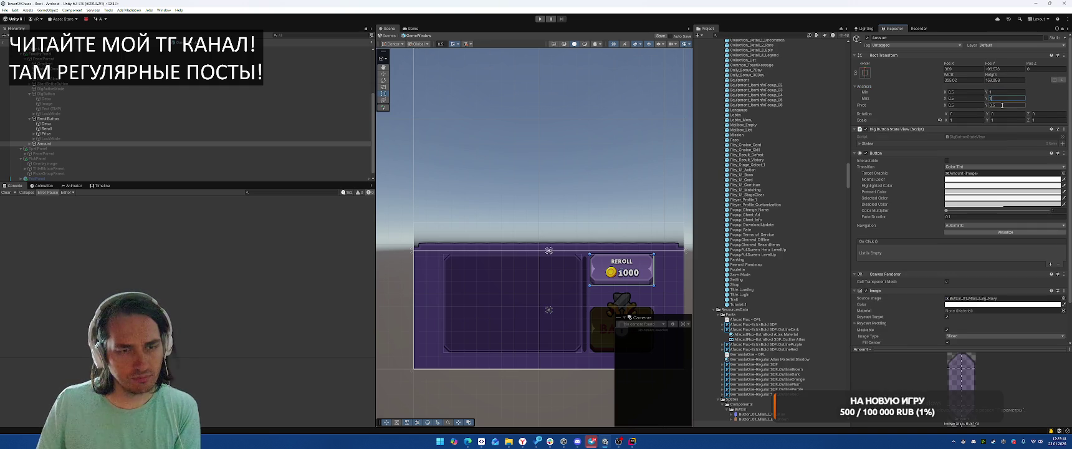
pyautogui.click(1002, 105)
pyautogui.write('1')
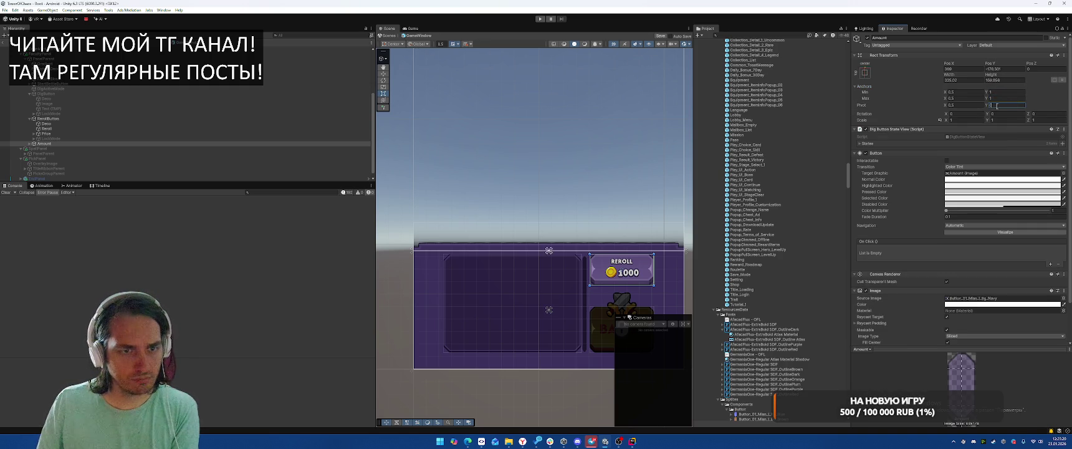
pyautogui.click(1004, 68)
pyautogui.write('0')
pyautogui.click(961, 69)
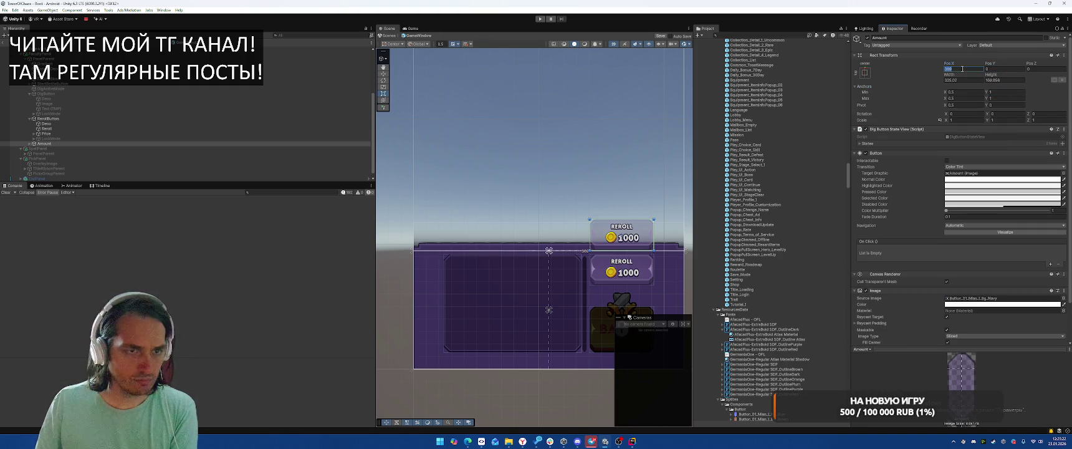
pyautogui.write('0')
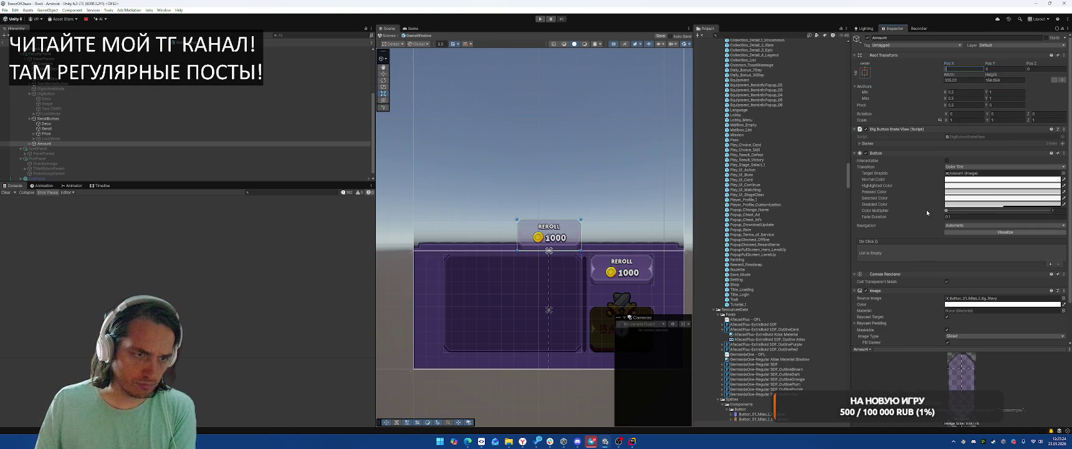
# Remove Amount's Button and Dig Button State View components and set its height to 100.
pyautogui.rightClick(888, 151)
pyautogui.click(928, 178)
pyautogui.rightClick(906, 129)
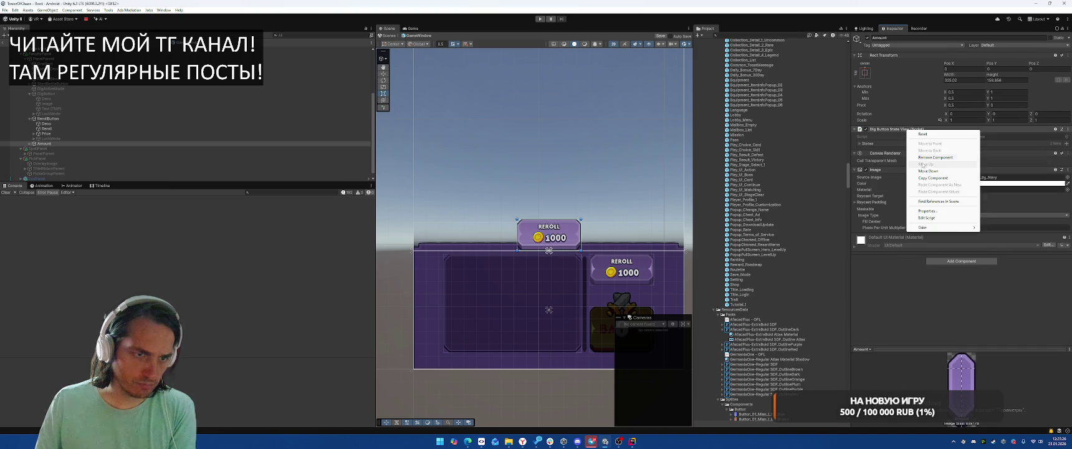
pyautogui.click(931, 157)
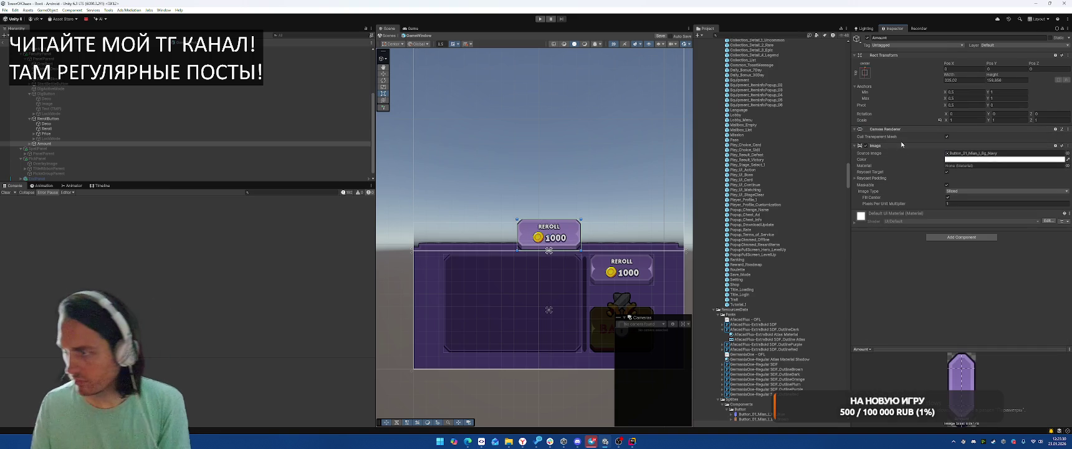
pyautogui.click(1005, 81)
pyautogui.write('100')
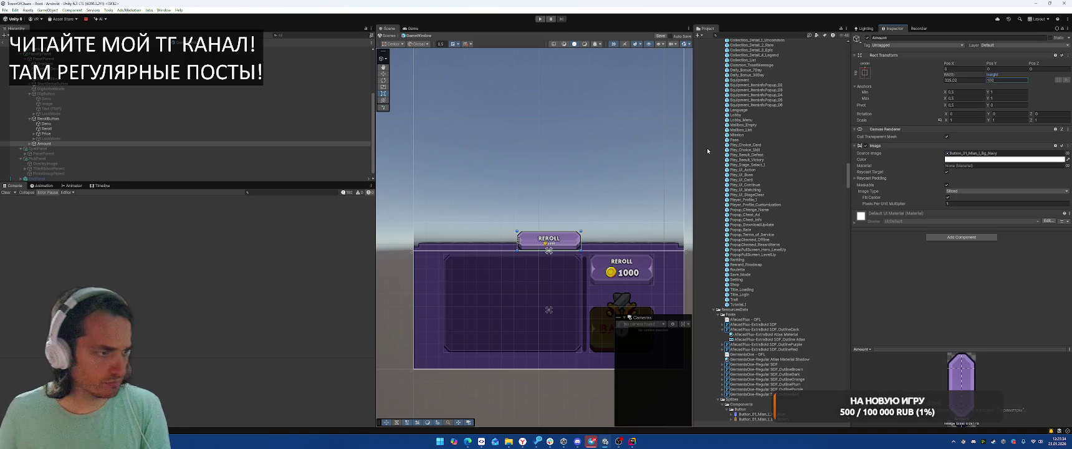
# Delete Amount's Price and LockMode children and stretch the Reroll label to fill Amount.
pyautogui.click(30, 144)
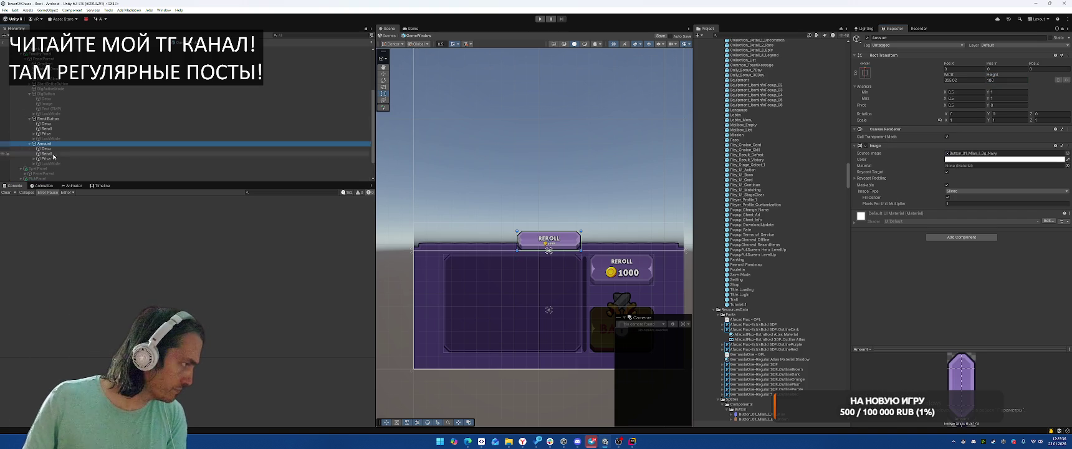
pyautogui.click(84, 158)
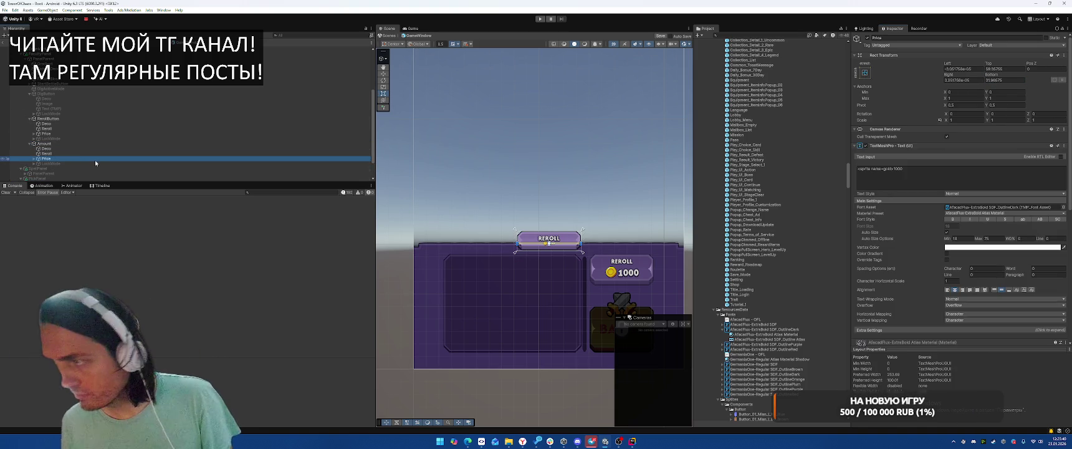
pyautogui.press('Delete')
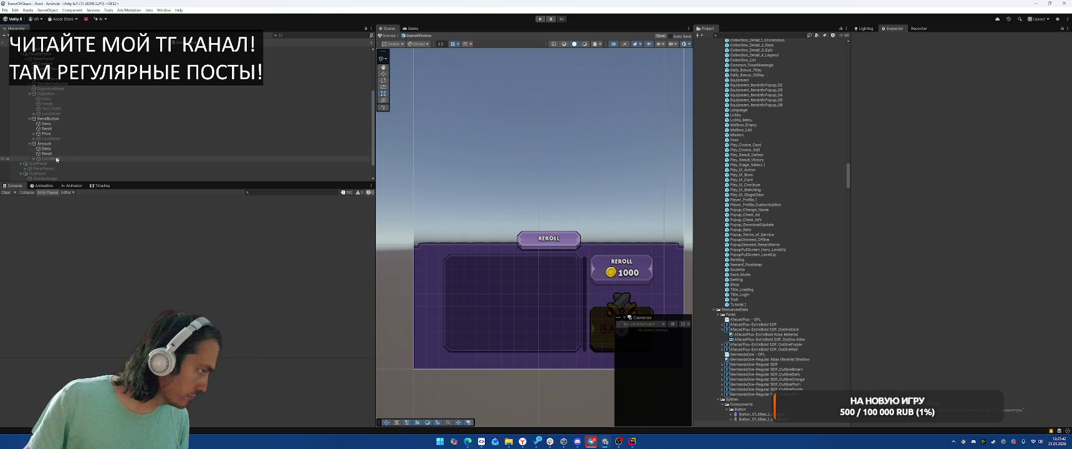
pyautogui.click(47, 153)
pyautogui.click(864, 72)
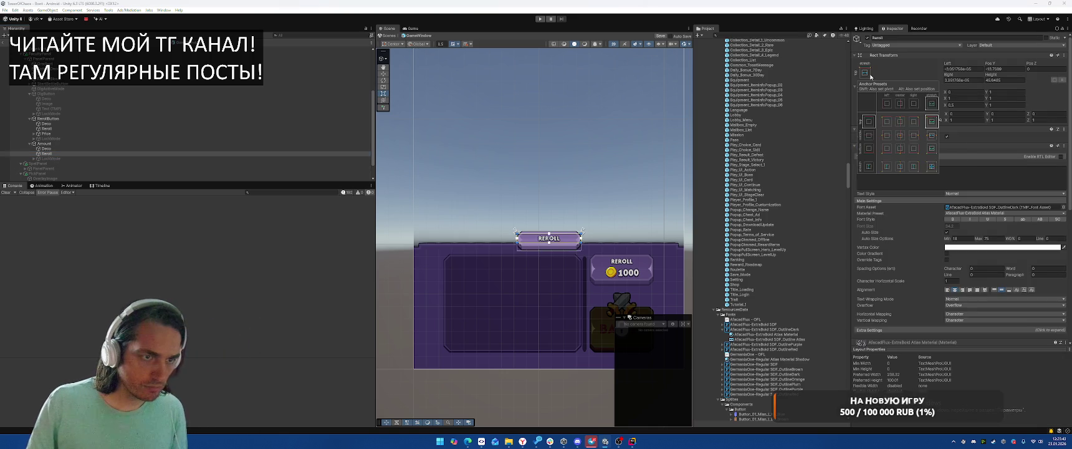
pyautogui.keyDown('alt'); pyautogui.click(931, 167); pyautogui.keyUp('alt')
pyautogui.click(70, 163)
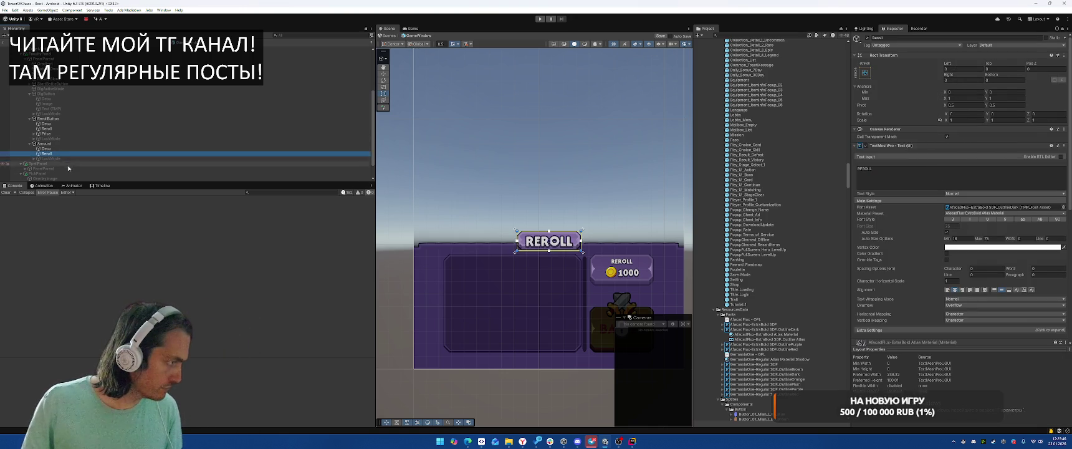
pyautogui.click(56, 159)
pyautogui.press('Delete')
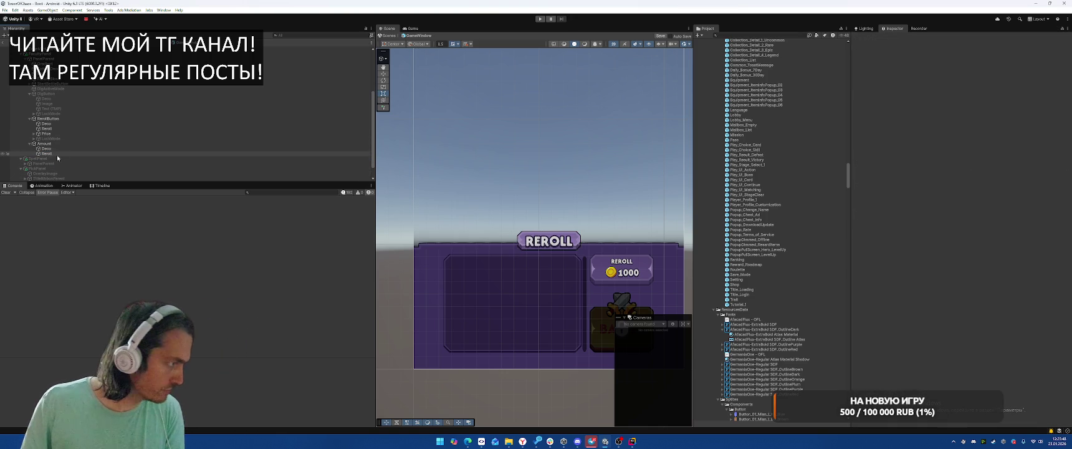
pyautogui.click(44, 143)
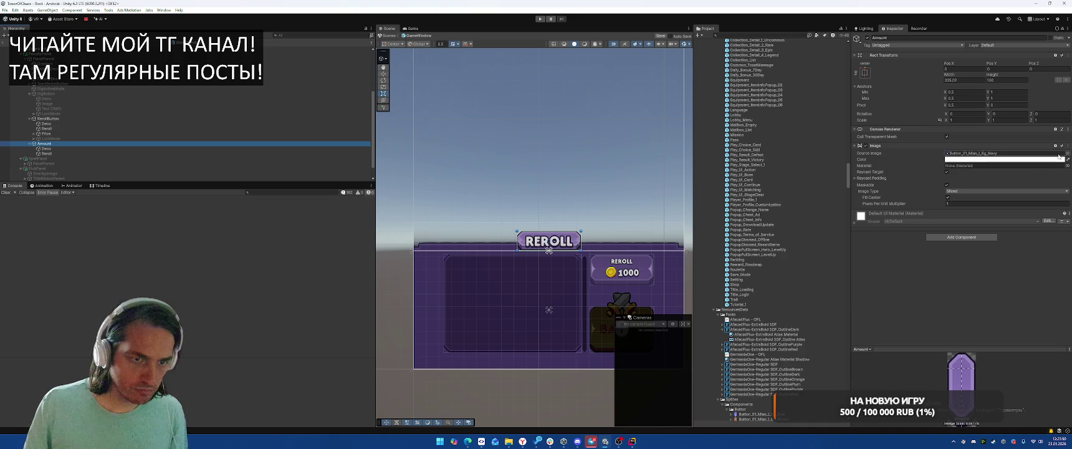
# Try several background sprites on the Amount badge: roulette circle, ring, switch, white and label-style.
pyautogui.click(1067, 153)
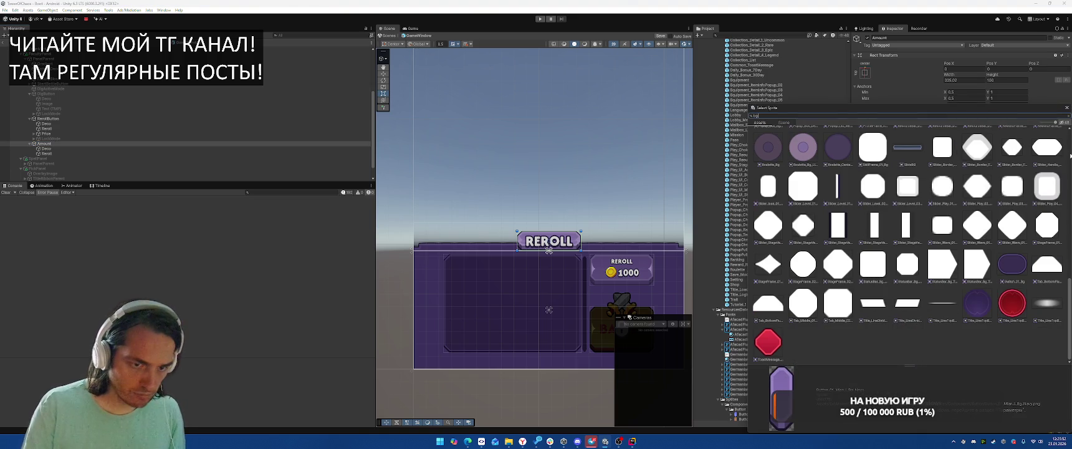
pyautogui.scroll(3, 994, 253)
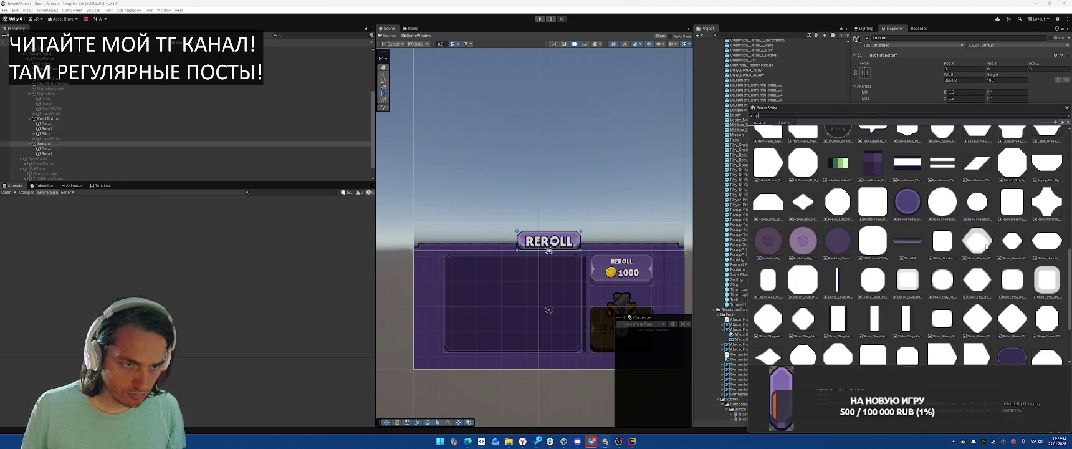
pyautogui.scroll(10, 986, 247)
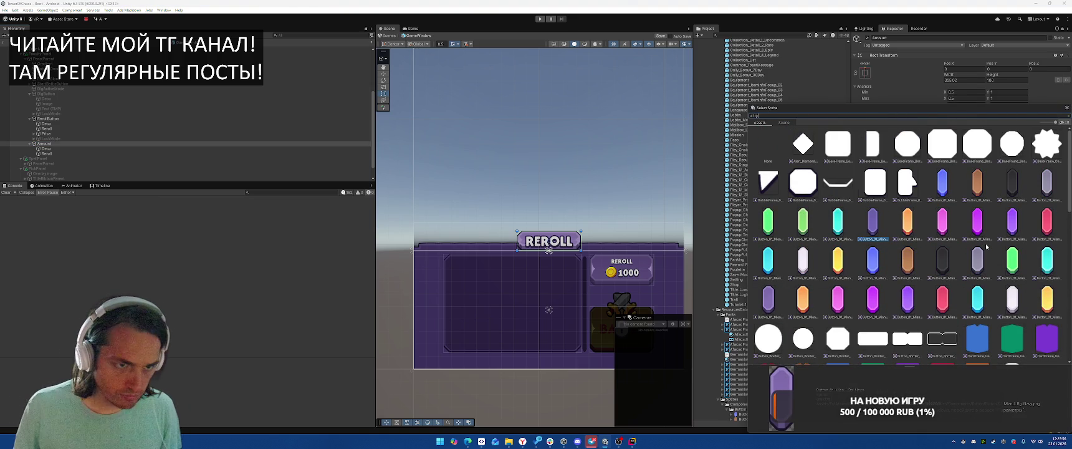
pyautogui.scroll(-5, 986, 247)
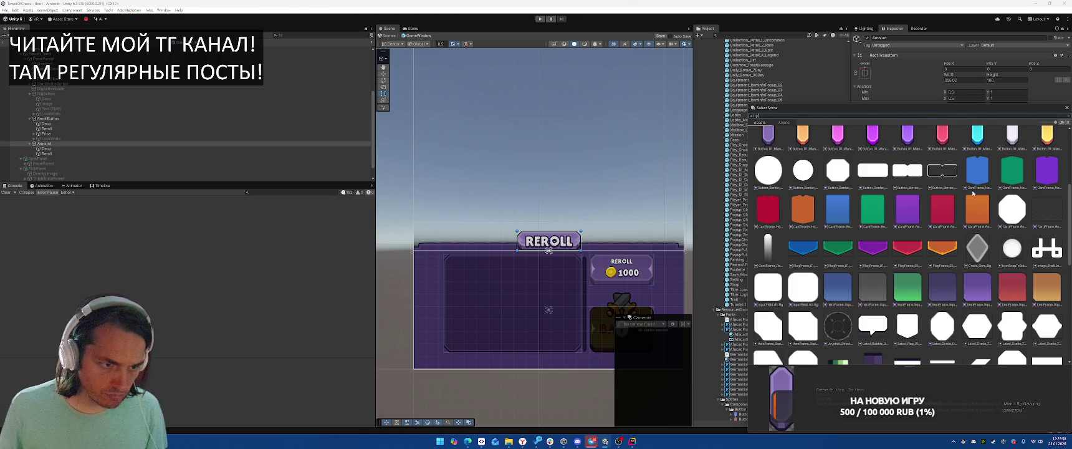
pyautogui.scroll(-4, 973, 193)
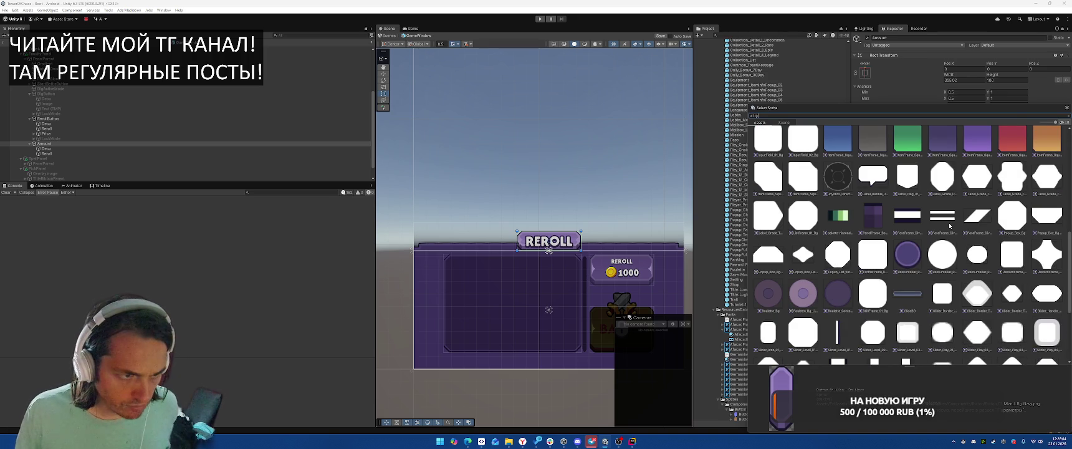
pyautogui.scroll(-2, 954, 228)
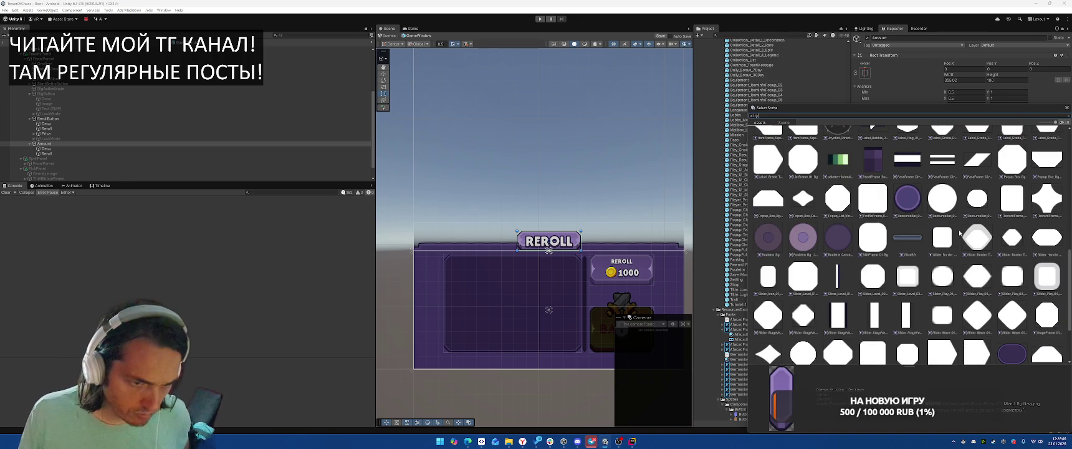
pyautogui.click(800, 240)
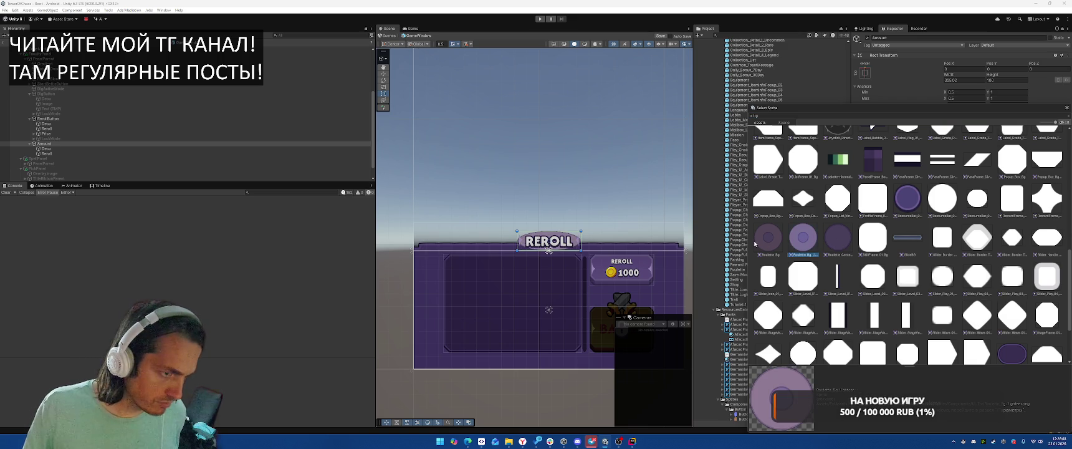
pyautogui.click(907, 198)
pyautogui.scroll(-3, 1008, 256)
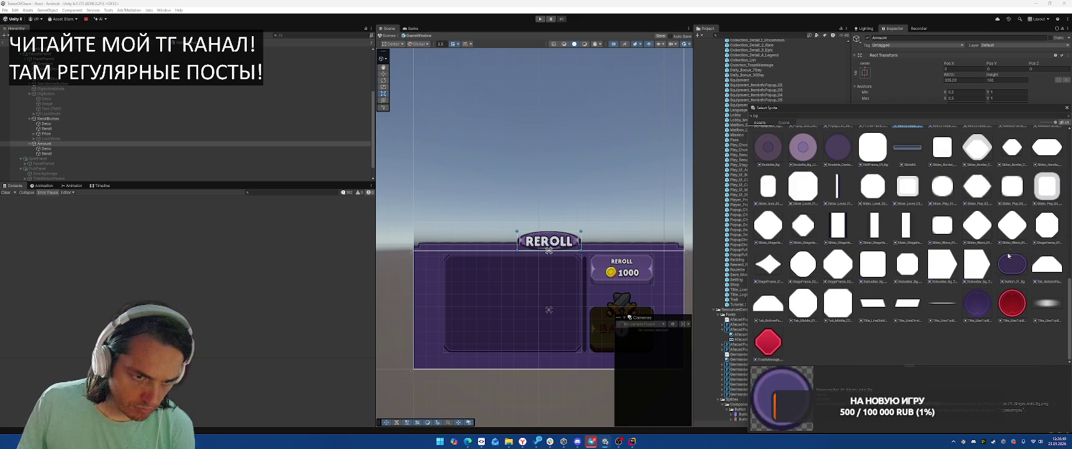
pyautogui.click(1011, 264)
pyautogui.scroll(4, 576, 240)
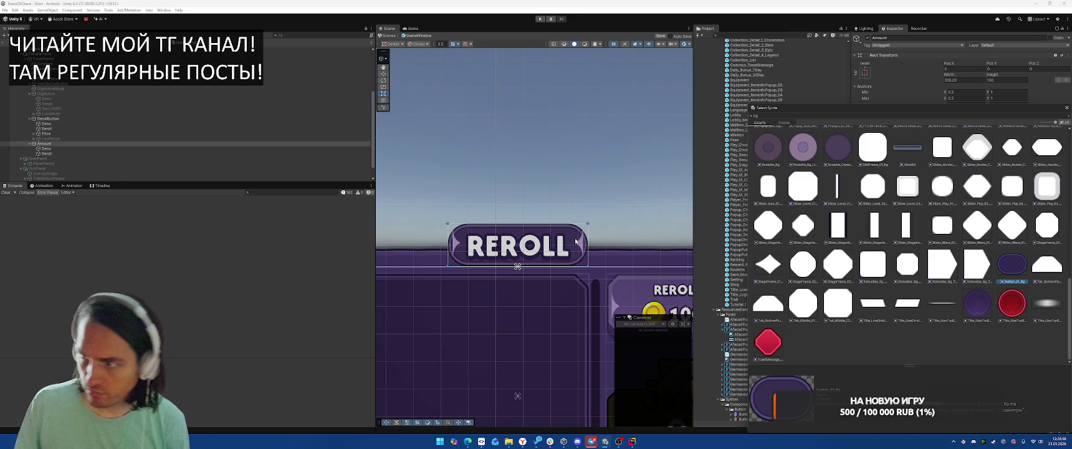
pyautogui.scroll(2, 577, 205)
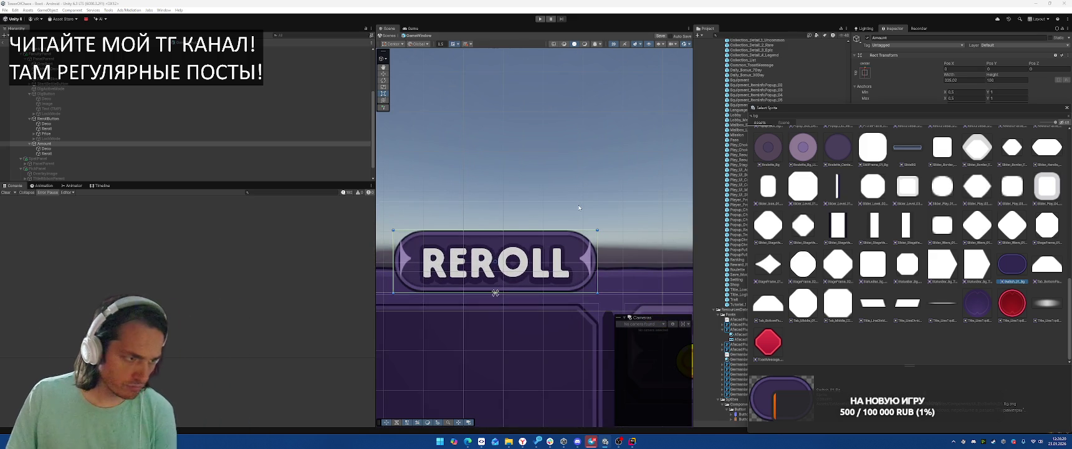
pyautogui.click(1050, 184)
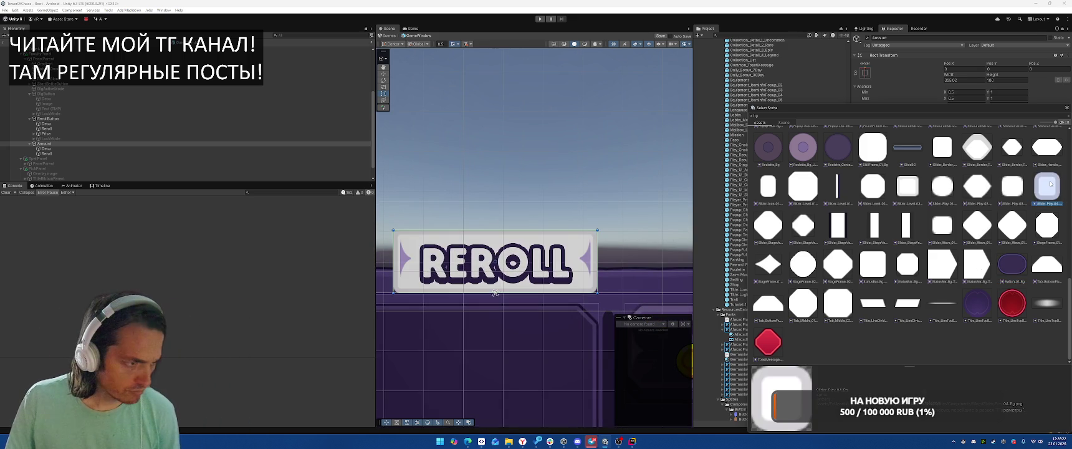
pyautogui.scroll(3, 1012, 235)
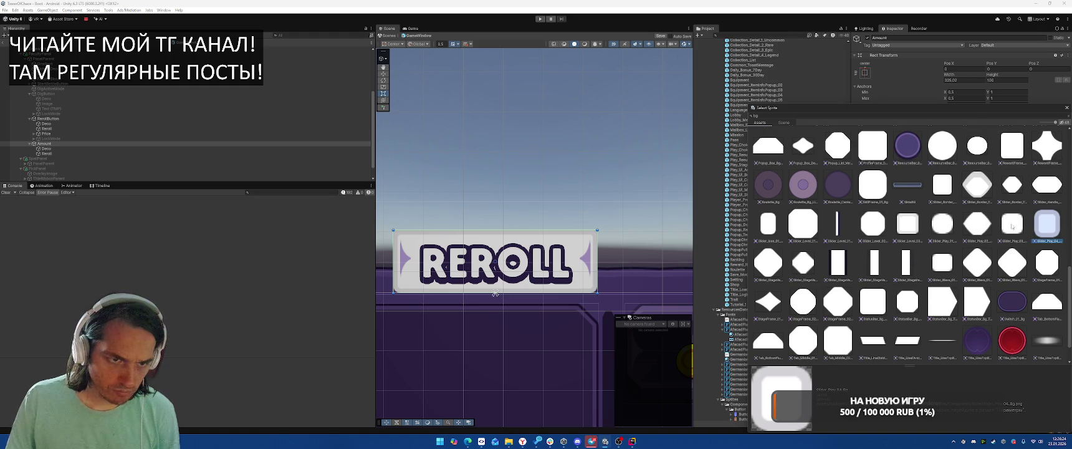
pyautogui.scroll(2, 1013, 219)
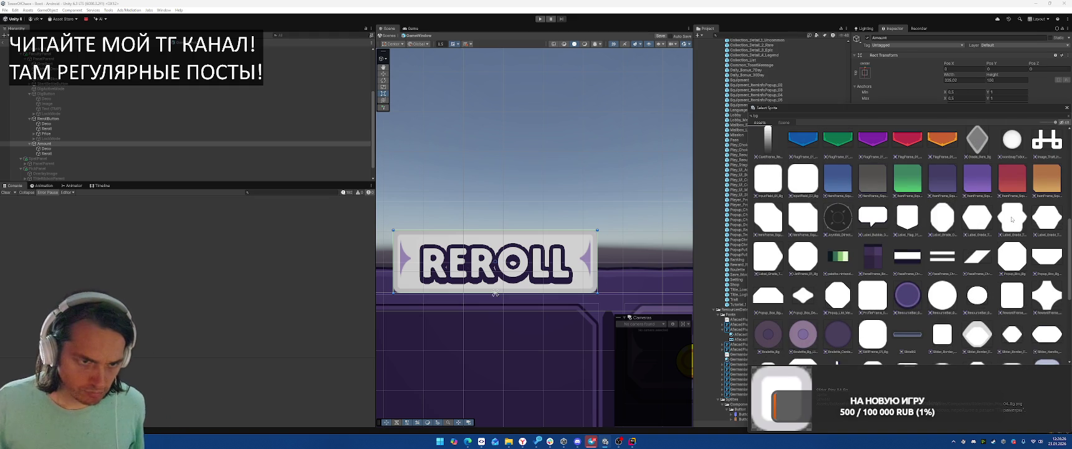
pyautogui.click(1012, 219)
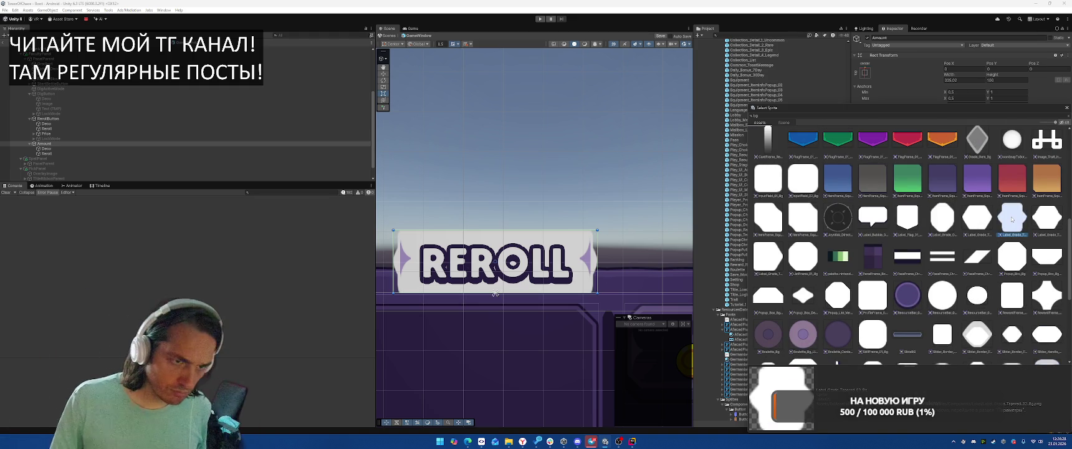
pyautogui.scroll(4, 1012, 219)
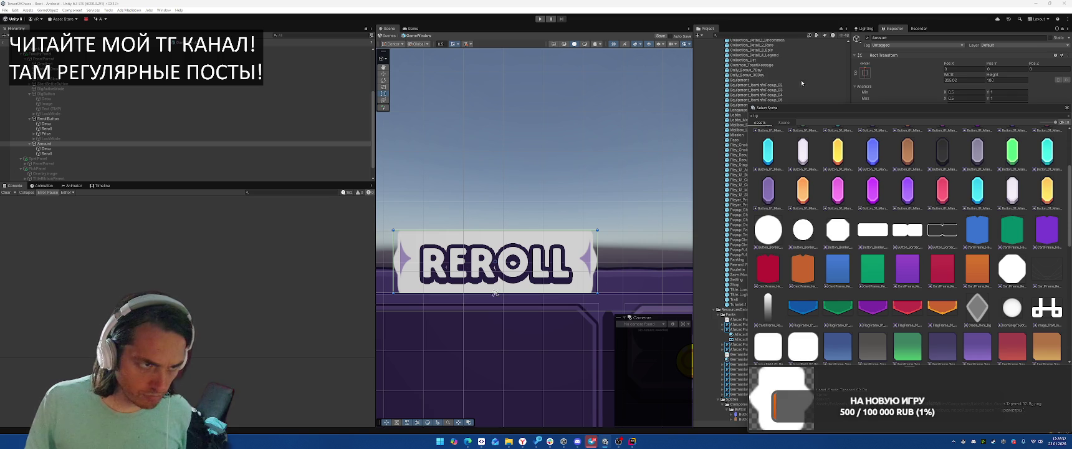
# Search the sprites and keep the purple PanelFrame sprite as the badge background.
pyautogui.write('me')
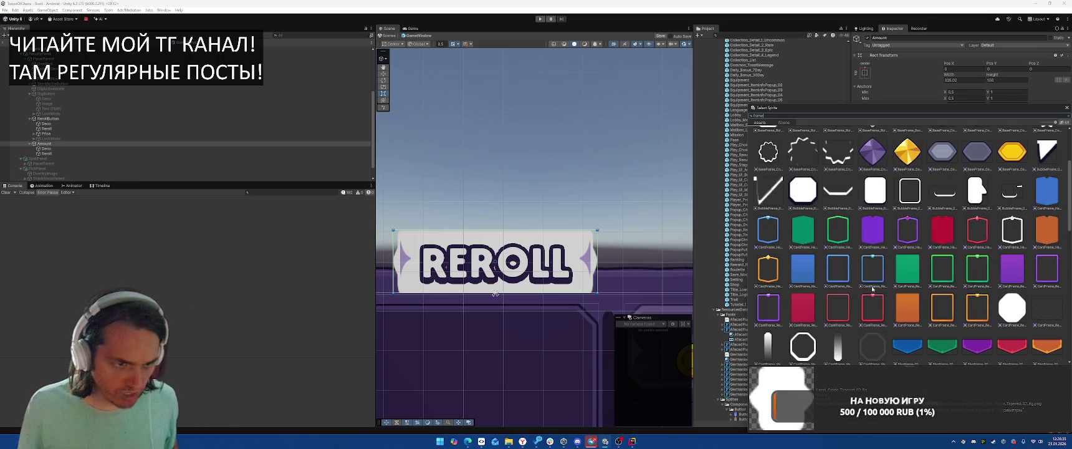
pyautogui.scroll(-12, 872, 289)
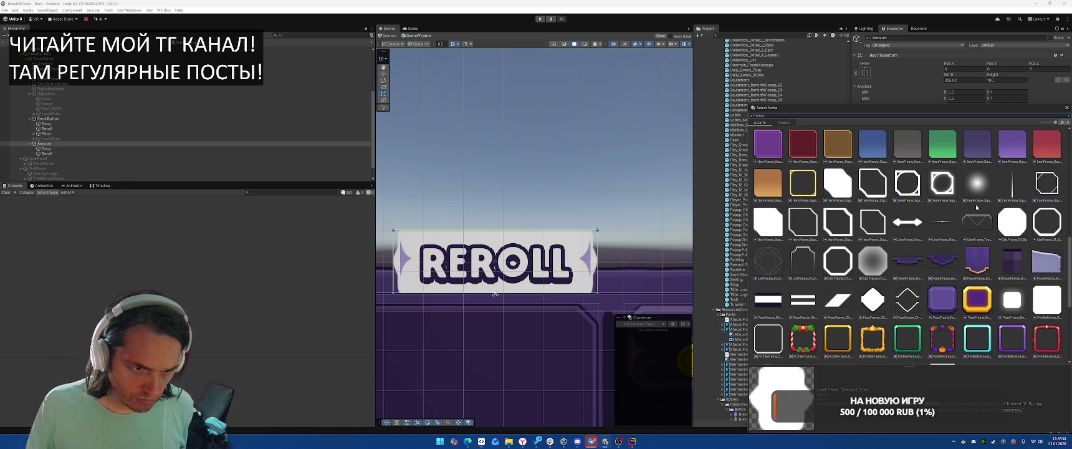
pyautogui.click(944, 296)
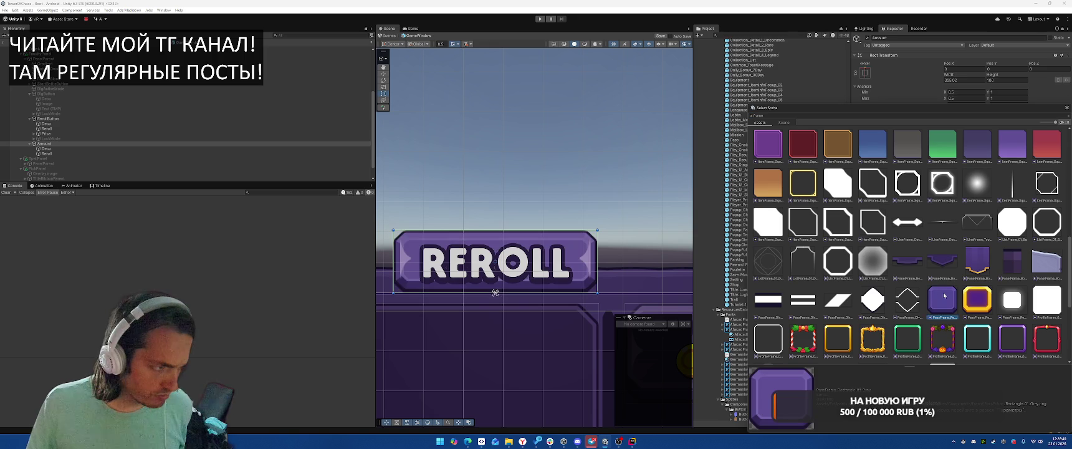
pyautogui.scroll(-1, 946, 288)
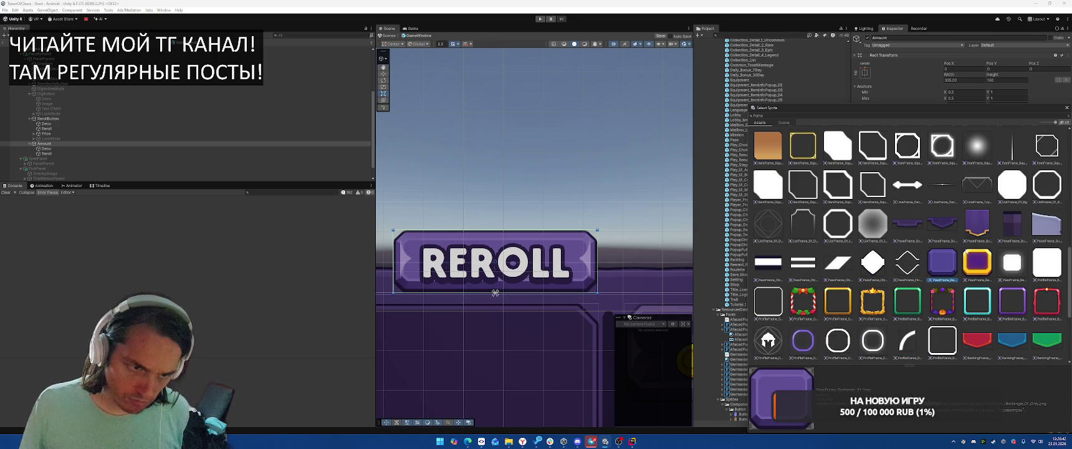
pyautogui.doubleClick(943, 259)
pyautogui.scroll(-5, 549, 261)
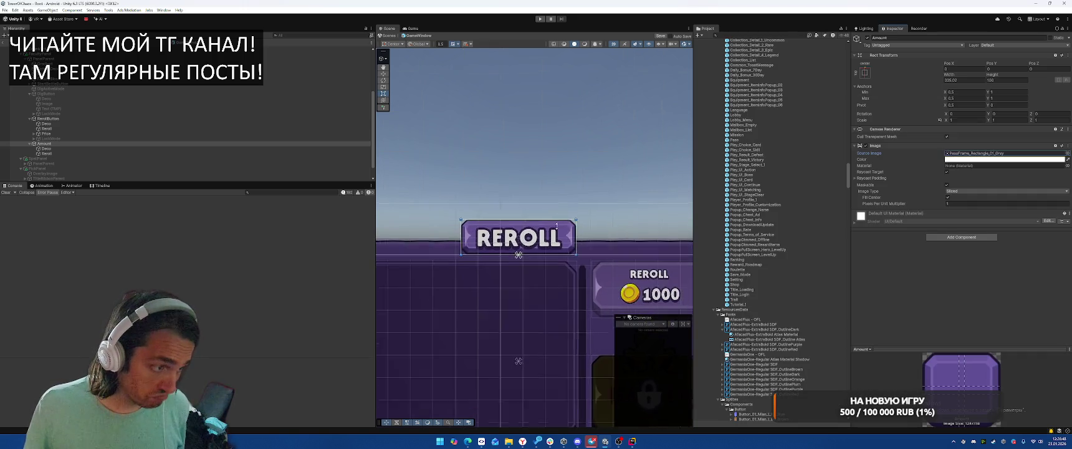
# Set the Reroll label's Rect Transform Bottom and Top insets to 15.
pyautogui.click(68, 153)
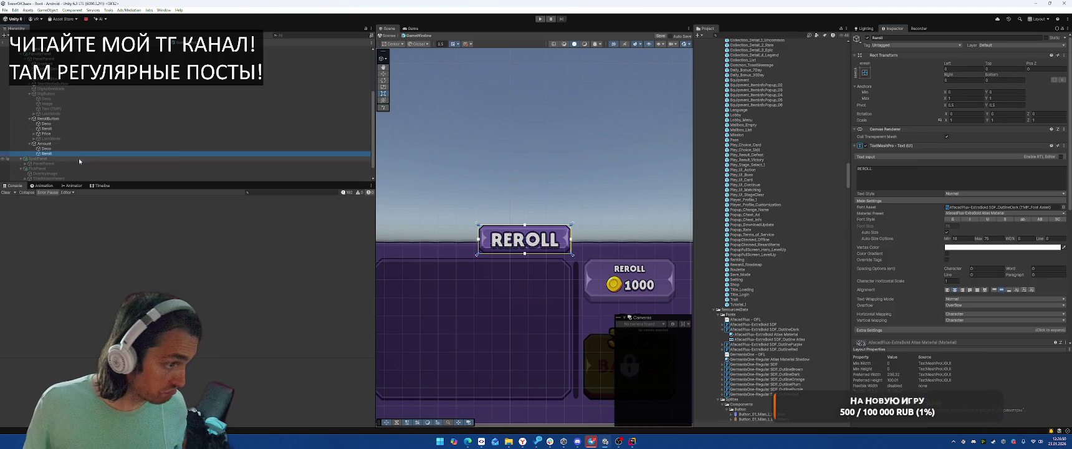
pyautogui.click(995, 81)
pyautogui.write('10')
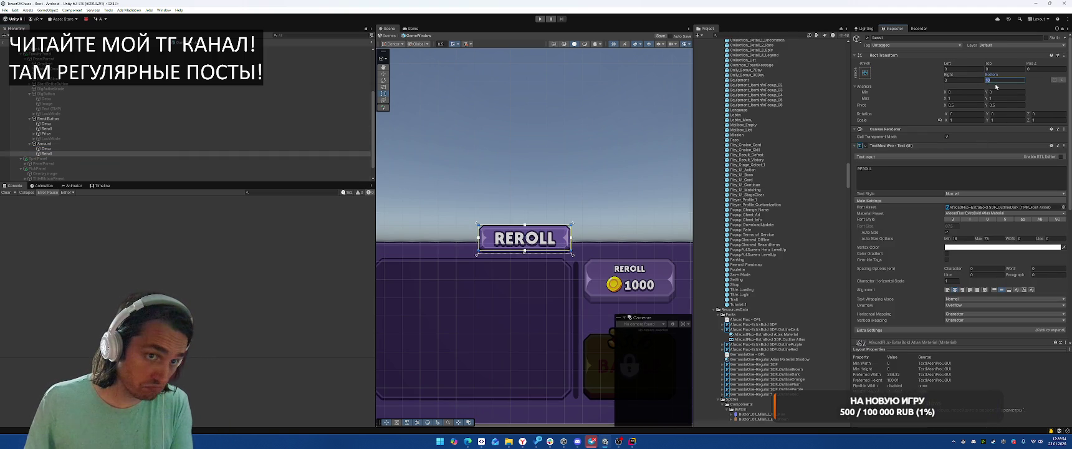
pyautogui.press('BackSpace')
pyautogui.write('5')
pyautogui.click(999, 68)
pyautogui.write('15')
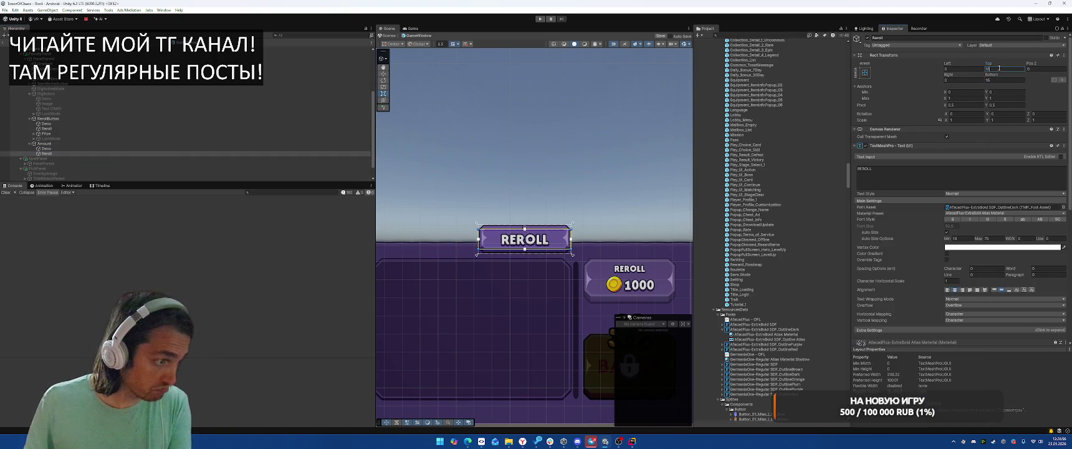
pyautogui.write('f')
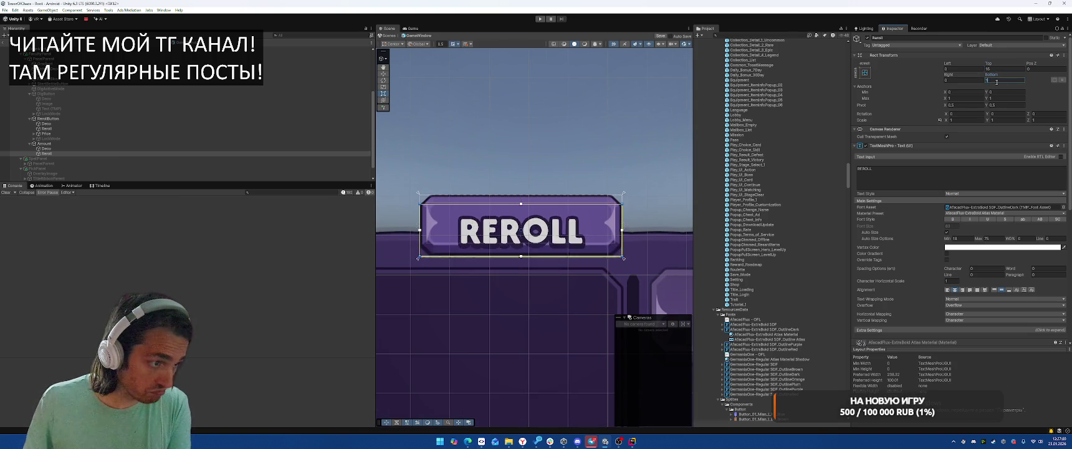
pyautogui.scroll(2, 592, 247)
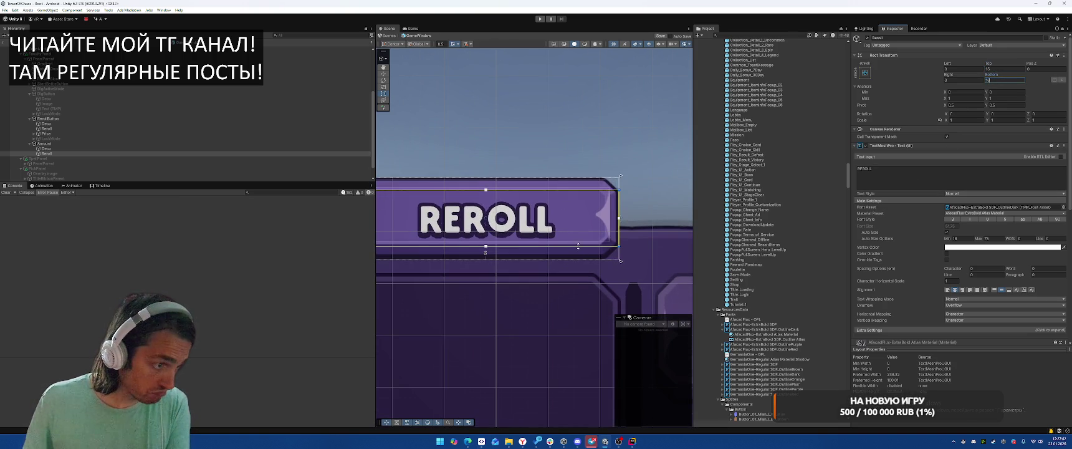
pyautogui.click(895, 177)
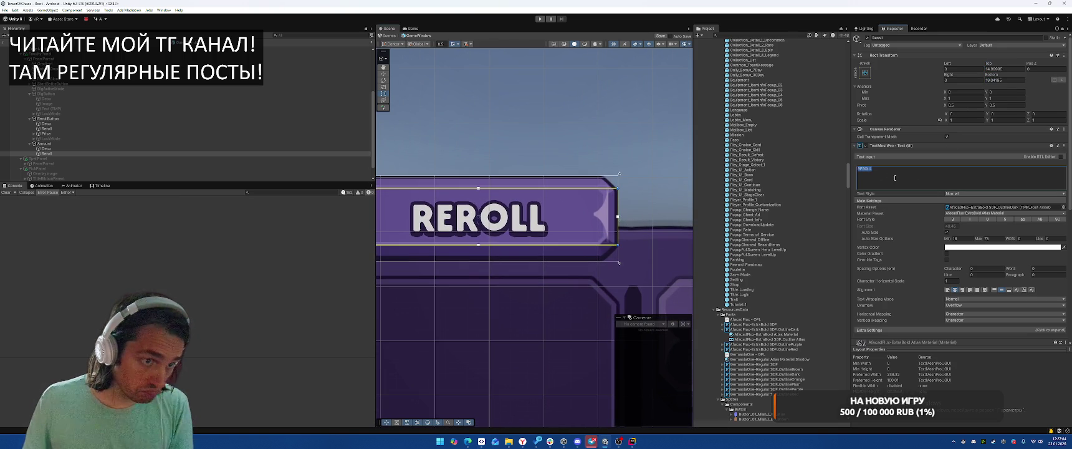
# Replace the label text with a gold coin sprite tag followed by '6 / round'.
pyautogui.write('<>')
pyautogui.press('Left')
pyautogui.write('sprite ')
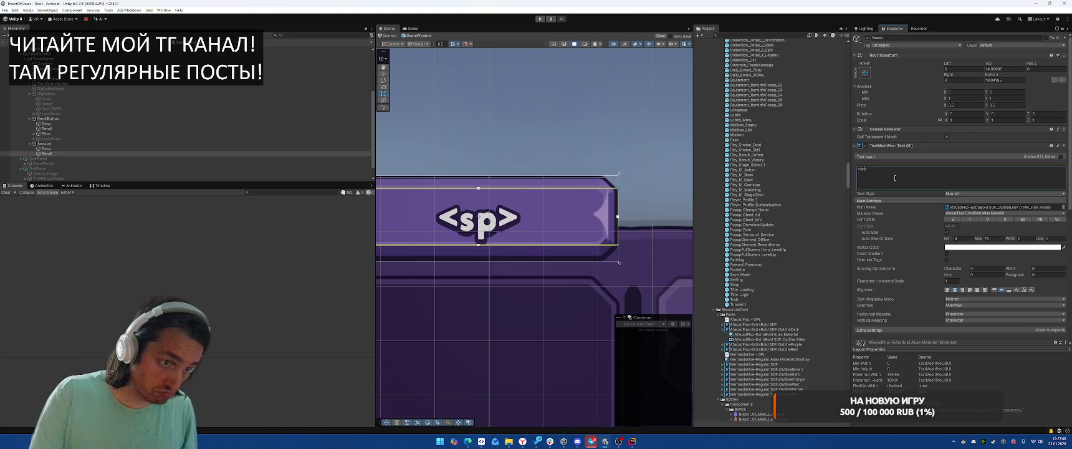
pyautogui.write('name=gold')
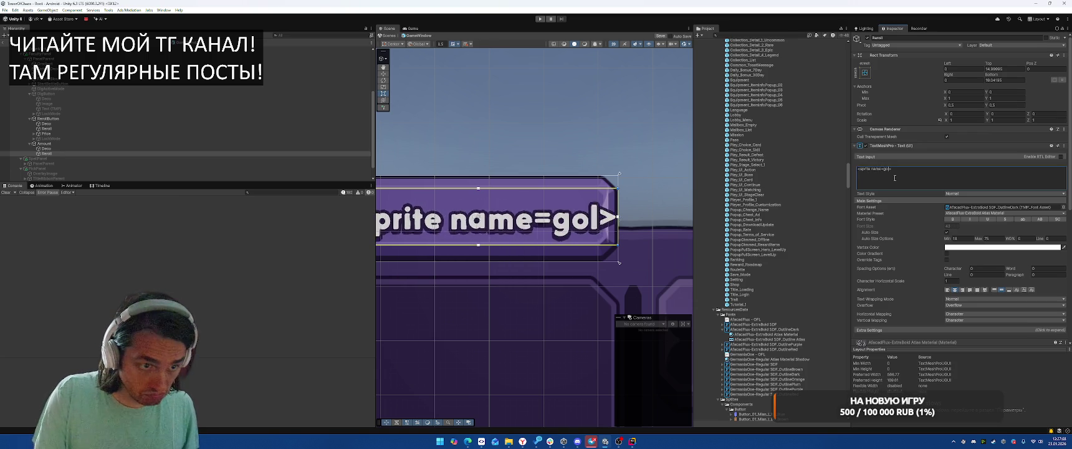
pyautogui.press('Right')
pyautogui.write('6 / round')
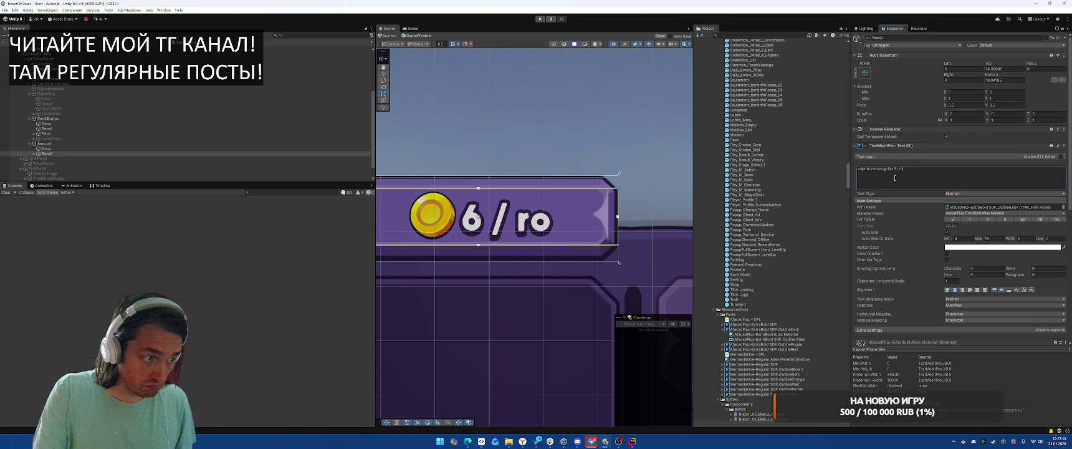
# Inset the price text about 18 from the badge's left edge and 14 from its right.
pyautogui.scroll(-2, 633, 177)
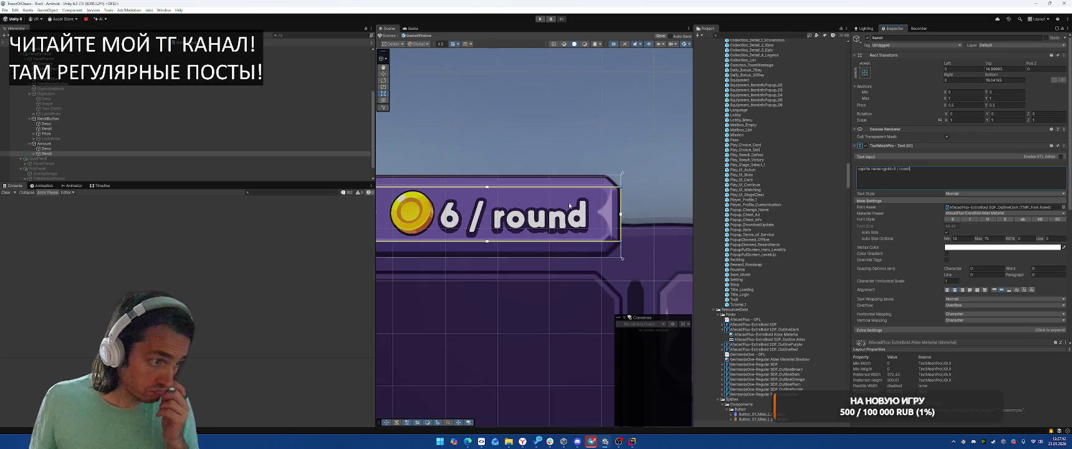
pyautogui.moveTo(422, 225); pyautogui.dragTo(433, 209)
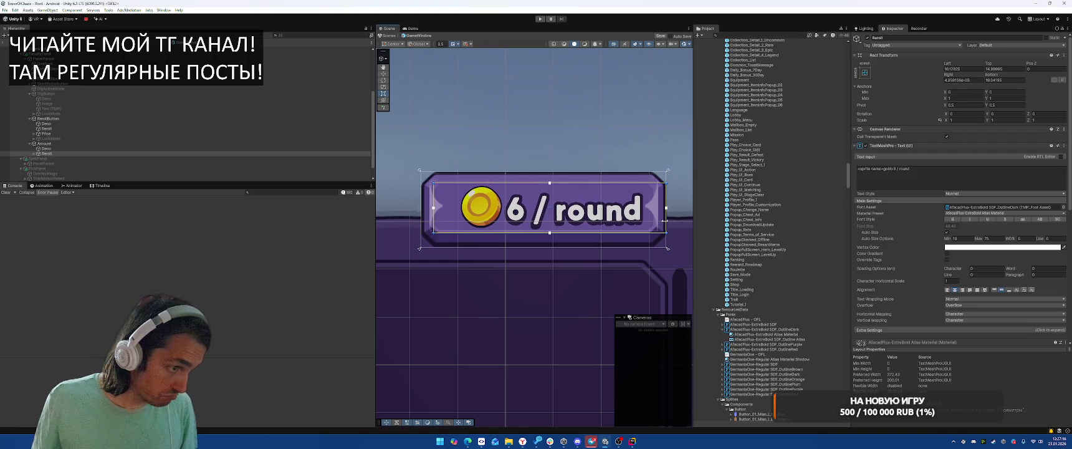
pyautogui.moveTo(666, 221); pyautogui.dragTo(654, 220)
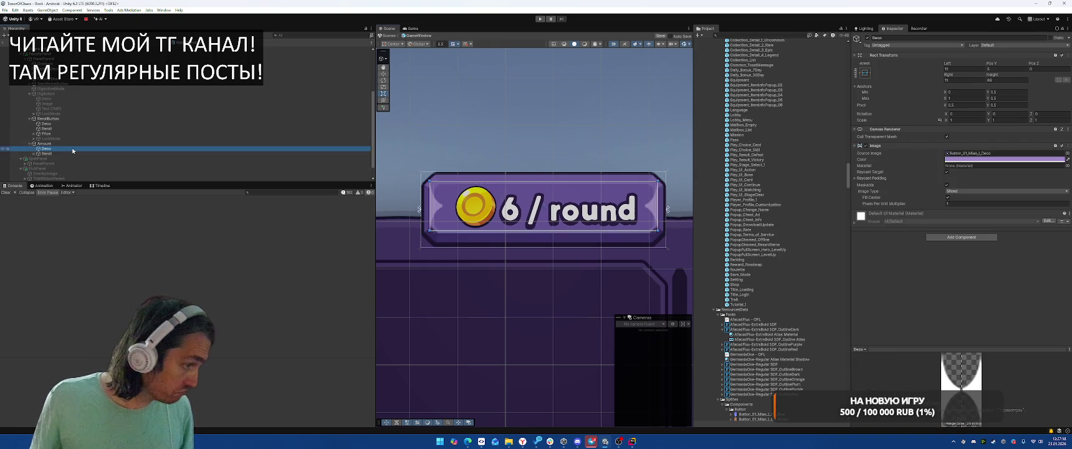
pyautogui.click(370, 149)
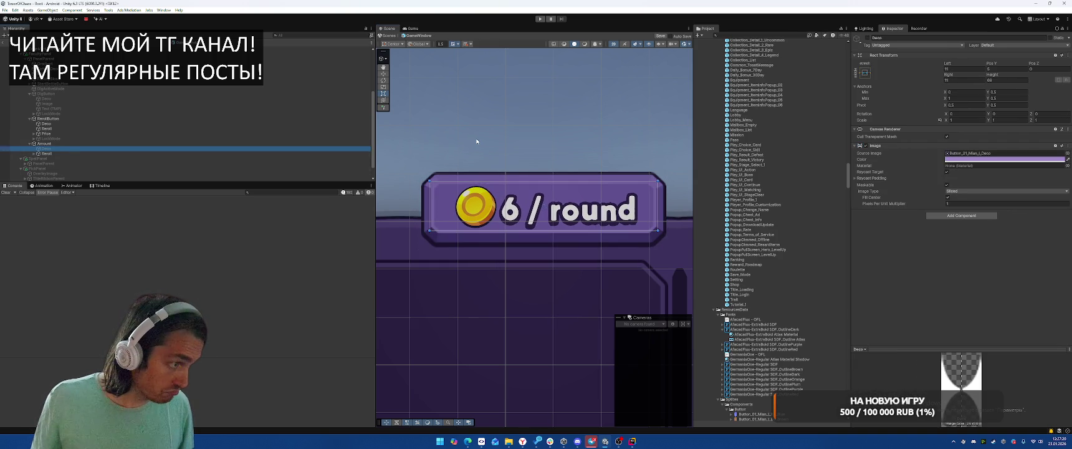
pyautogui.click(156, 153)
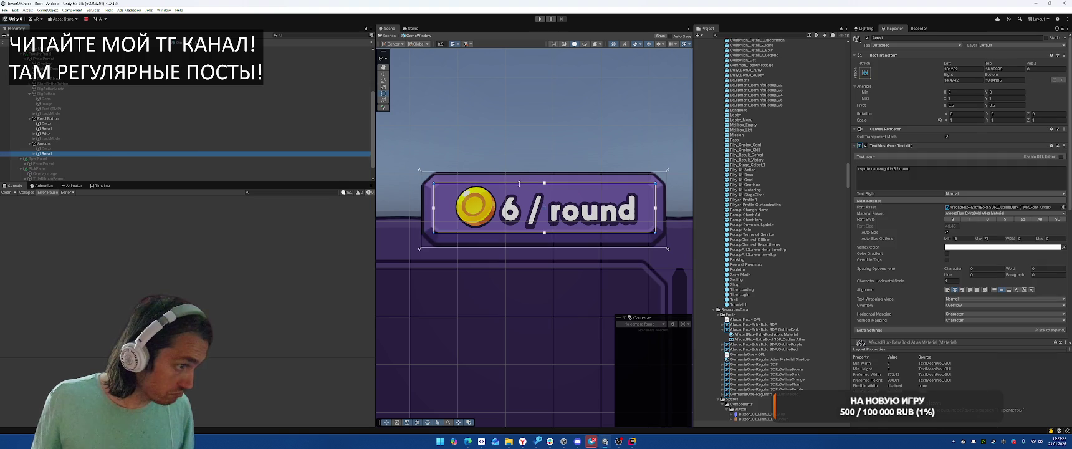
pyautogui.scroll(2, 518, 184)
pyautogui.scroll(-5, 966, 187)
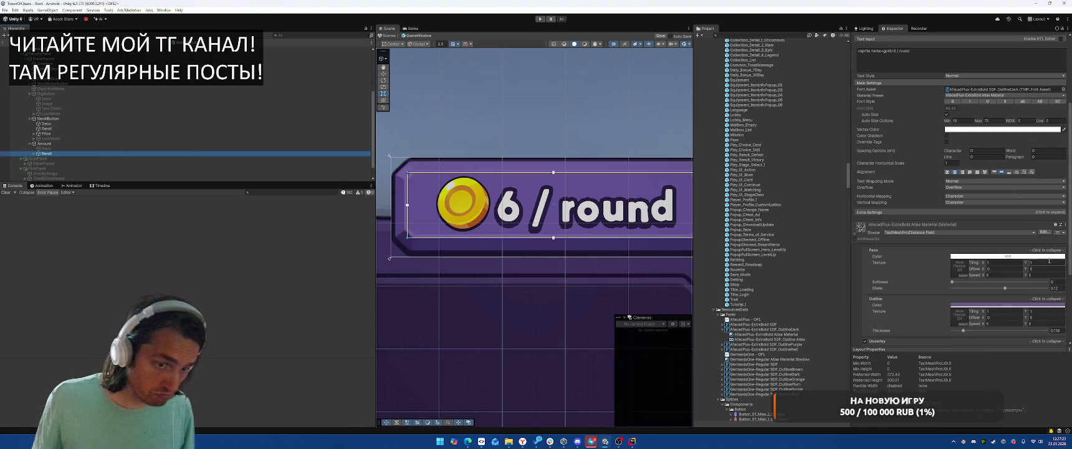
pyautogui.click(1023, 172)
# Switch the price label's font to GermaniaOne-Regular SDF_OutlineDark.
pyautogui.moveTo(584, 245); pyautogui.dragTo(584, 242)
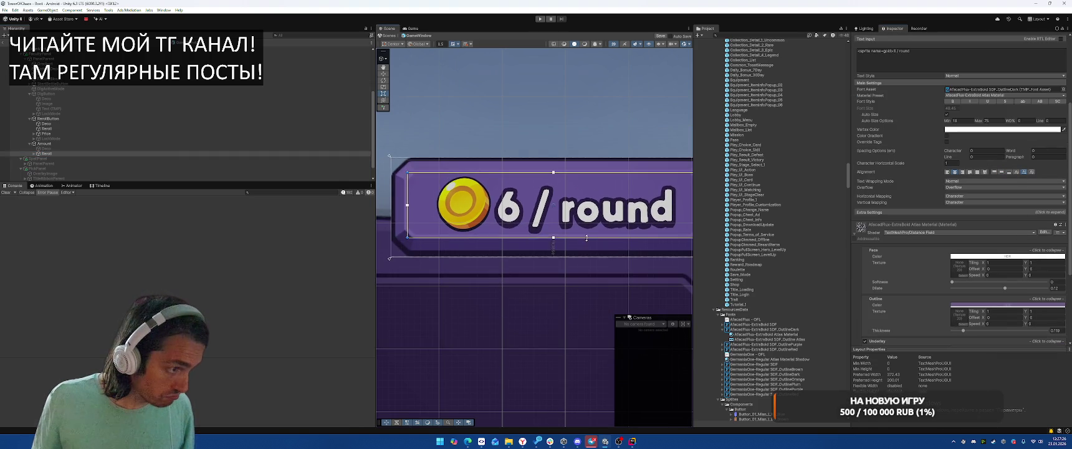
pyautogui.scroll(-2, 598, 151)
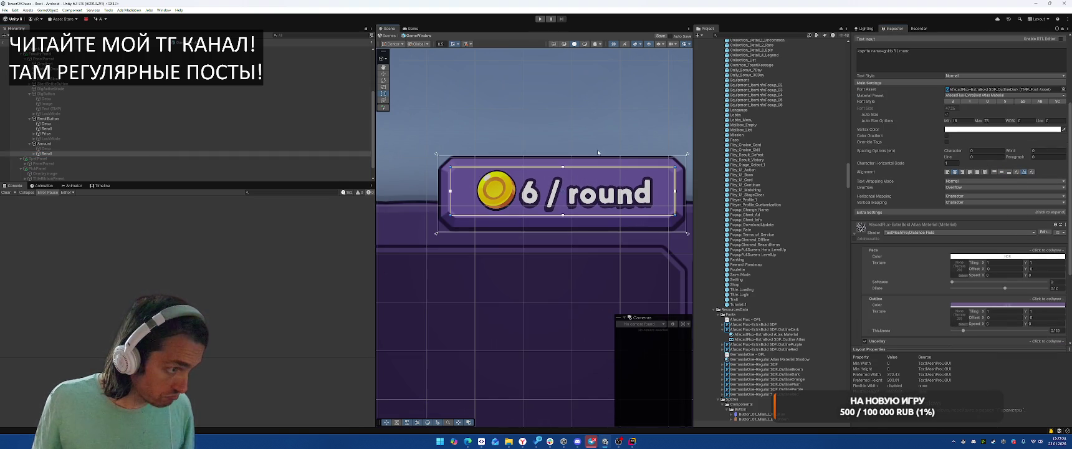
pyautogui.click(1063, 89)
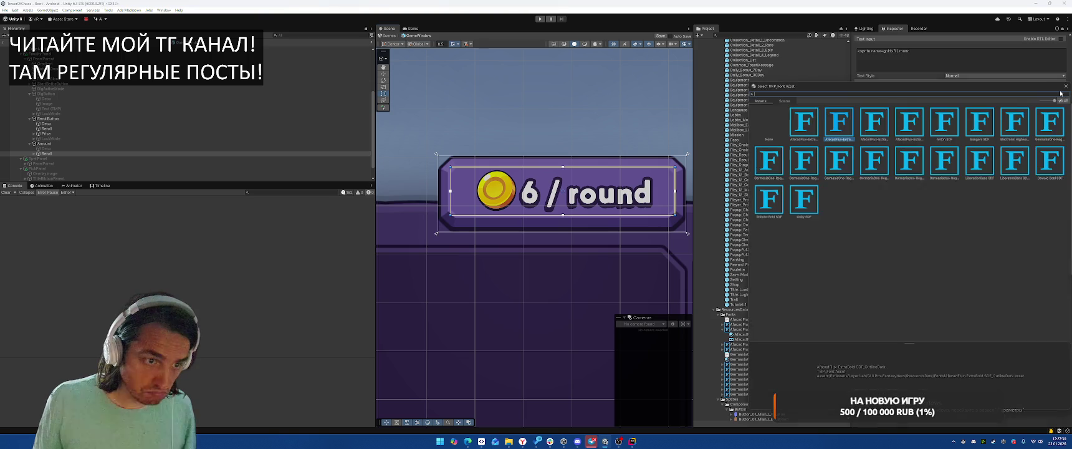
pyautogui.click(1003, 89)
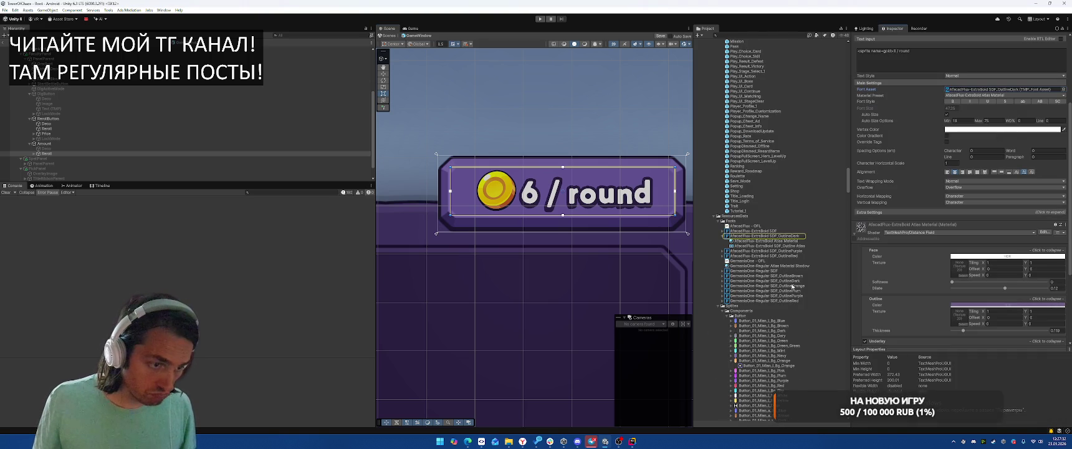
pyautogui.moveTo(765, 280)
pyautogui.mouseDown()
pyautogui.moveTo(983, 89)
pyautogui.moveTo(997, 89)
pyautogui.mouseUp()
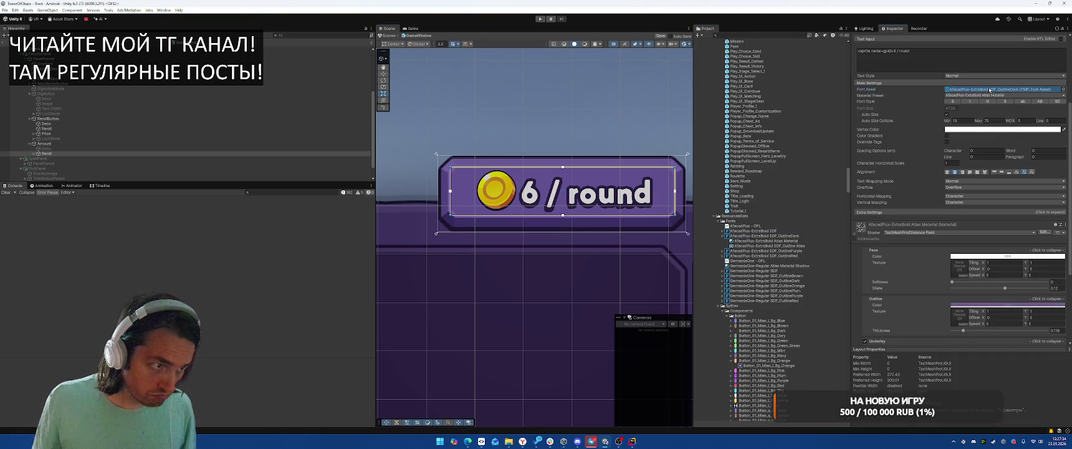
# Remove the spaces so the label reads '6/round', toggling Uppercase then back to Lowercase.
pyautogui.click(901, 50)
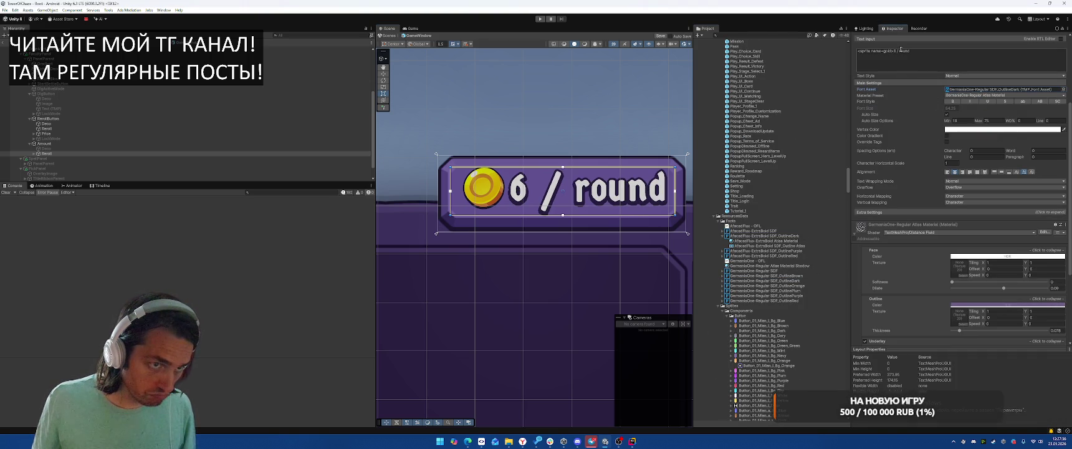
pyautogui.doubleClick(907, 51)
pyautogui.press('Left')
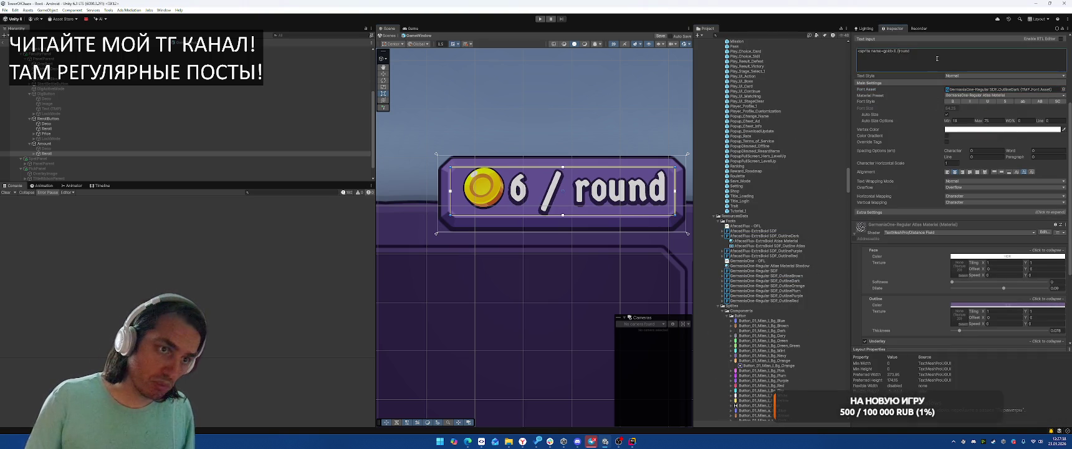
pyautogui.press('BackSpace')
pyautogui.press('BackSpace')
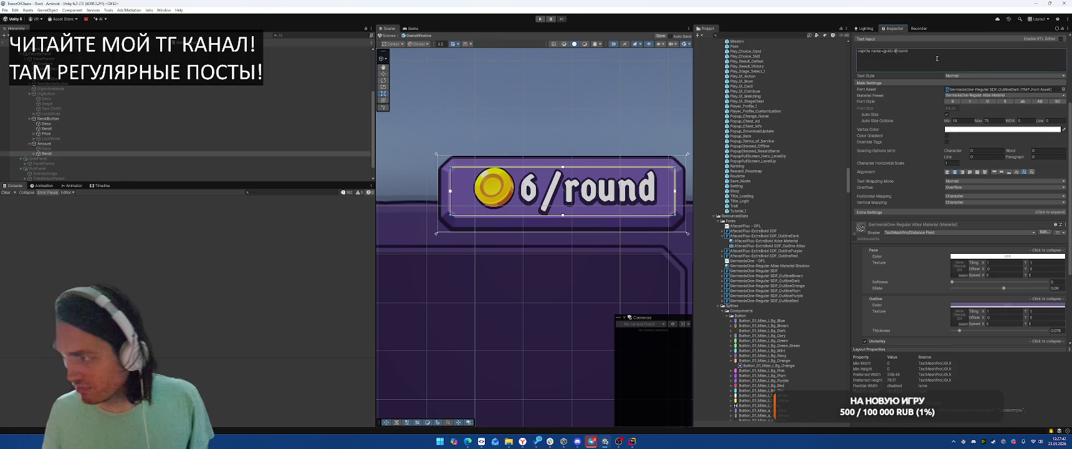
pyautogui.click(1038, 101)
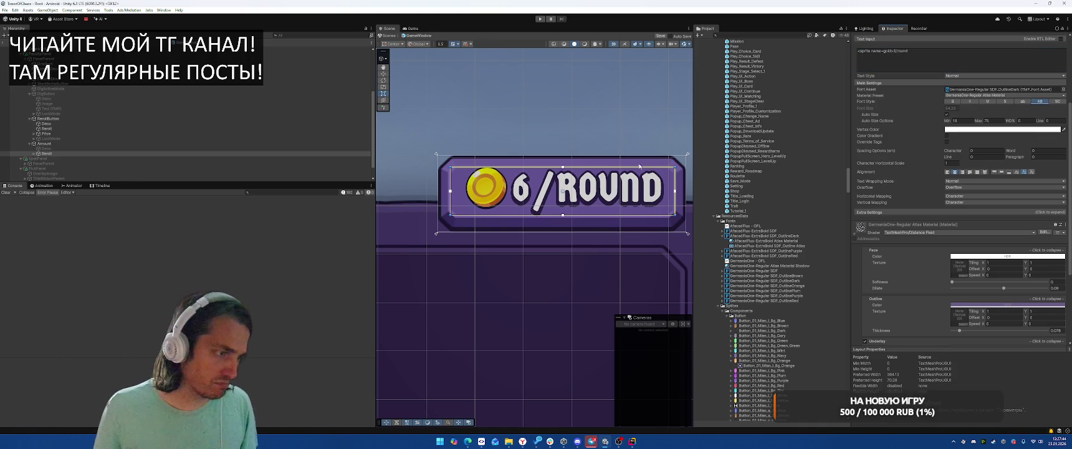
pyautogui.click(1020, 101)
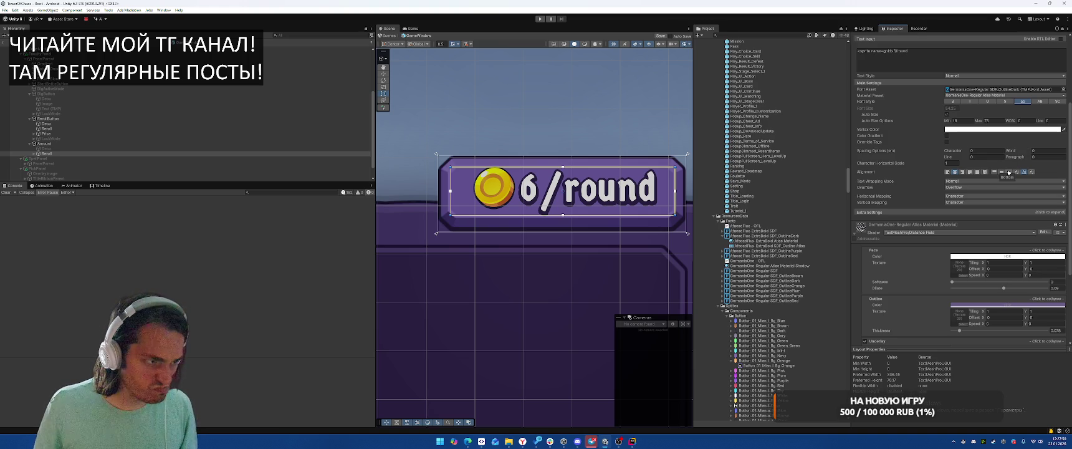
# Tighten character spacing to -1.59 and trial price values 100 and 5 before restoring 6.
pyautogui.moveTo(954, 152); pyautogui.dragTo(952, 156)
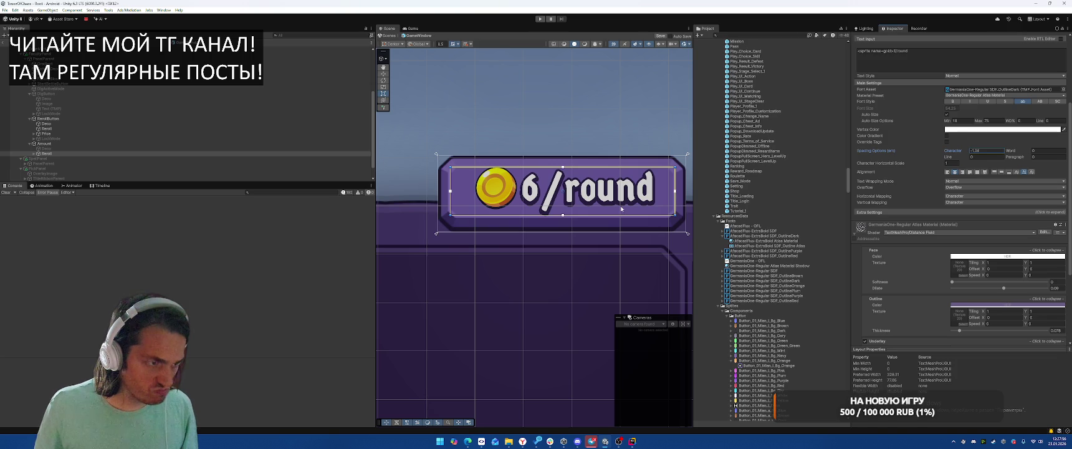
pyautogui.scroll(3, 952, 180)
pyautogui.click(897, 119)
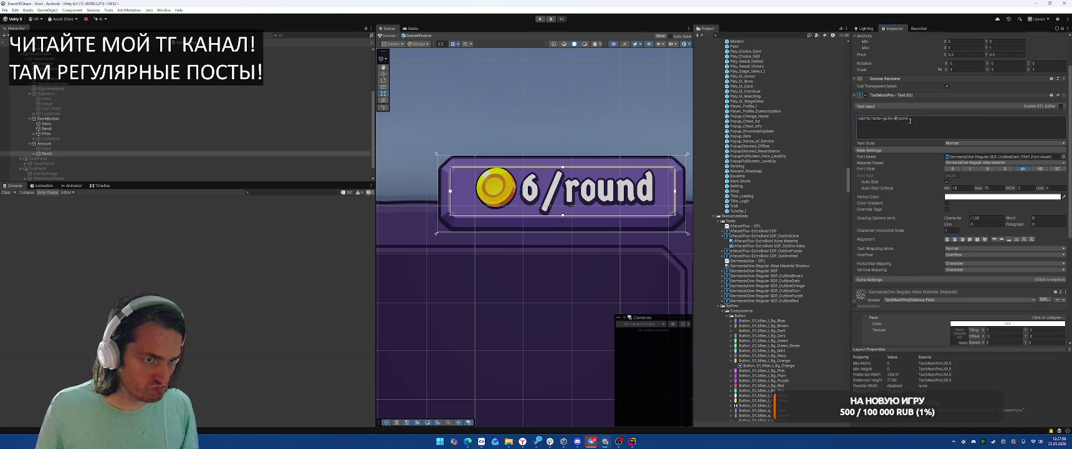
pyautogui.press('BackSpace')
pyautogui.write('100')
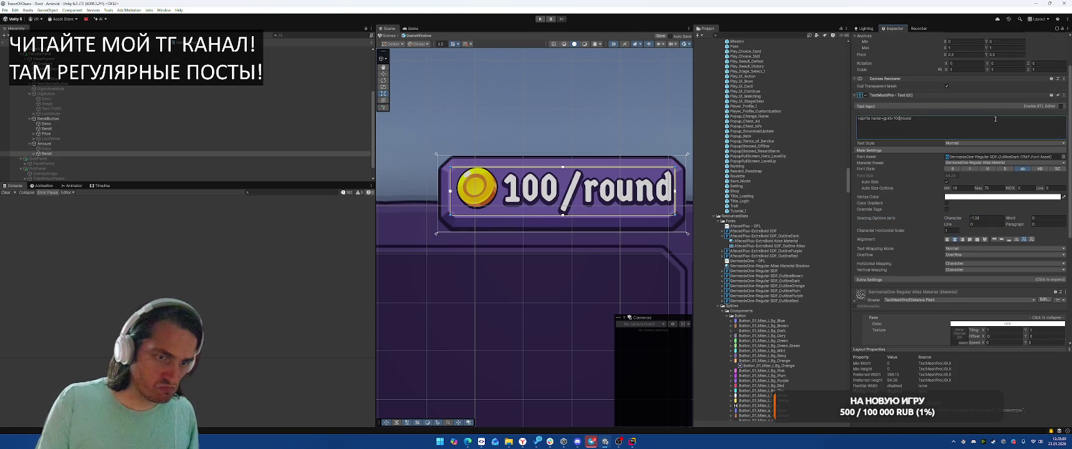
pyautogui.press('BackSpace')
pyautogui.press('BackSpace')
pyautogui.write('5')
pyautogui.press('BackSpace')
pyautogui.write('6')
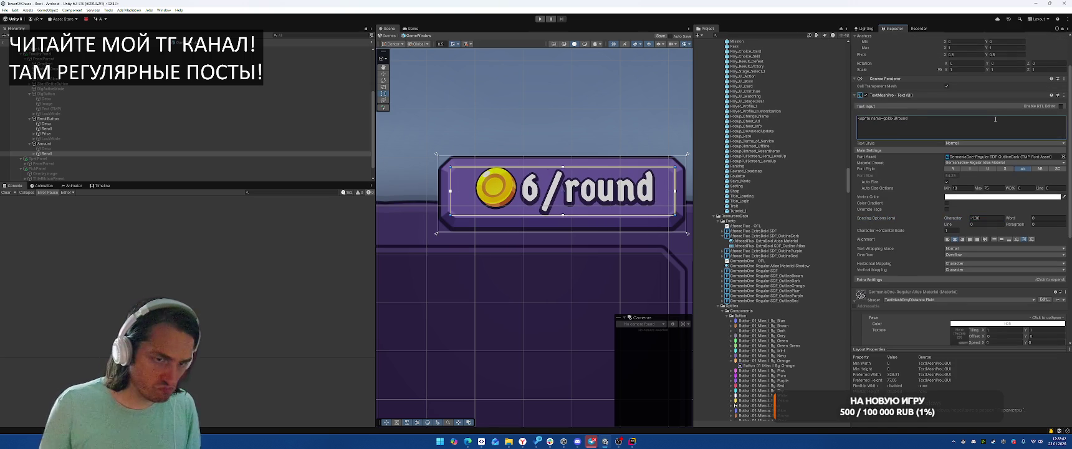
# Turn off Auto Size and set the label's font size to 40.
pyautogui.click(946, 181)
pyautogui.click(948, 175)
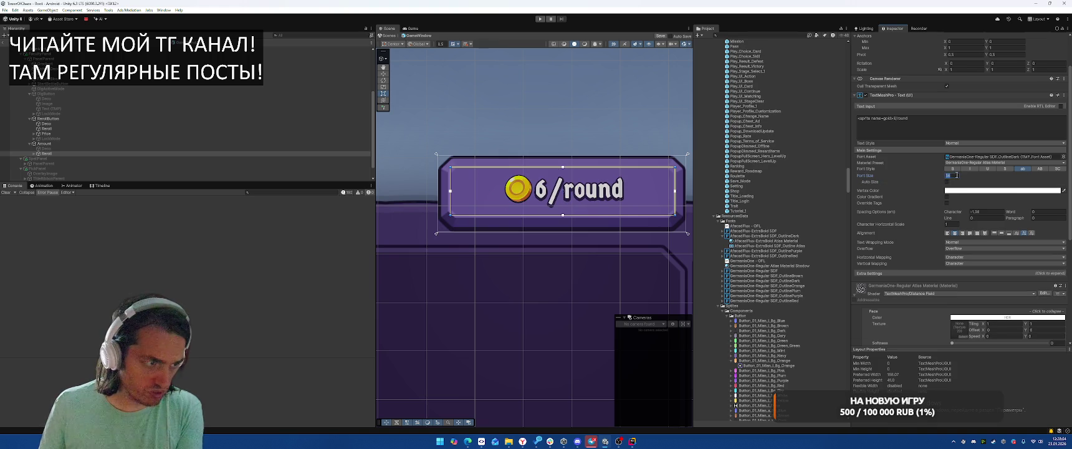
pyautogui.write('40')
pyautogui.scroll(-4, 611, 105)
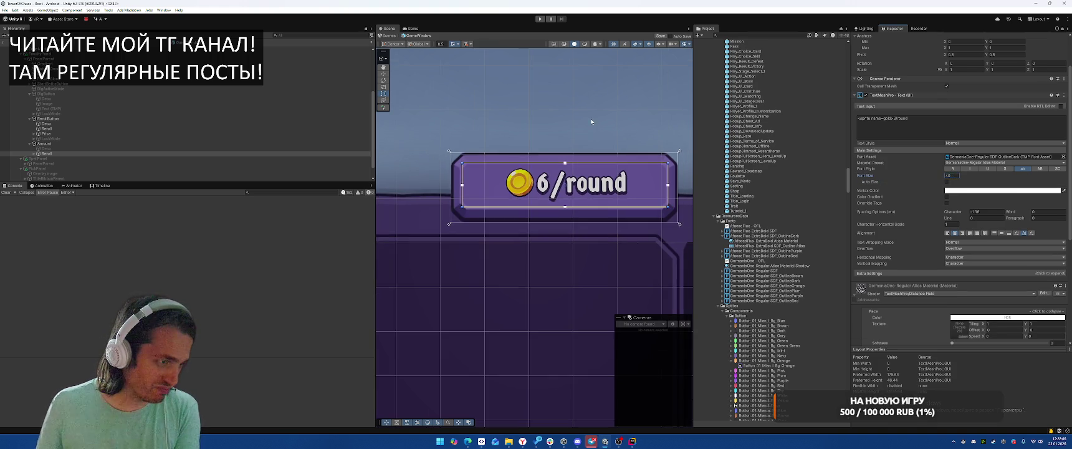
pyautogui.click(611, 105)
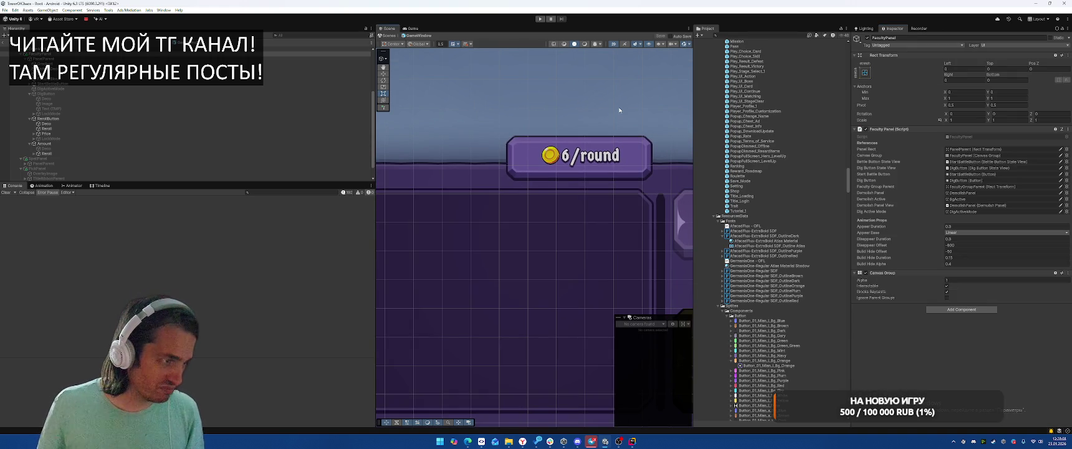
# Click through Amount, FacultyPanel, StatusPanel, Gradient and BottomDeco to reach the Bg image.
pyautogui.scroll(-5, 619, 110)
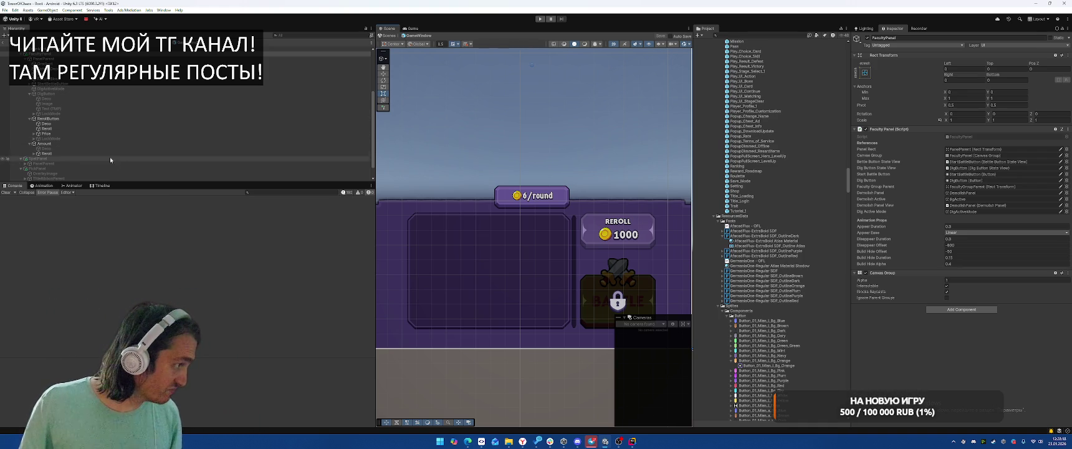
pyautogui.click(112, 144)
pyautogui.click(571, 170)
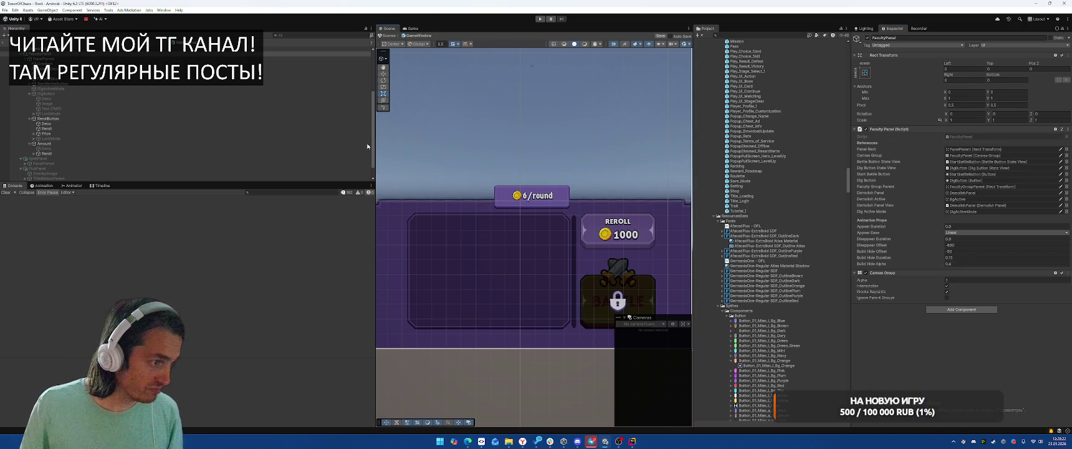
pyautogui.click(388, 227)
pyautogui.click(388, 227)
pyautogui.click(388, 227)
pyautogui.click(388, 227)
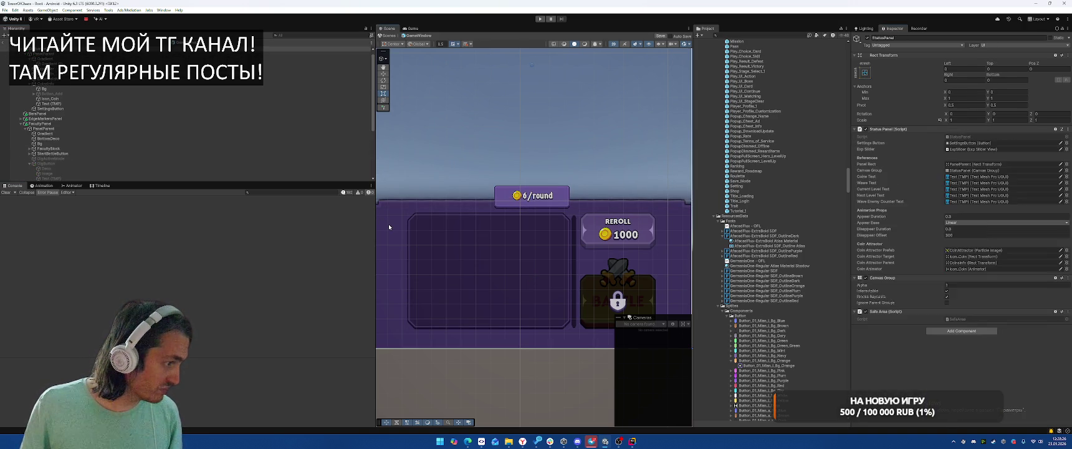
pyautogui.click(389, 226)
pyautogui.click(79, 138)
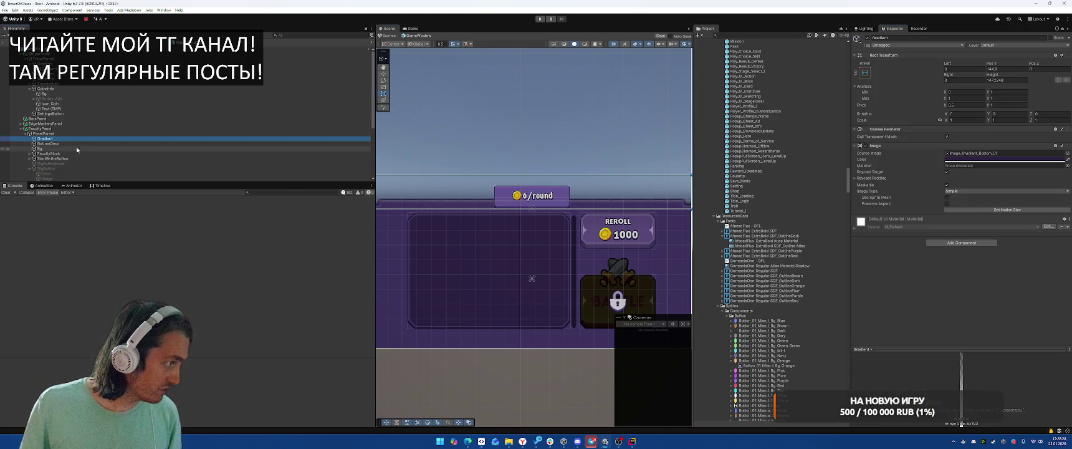
pyautogui.click(78, 143)
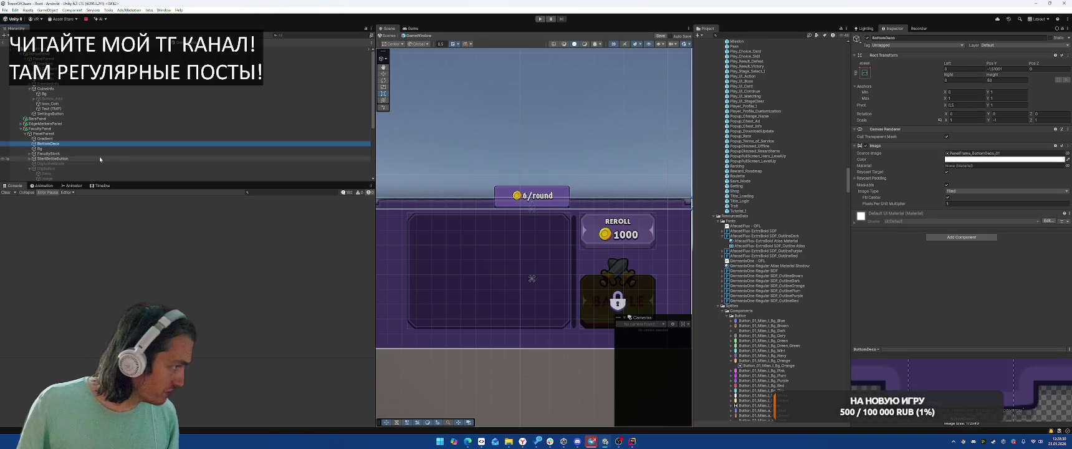
pyautogui.click(102, 149)
# Tint the Bg image with a purple swatch from its Color picker.
pyautogui.click(1003, 159)
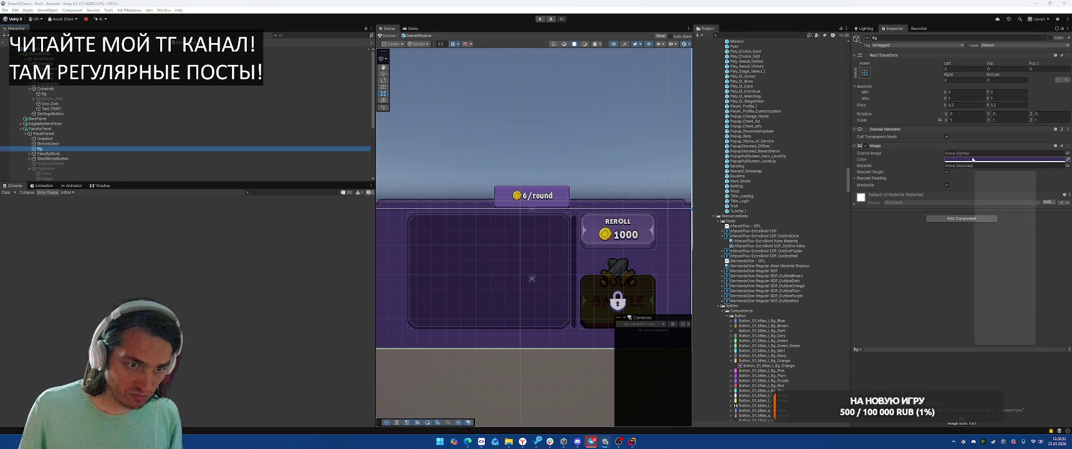
pyautogui.click(1023, 366)
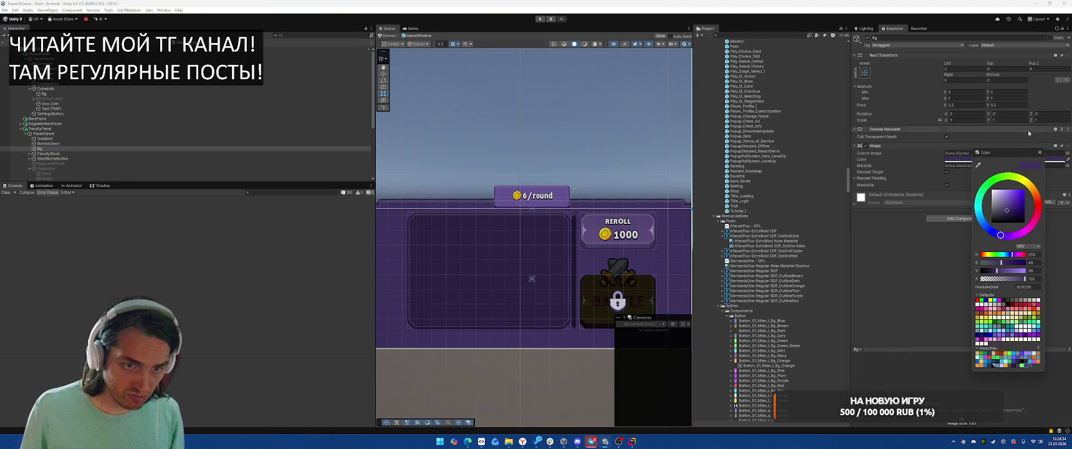
pyautogui.scroll(-5, 104, 107)
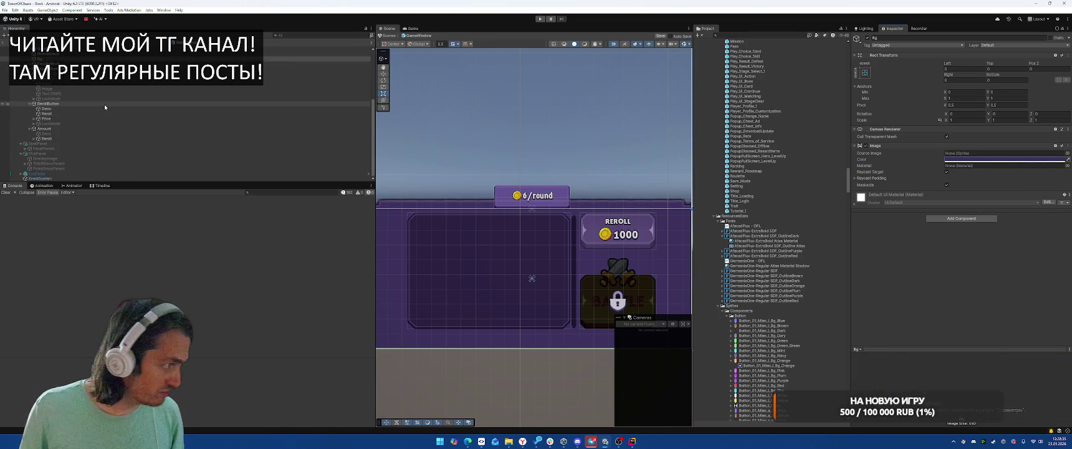
# Activate Amount's Deco side-arrow child and set the badge sprite to SkillFrame_01_Bg.
pyautogui.click(55, 129)
pyautogui.click(46, 133)
pyautogui.hotkey('alt', 'shift', 'a')
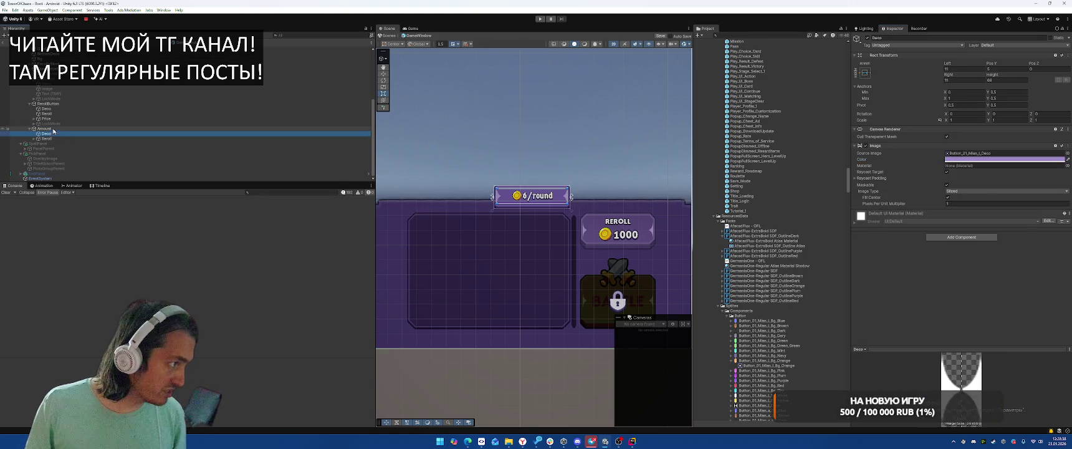
pyautogui.click(44, 129)
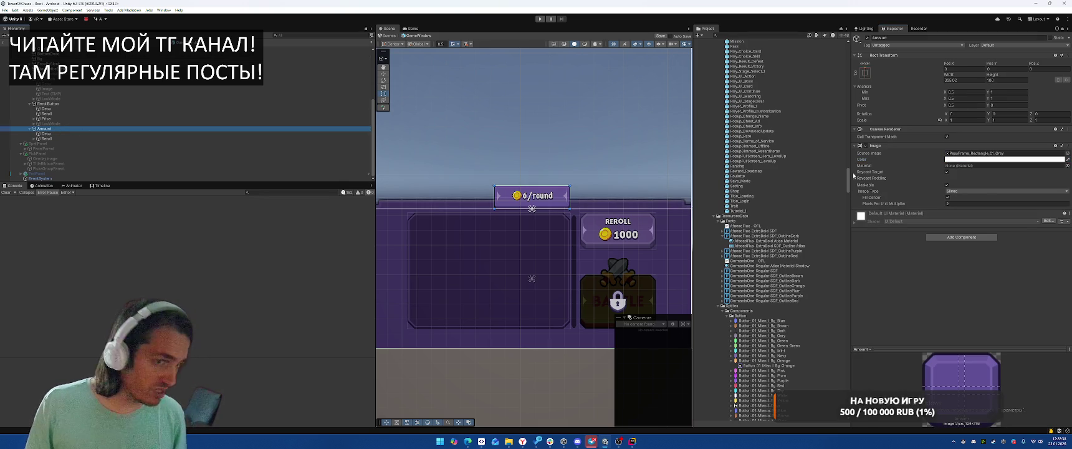
pyautogui.click(1067, 153)
pyautogui.write('me')
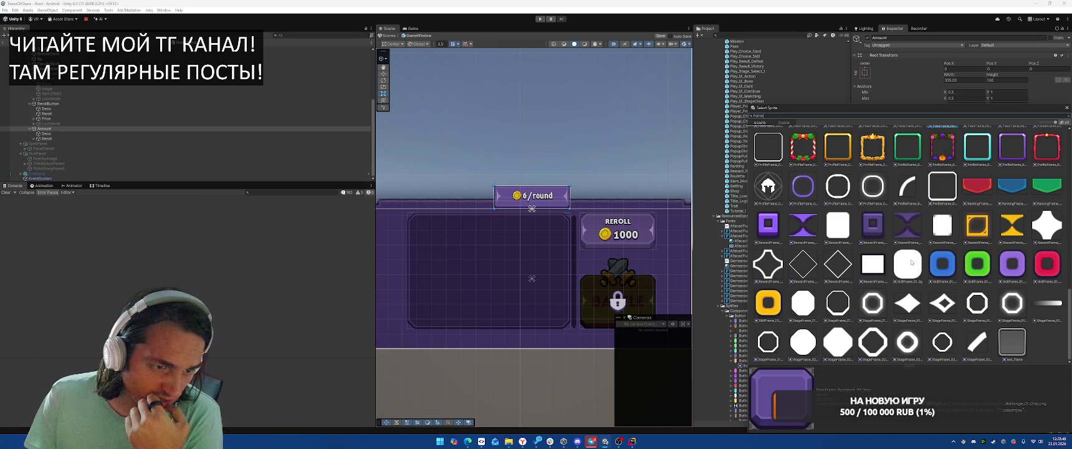
pyautogui.click(911, 262)
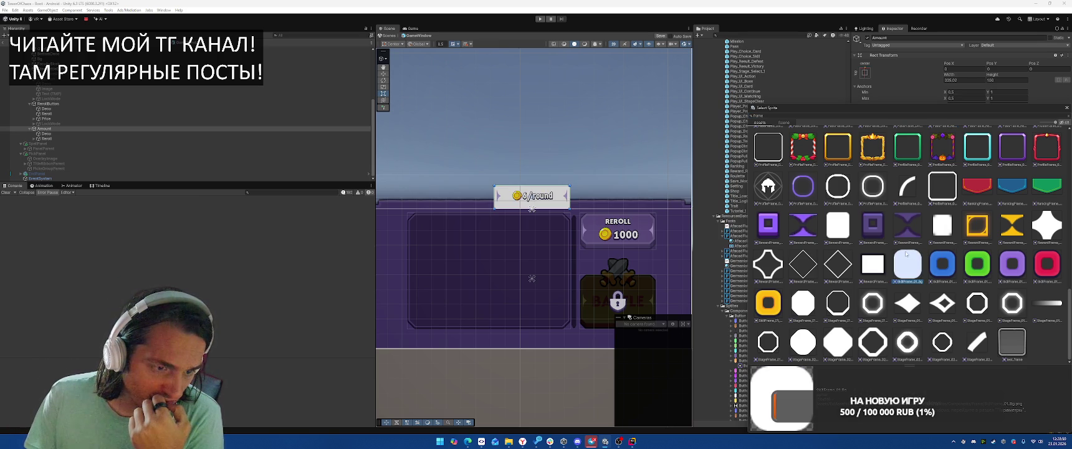
pyautogui.doubleClick(905, 255)
# Tint the badge 3D325D, set Pixels Per Unit Multiplier to 1, and place it at Pos Y 7.4.
pyautogui.click(984, 160)
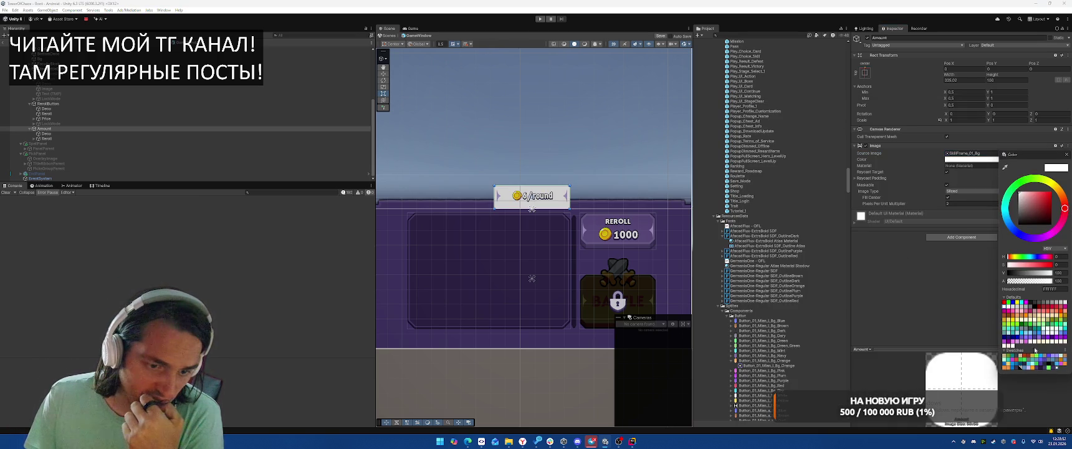
pyautogui.click(1051, 369)
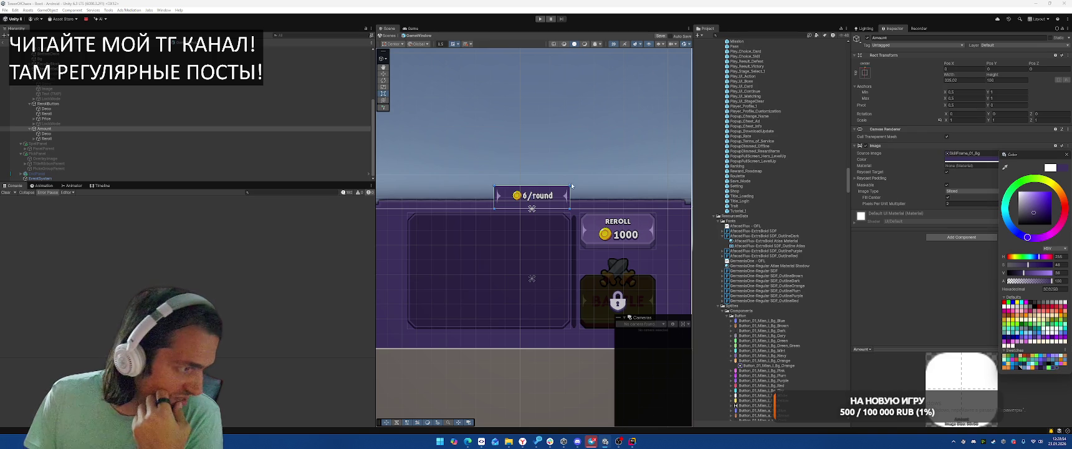
pyautogui.scroll(3, 522, 198)
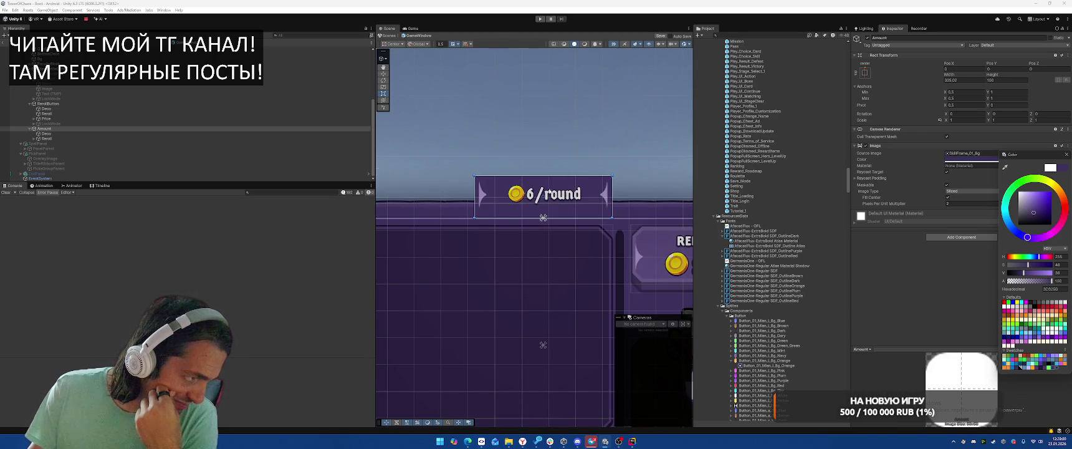
pyautogui.click(1066, 154)
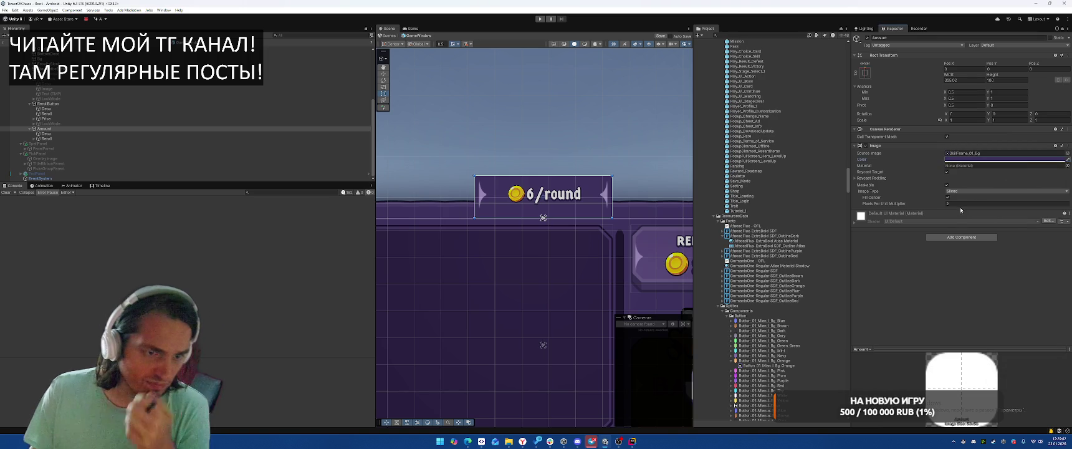
pyautogui.click(964, 203)
pyautogui.write('1')
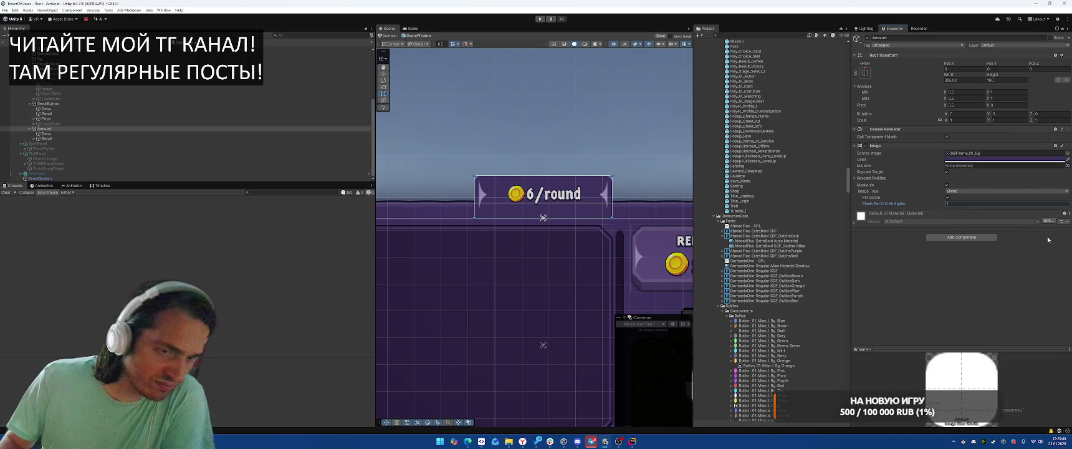
pyautogui.moveTo(543, 194); pyautogui.dragTo(543, 181)
pyautogui.moveTo(543, 209); pyautogui.dragTo(543, 216)
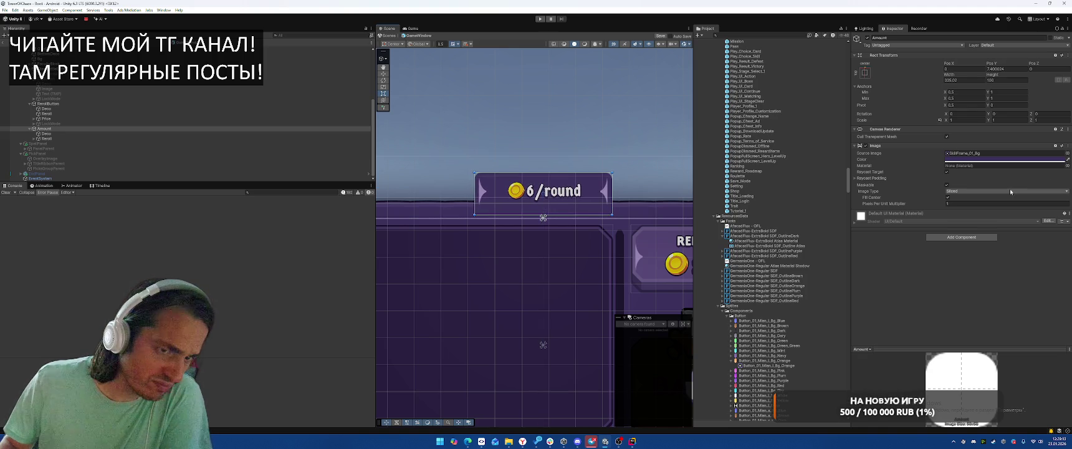
# Add an Outline component to the Amount badge with Effect Distance 2, -2.
pyautogui.click(959, 237)
pyautogui.write('outline')
pyautogui.press('Return')
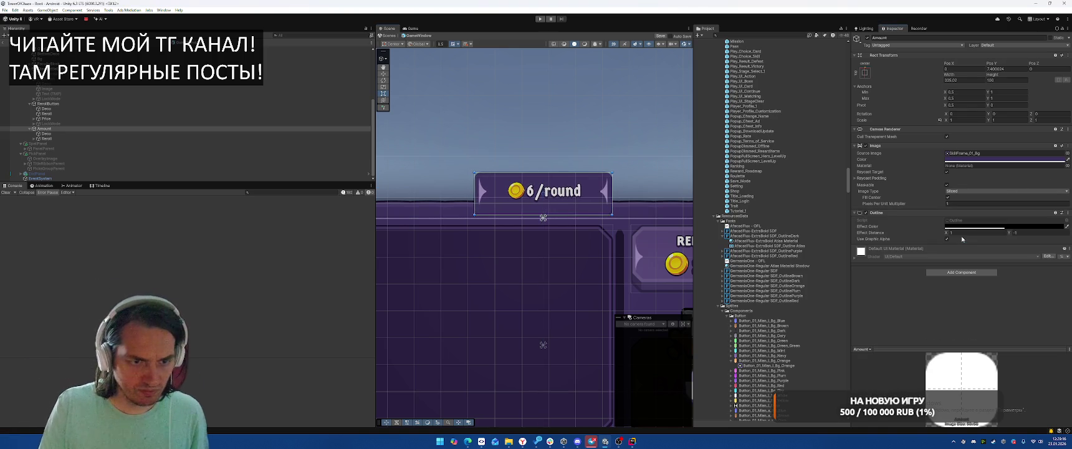
pyautogui.write('2')
pyautogui.click(1029, 231)
pyautogui.write('2')
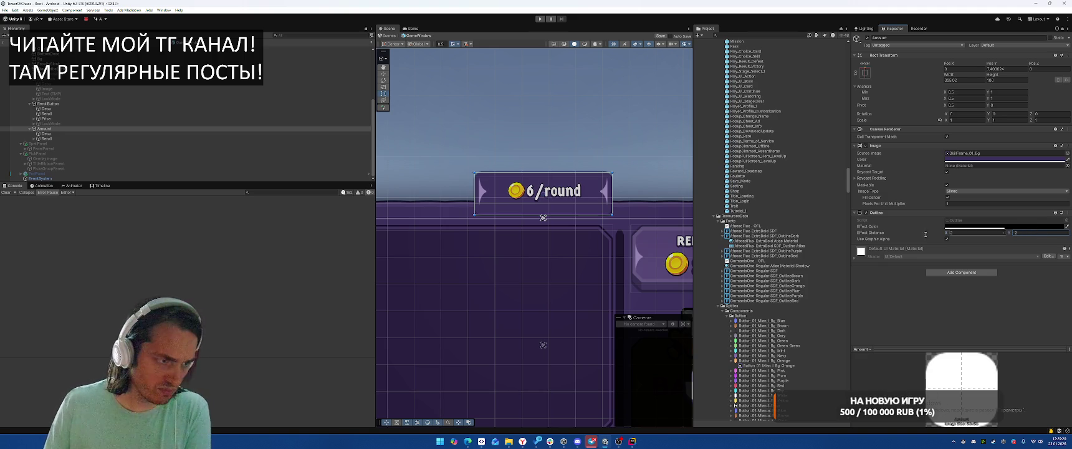
pyautogui.scroll(3, 612, 202)
pyautogui.click(1058, 226)
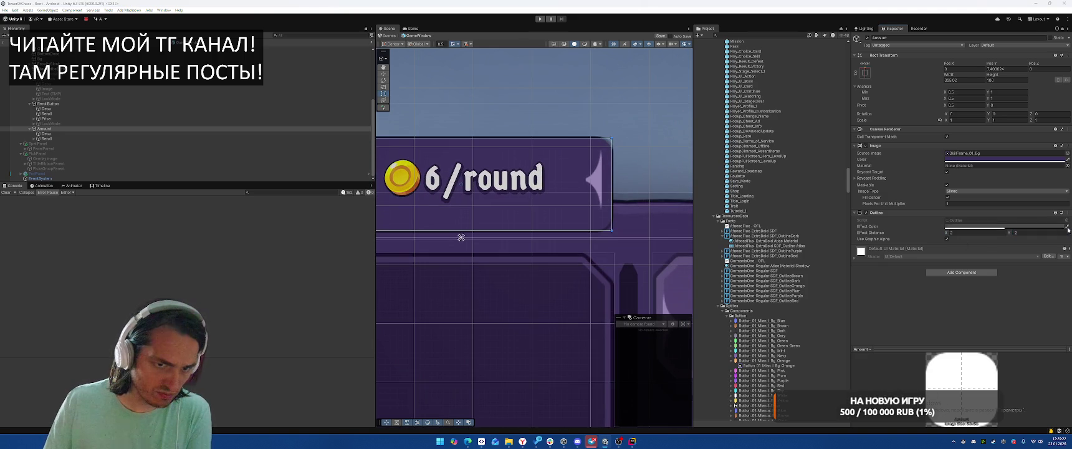
# Check BottomDeco, then pick a new outline Effect Color for the Amount badge.
pyautogui.click(622, 201)
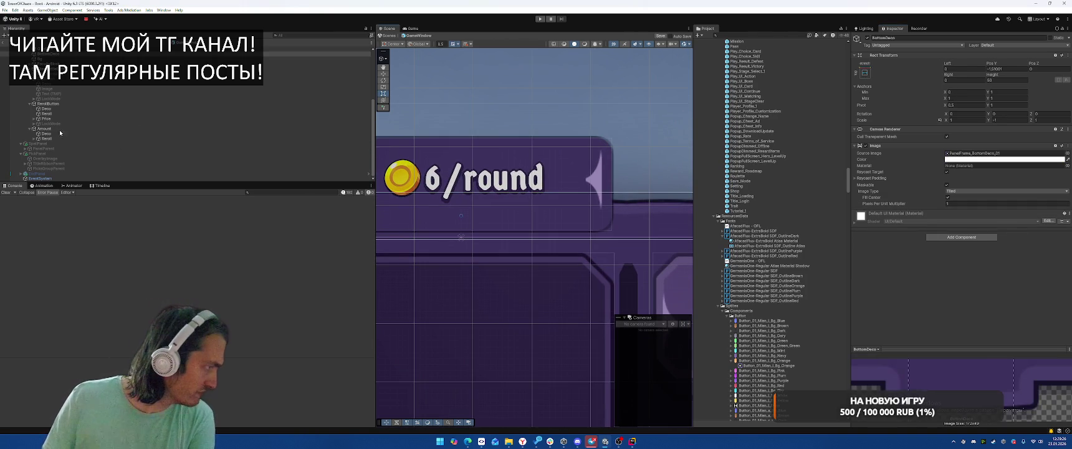
pyautogui.click(55, 128)
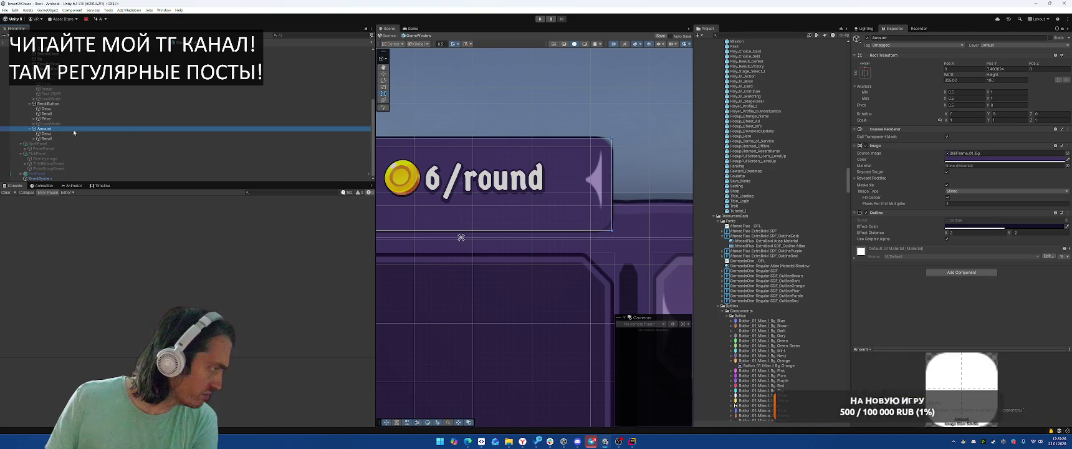
pyautogui.click(996, 227)
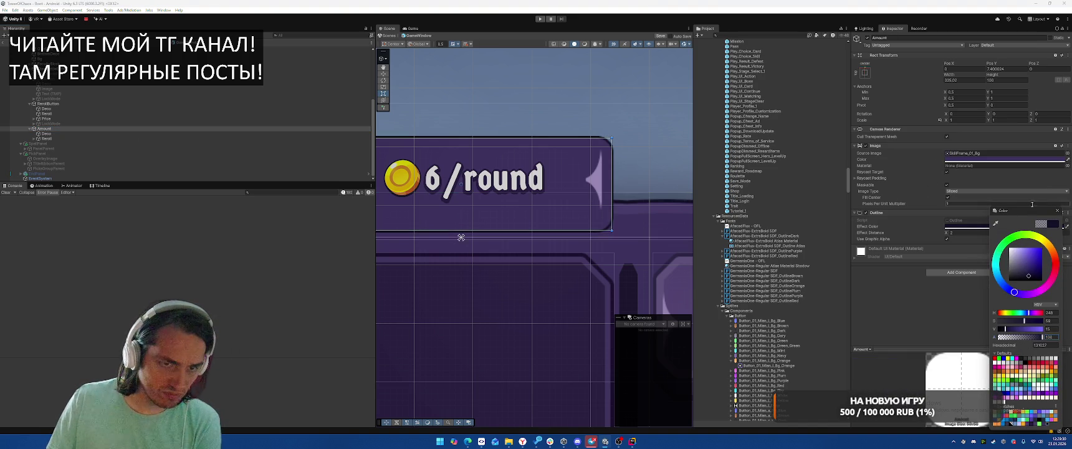
pyautogui.scroll(-3, 472, 158)
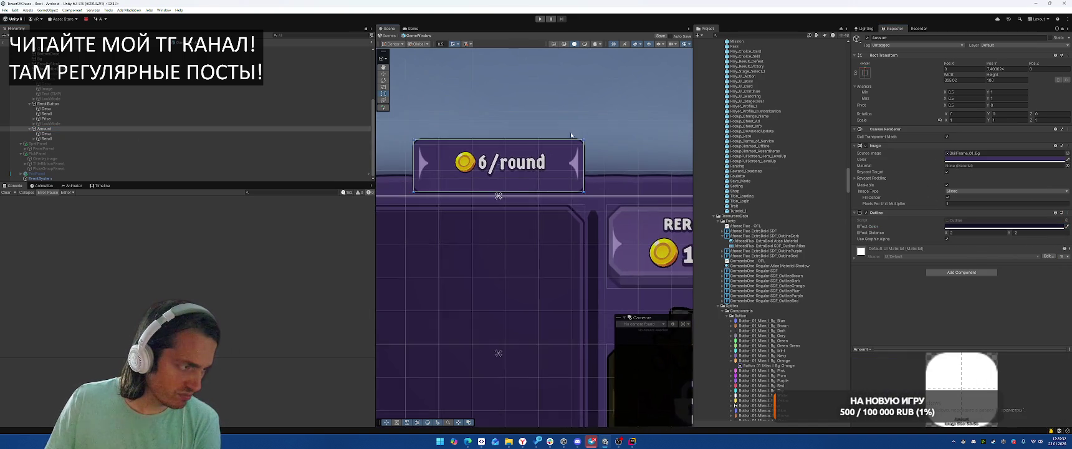
pyautogui.scroll(3, 527, 153)
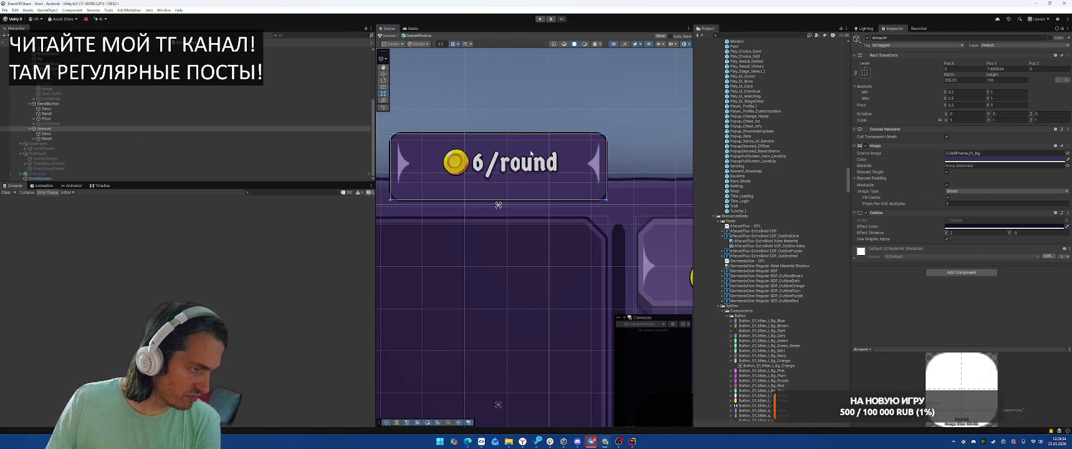
# Set the Amount badge's Rect Transform height to 80, compare with BottomDeco, and reselect Amount.
pyautogui.click(1007, 80)
pyautogui.write('80')
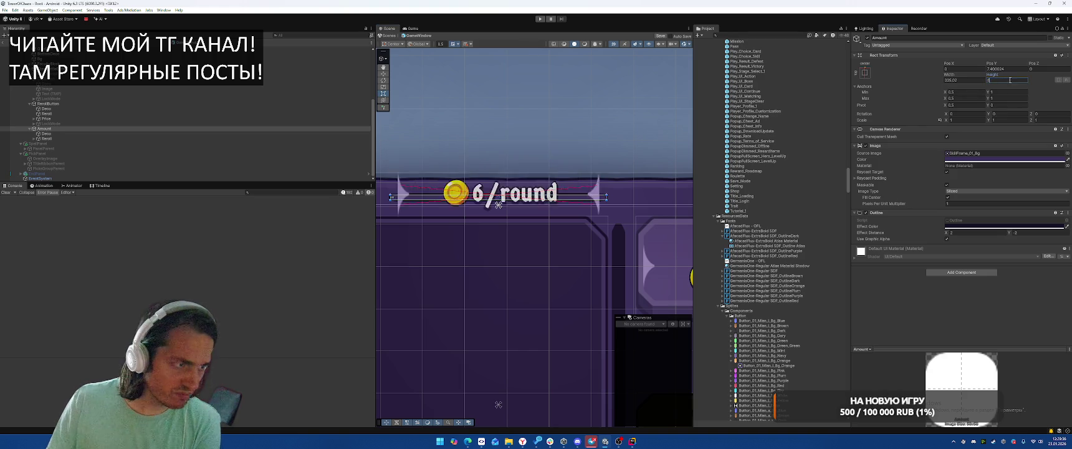
pyautogui.click(483, 154)
pyautogui.scroll(-2, 536, 311)
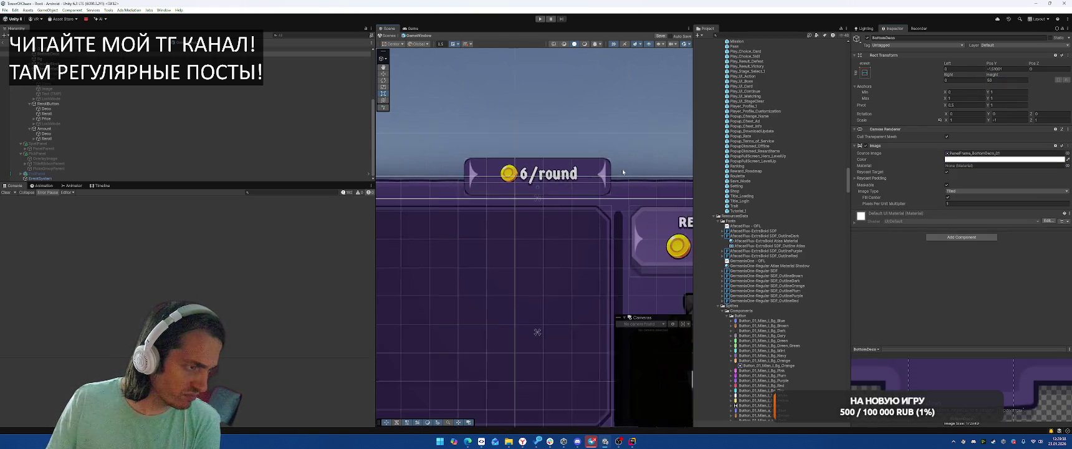
pyautogui.scroll(3, 613, 212)
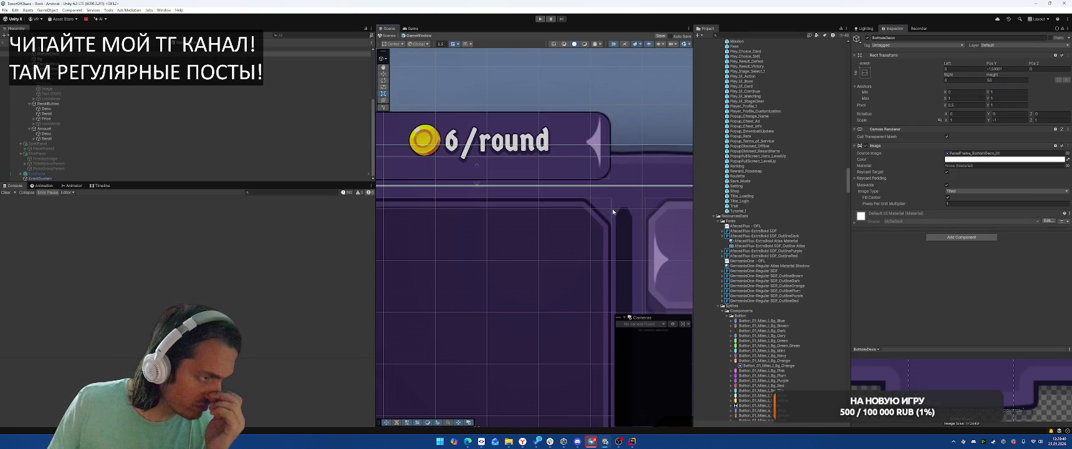
pyautogui.moveTo(550, 138); pyautogui.dragTo(630, 145)
pyautogui.click(477, 150)
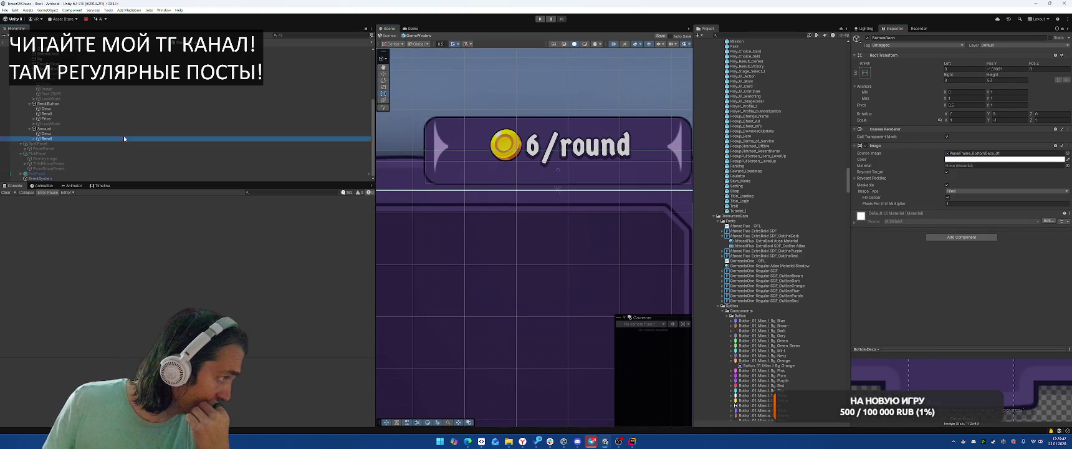
pyautogui.rightClick(895, 145)
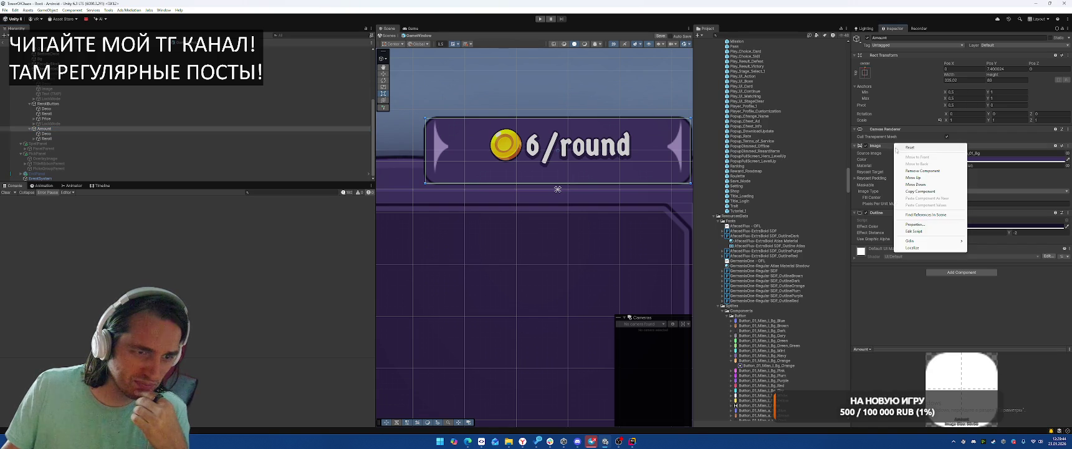
pyautogui.rightClick(898, 213)
pyautogui.click(927, 241)
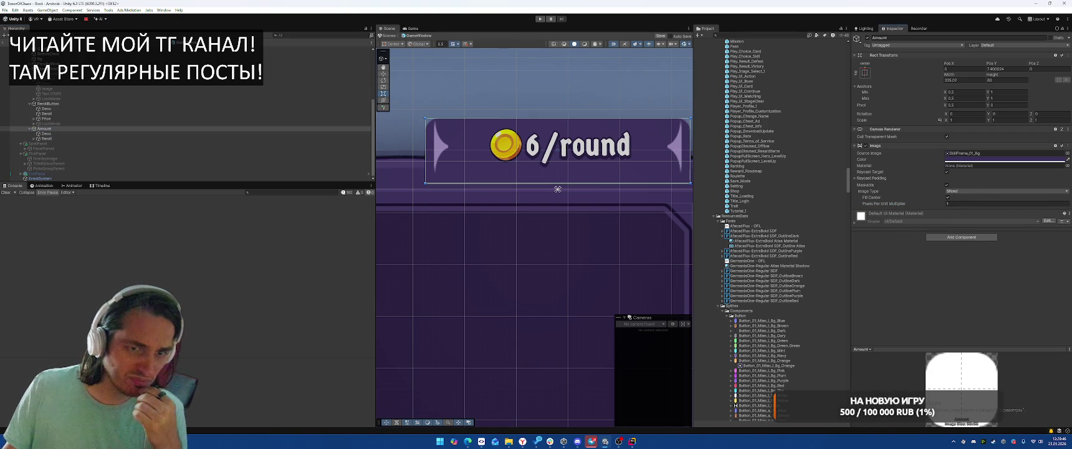
pyautogui.click(1067, 153)
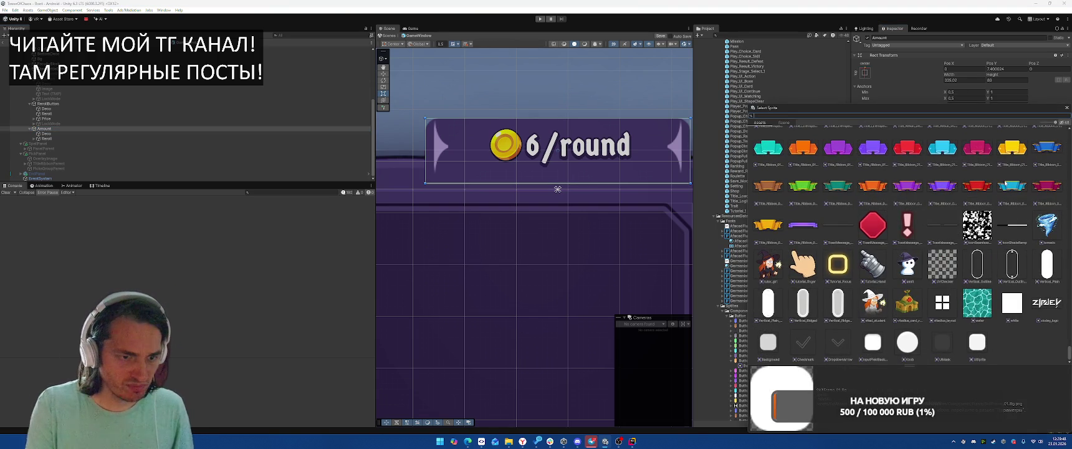
pyautogui.write('frame')
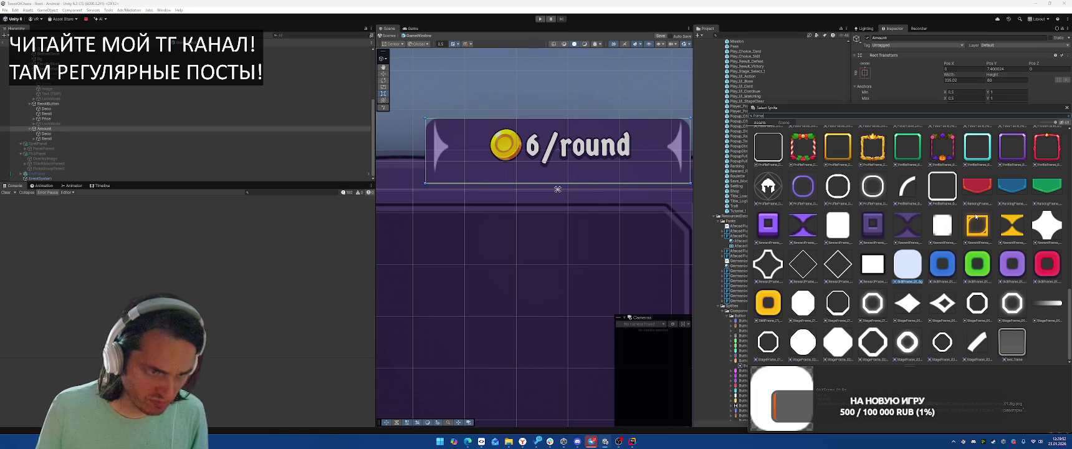
pyautogui.click(873, 229)
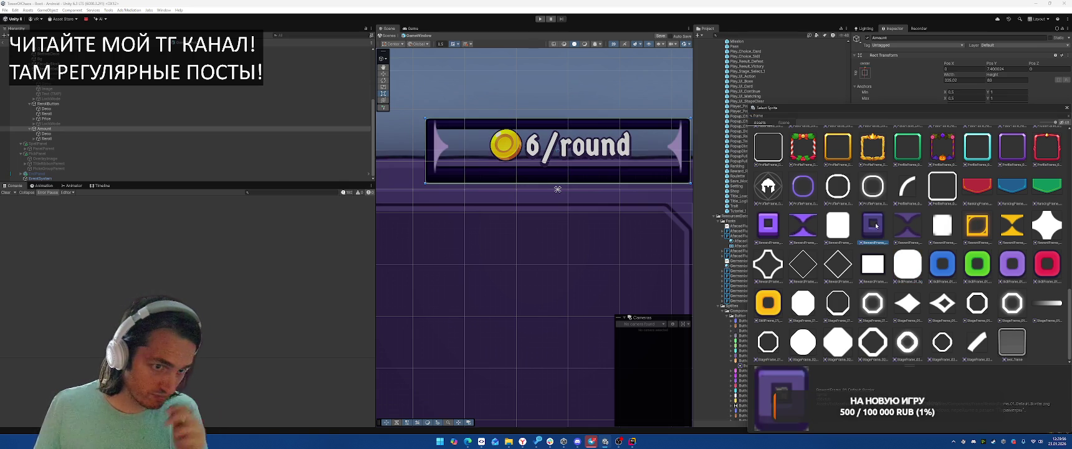
pyautogui.doubleClick(875, 230)
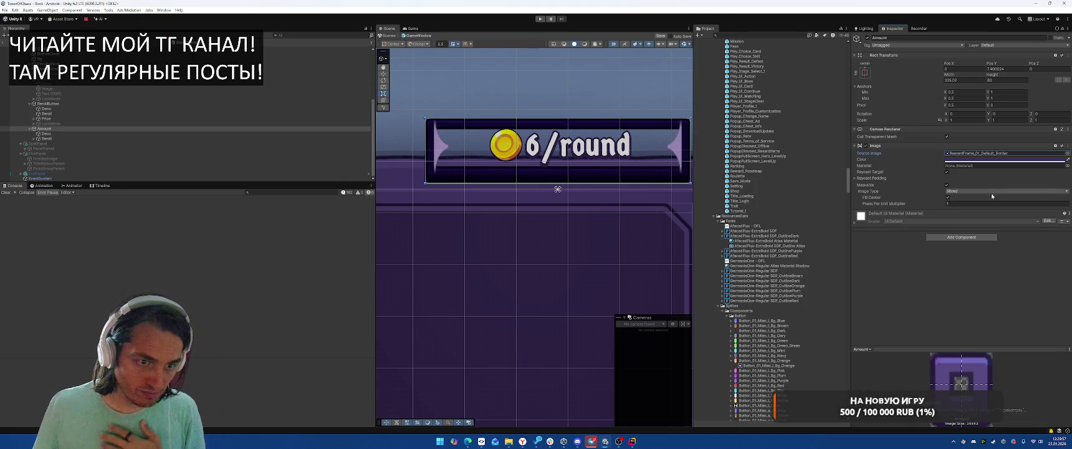
pyautogui.click(974, 154)
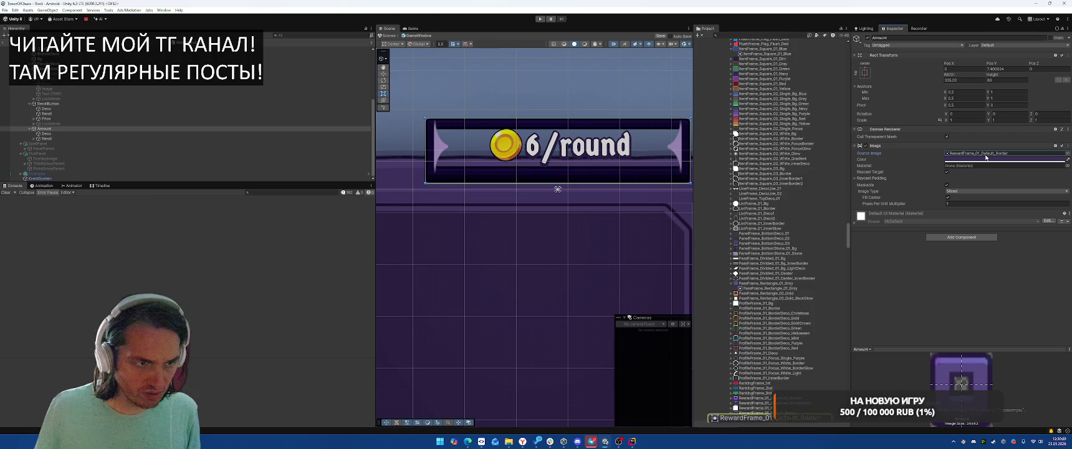
pyautogui.moveTo(754, 314); pyautogui.dragTo(974, 154)
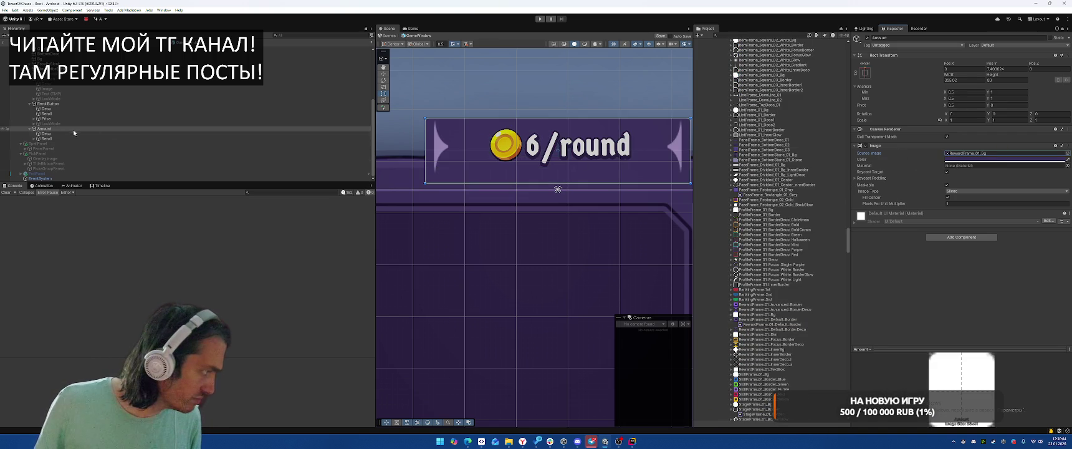
pyautogui.click(181, 134)
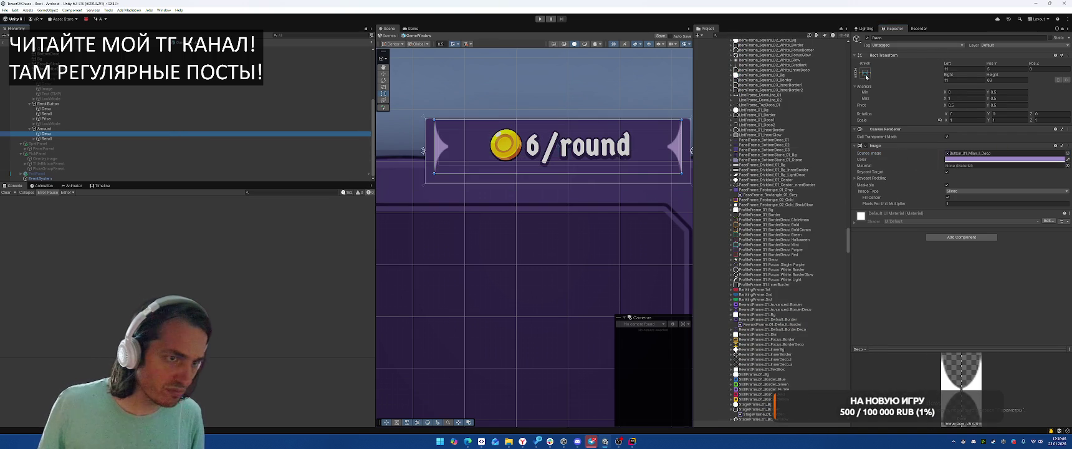
# Duplicate Deco as Deco_1 and anchor it to stretch over the whole label.
pyautogui.click(62, 128)
pyautogui.click(65, 134)
pyautogui.hotkey('ctrl', 'd')
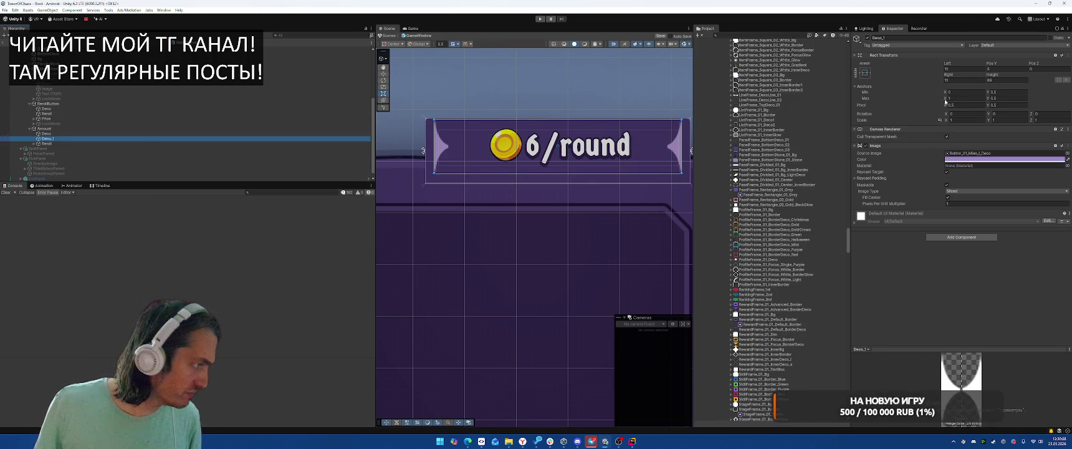
pyautogui.click(864, 73)
pyautogui.keyDown('alt'); pyautogui.click(931, 166); pyautogui.keyUp('alt')
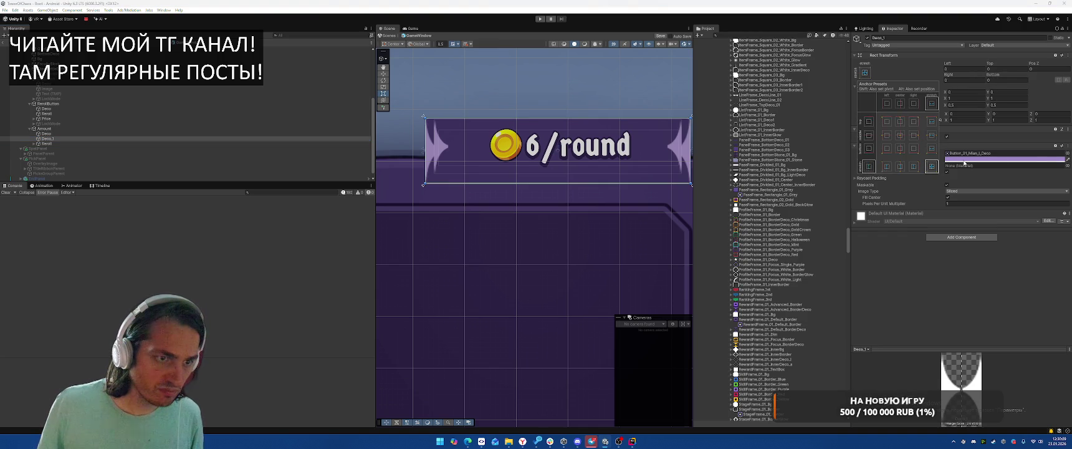
# Give Deco_1 the RewardFrame_01_Default_Border sprite with Pixels Per Unit Multiplier 0.5.
pyautogui.click(1066, 153)
pyautogui.write('fra')
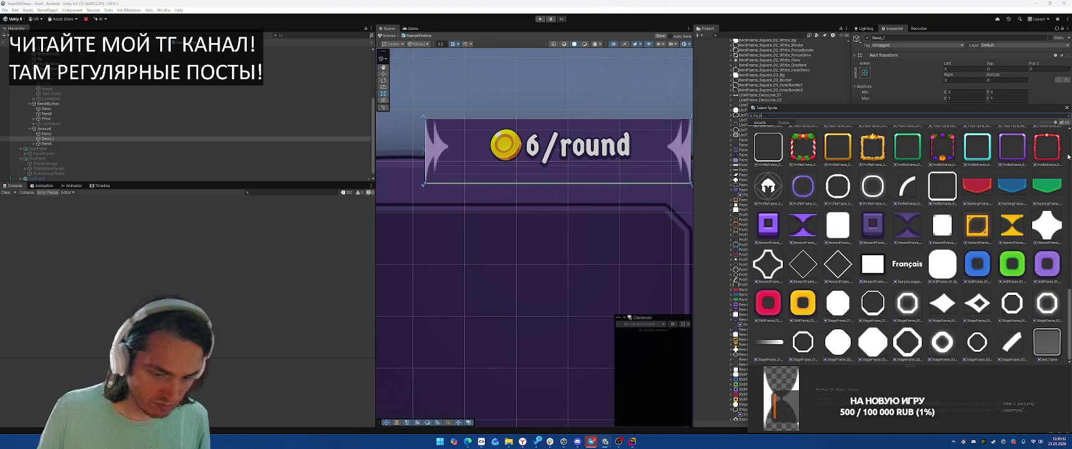
pyautogui.write('me')
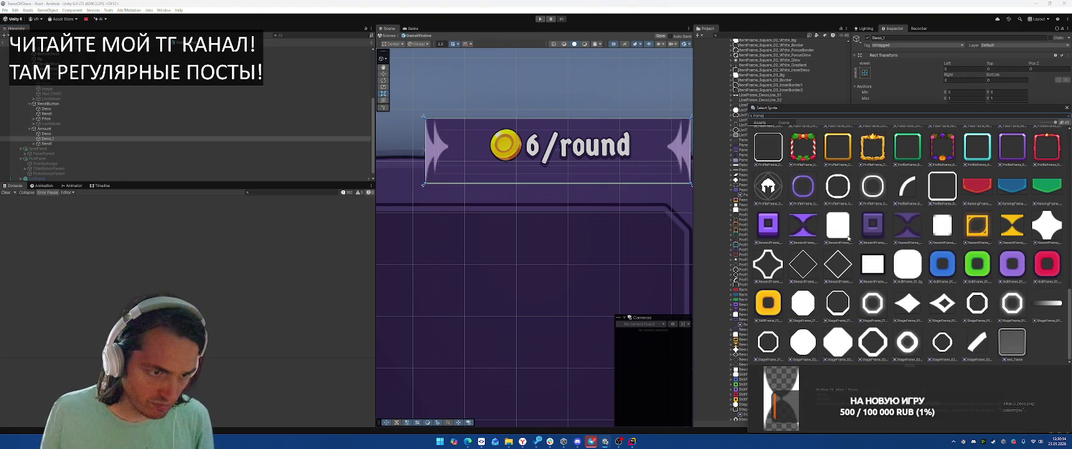
pyautogui.doubleClick(847, 237)
pyautogui.click(957, 203)
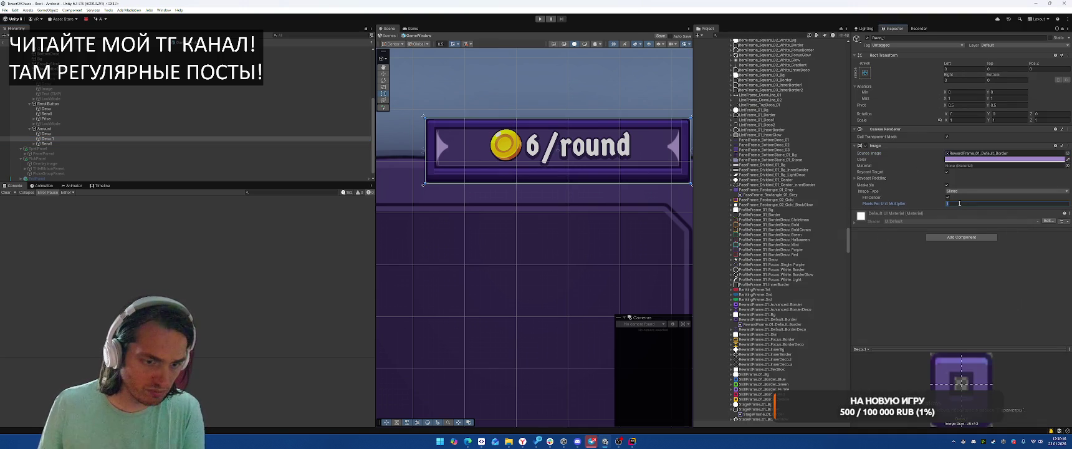
pyautogui.write('0.5')
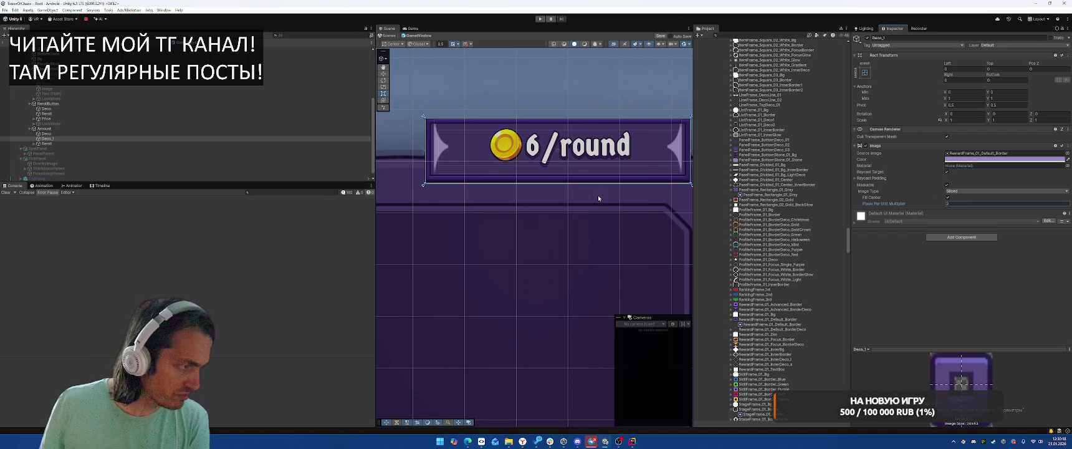
pyautogui.scroll(-8, 605, 191)
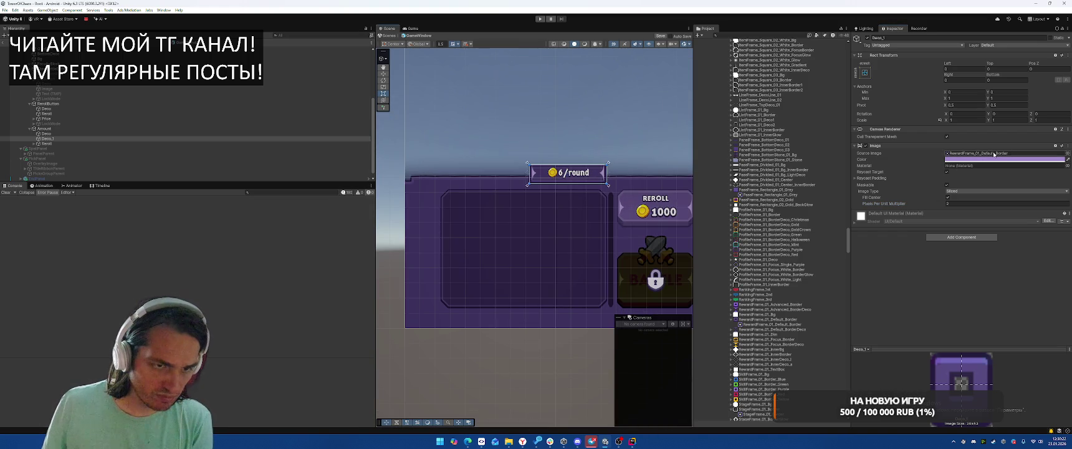
# Keep the frame's Image tint white and set its Pixels Per Unit Multiplier to 1.
pyautogui.click(953, 159)
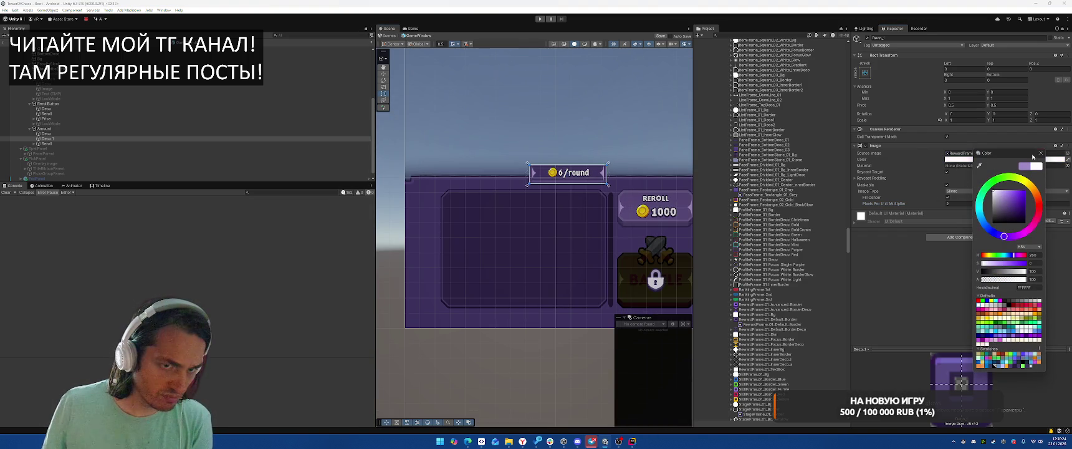
pyautogui.click(1040, 153)
pyautogui.scroll(5, 572, 168)
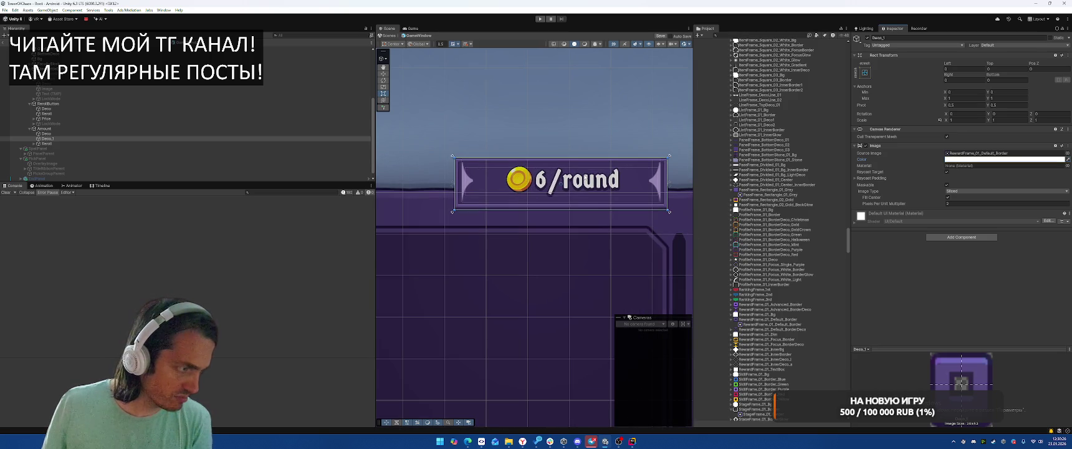
pyautogui.scroll(5, 521, 166)
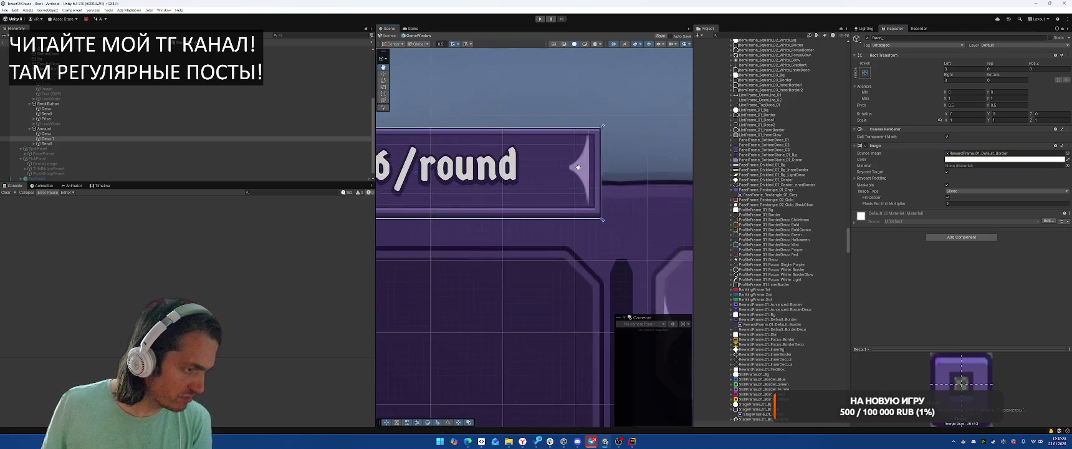
pyautogui.scroll(-6, 655, 166)
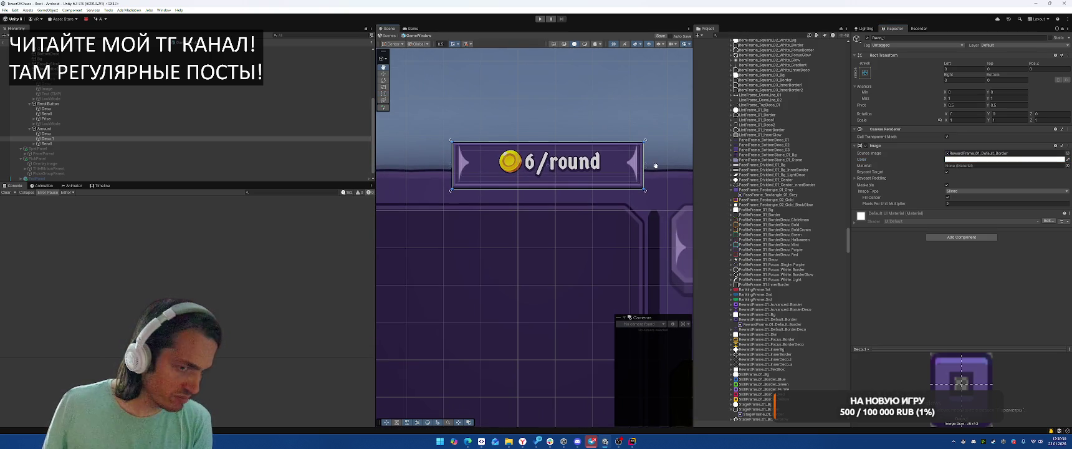
pyautogui.doubleClick(970, 203)
pyautogui.write('1')
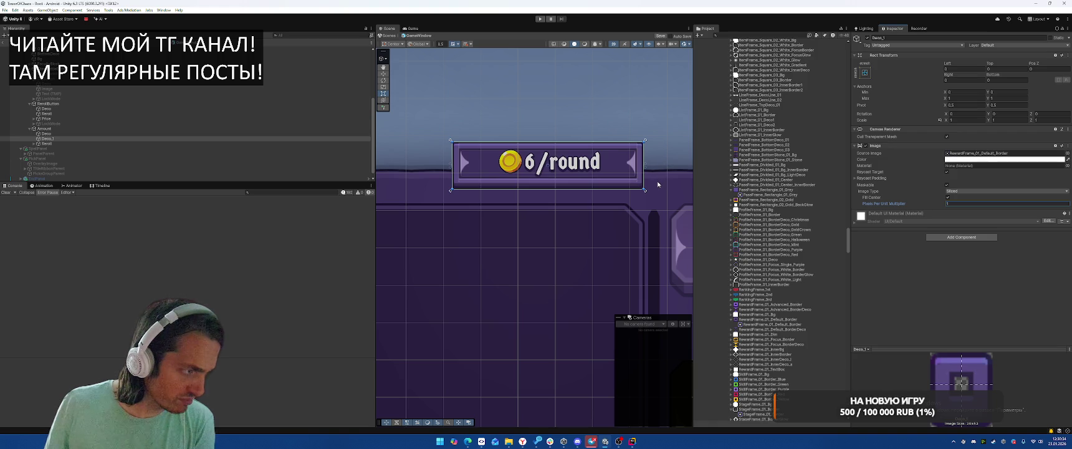
pyautogui.click(1005, 153)
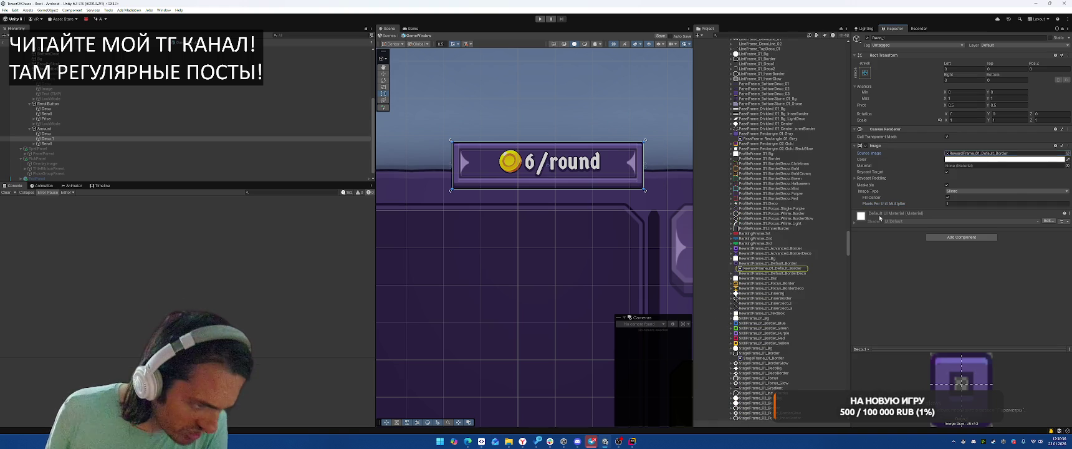
# Preview Slider_BorderDeco, then apply BaseFrame_Border_Rectangle_H60_DecoLine as the frame's Source Image.
pyautogui.click(1066, 153)
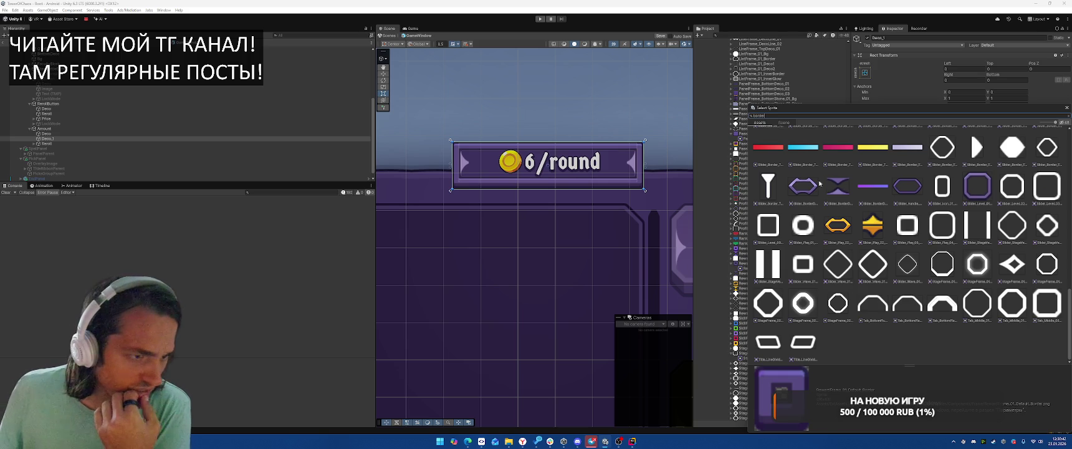
pyautogui.click(798, 185)
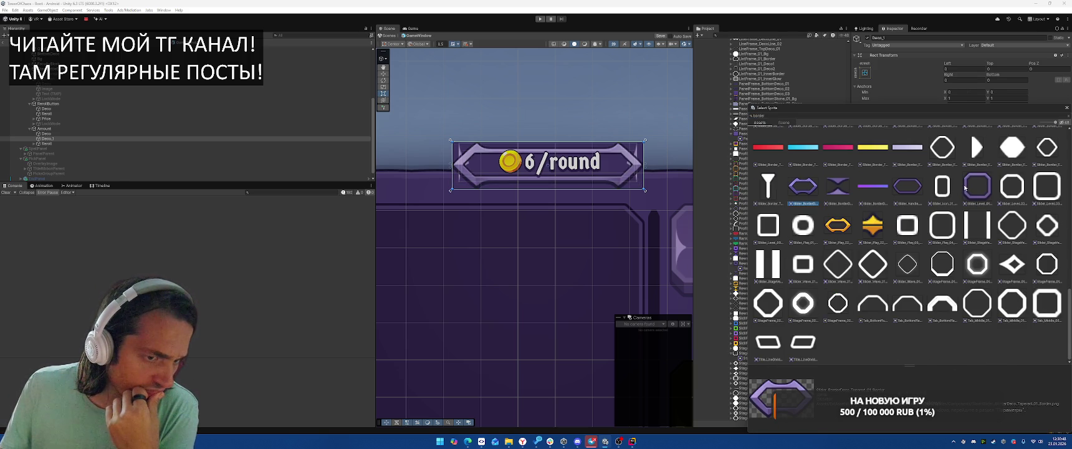
pyautogui.scroll(5, 953, 192)
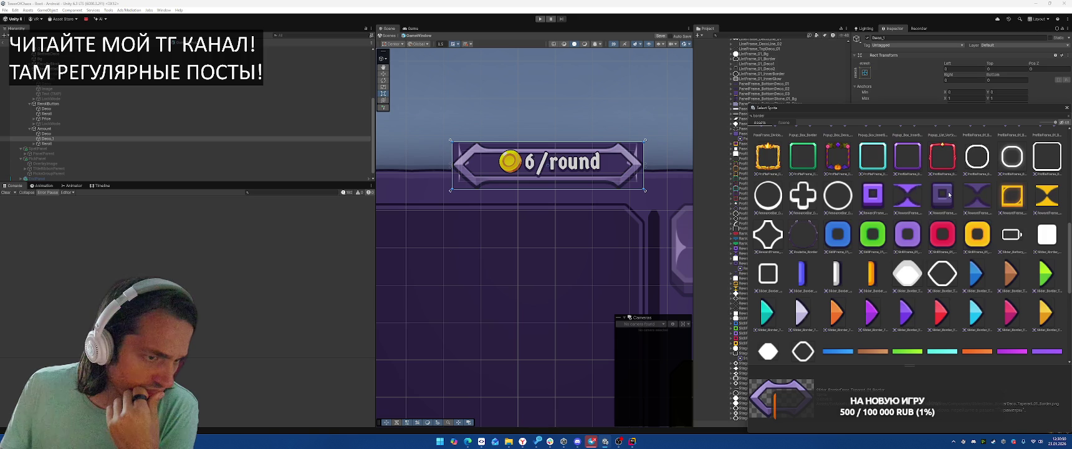
pyautogui.scroll(3, 950, 194)
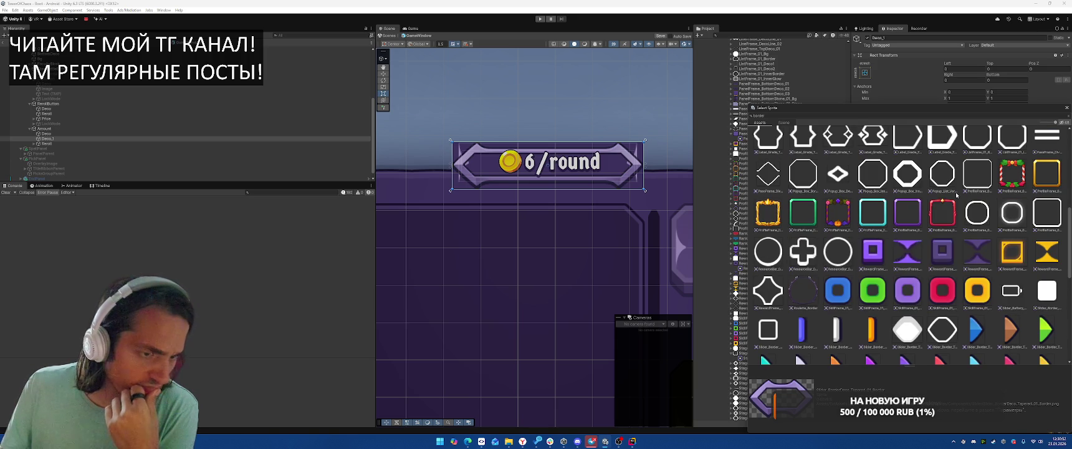
pyautogui.scroll(6, 953, 194)
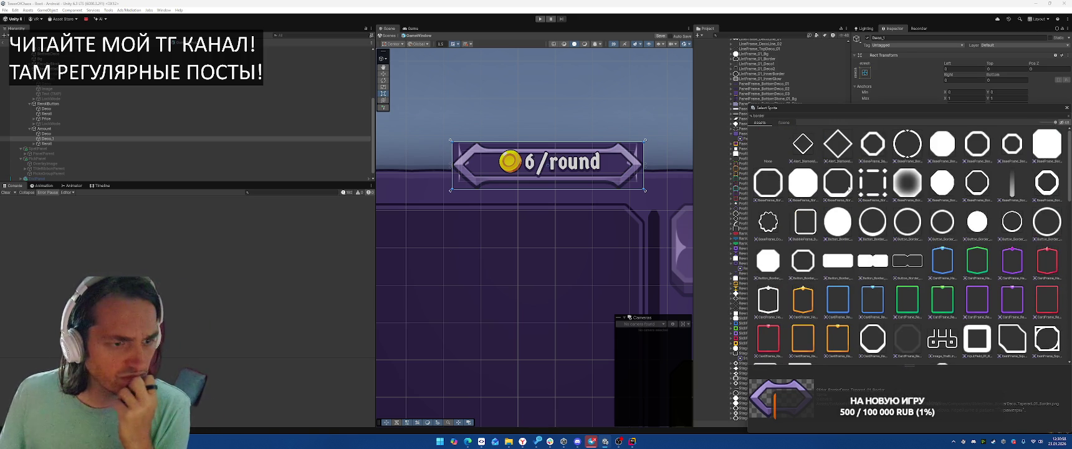
pyautogui.click(874, 188)
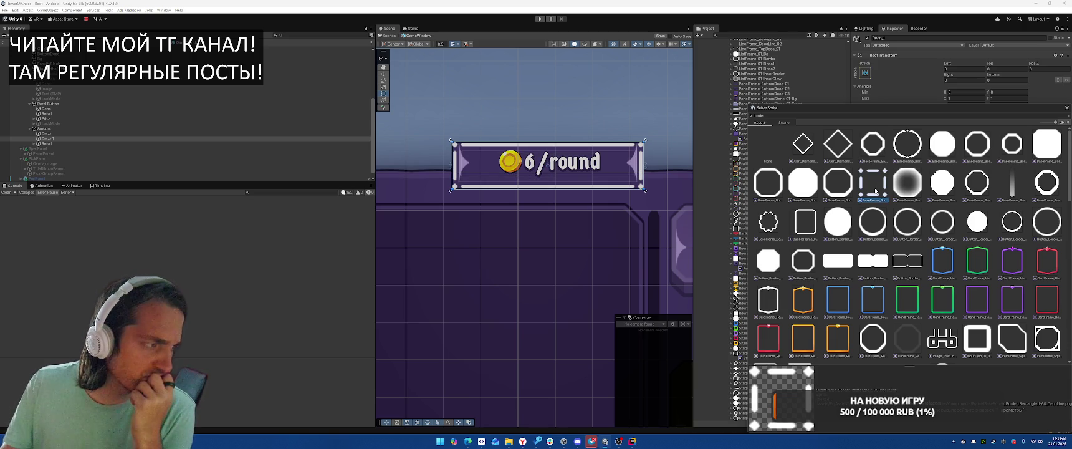
pyautogui.doubleClick(875, 191)
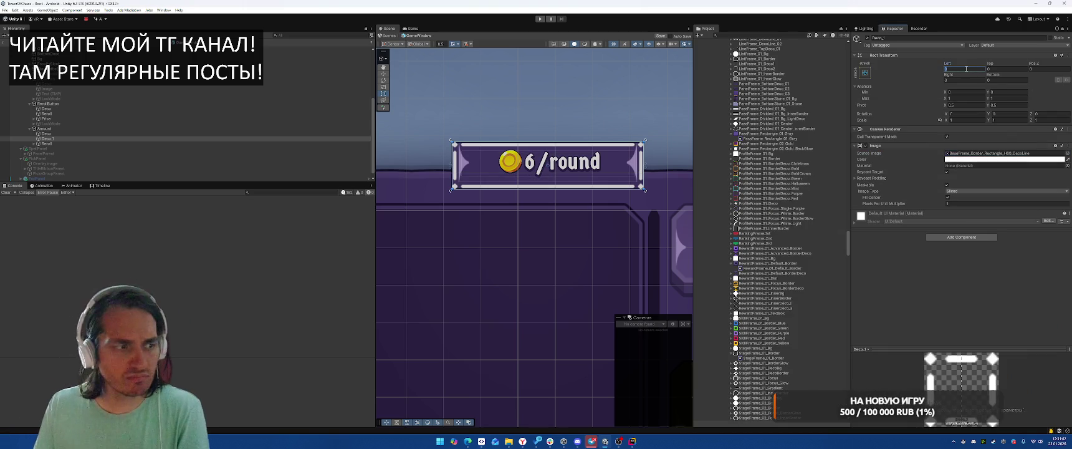
# Set the deco-line frame's Right, Top and Bottom insets to 5.
pyautogui.press('Tab')
pyautogui.write('5')
pyautogui.press('Tab')
pyautogui.write('5')
pyautogui.press('Tab')
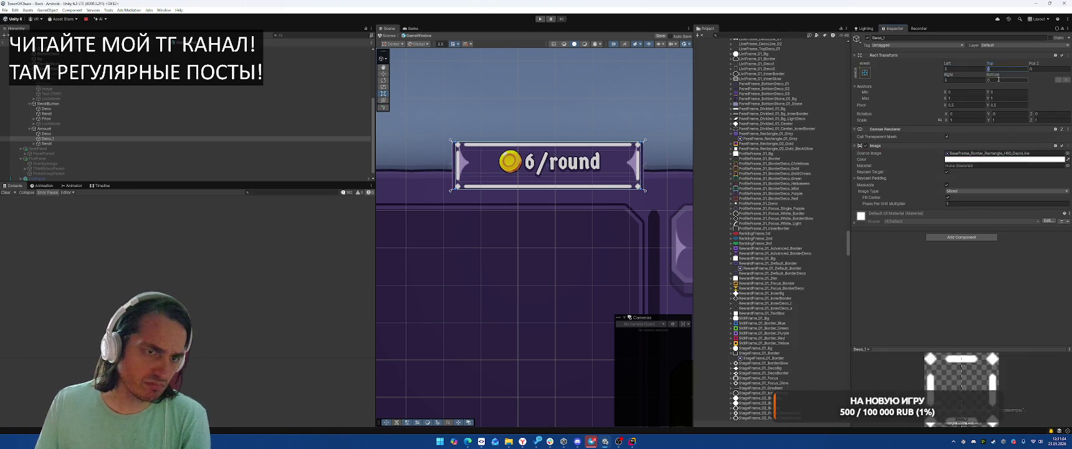
pyautogui.write('5')
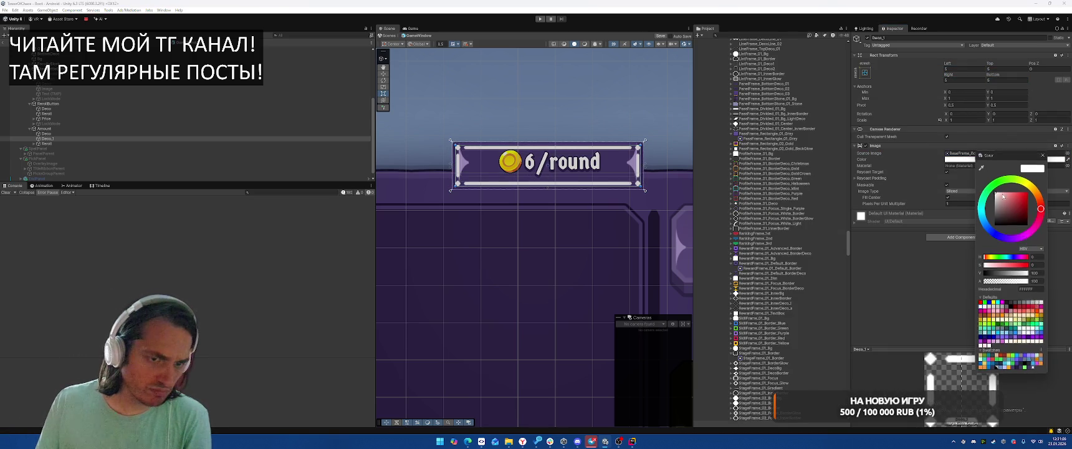
# Tint the deco-line frame purple 61547C, sampled from the badge background with the eyedropper.
pyautogui.click(1003, 159)
pyautogui.click(1037, 281)
pyautogui.write('50')
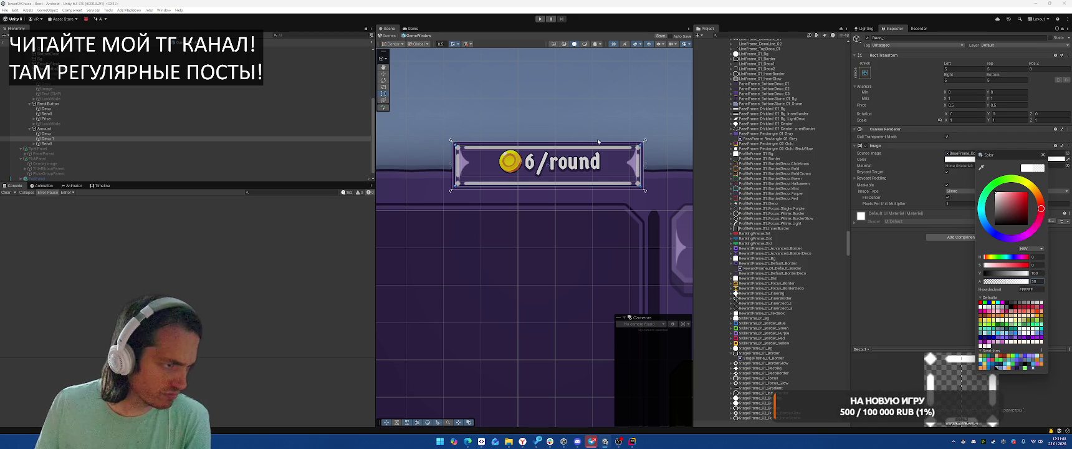
pyautogui.write('0')
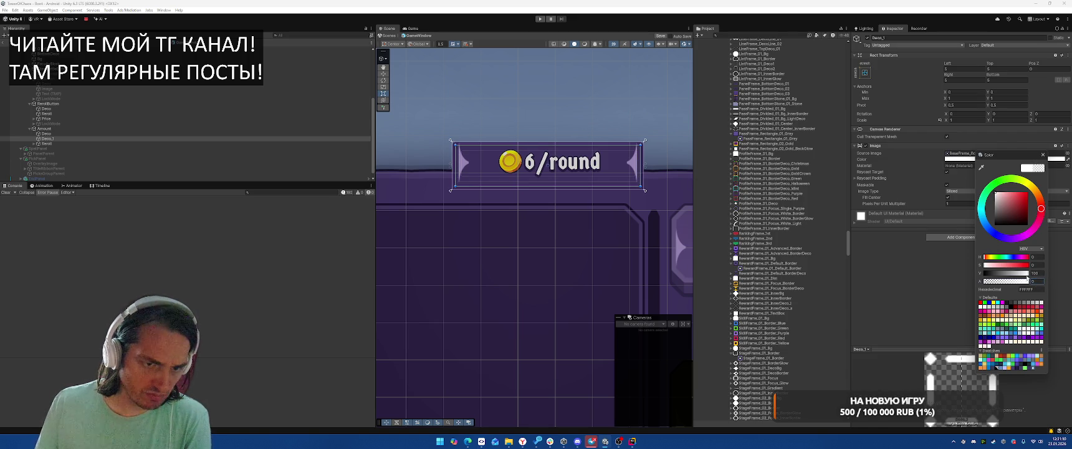
pyautogui.write('50')
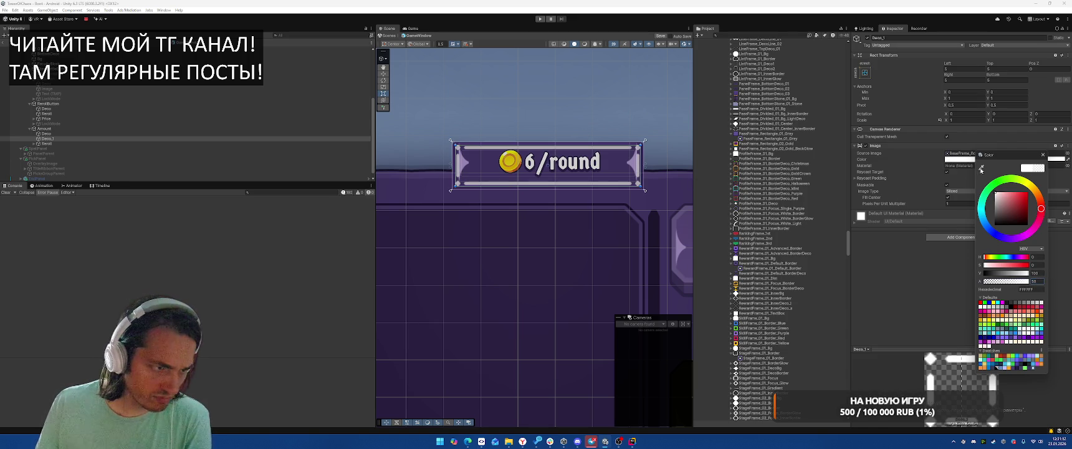
pyautogui.click(981, 169)
pyautogui.click(659, 183)
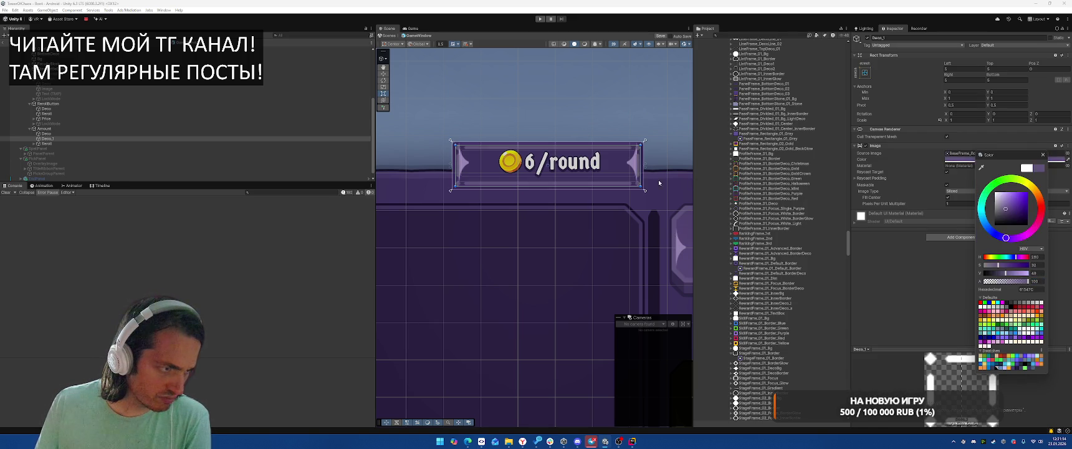
pyautogui.click(660, 150)
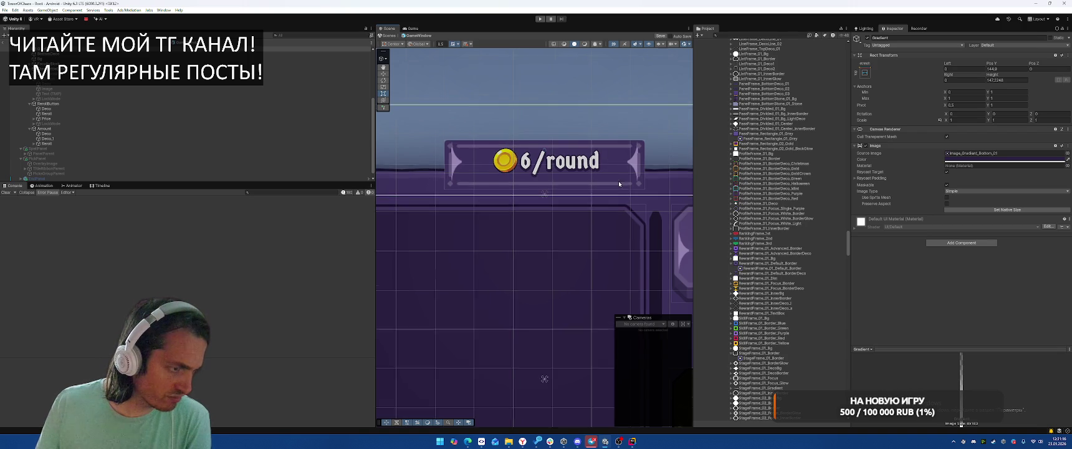
# Compare Deco_1 and Deco in the scene, checking each one's tint colour.
pyautogui.moveTo(618, 181); pyautogui.dragTo(491, 165)
pyautogui.doubleClick(84, 138)
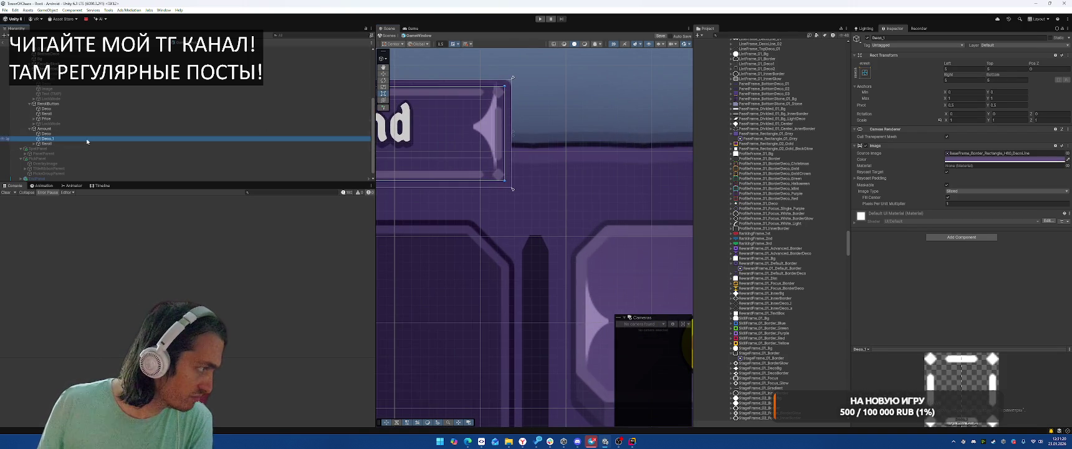
pyautogui.click(83, 131)
pyautogui.click(91, 138)
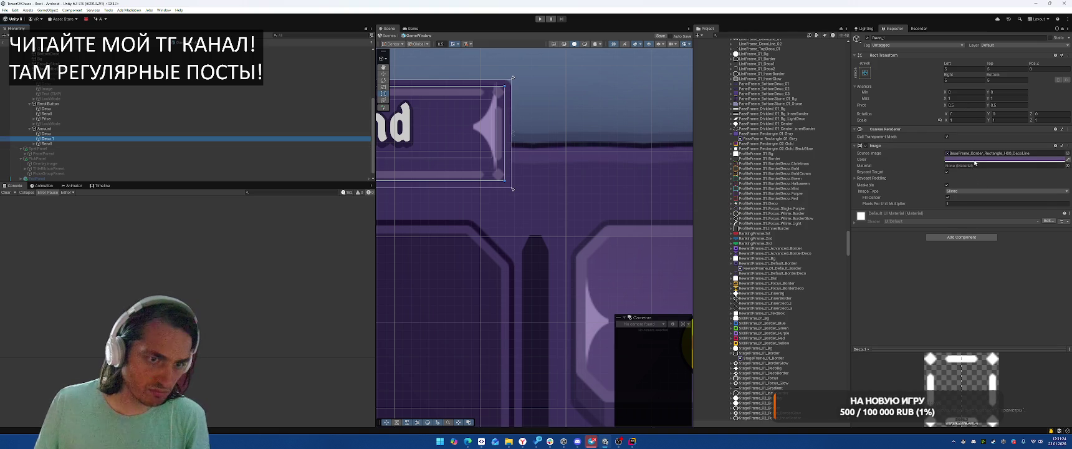
pyautogui.click(997, 160)
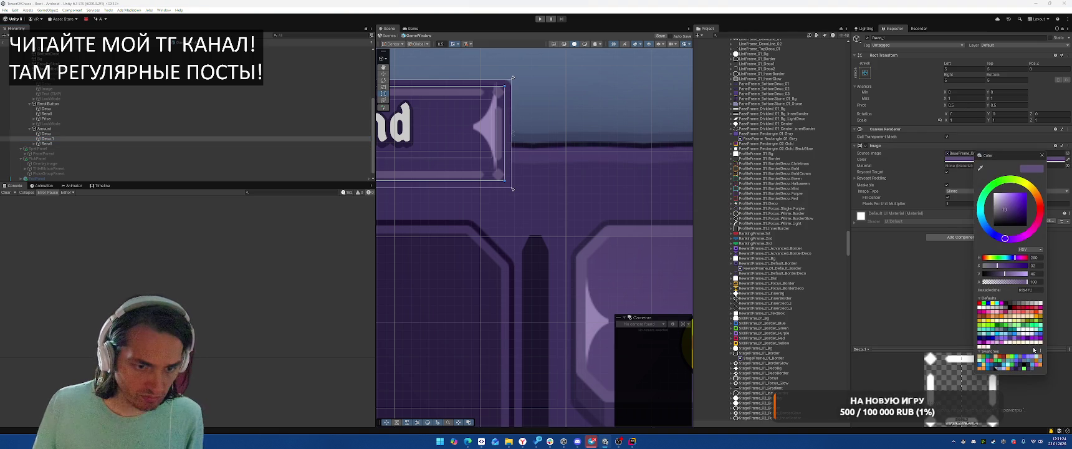
pyautogui.click(1042, 155)
pyautogui.click(44, 134)
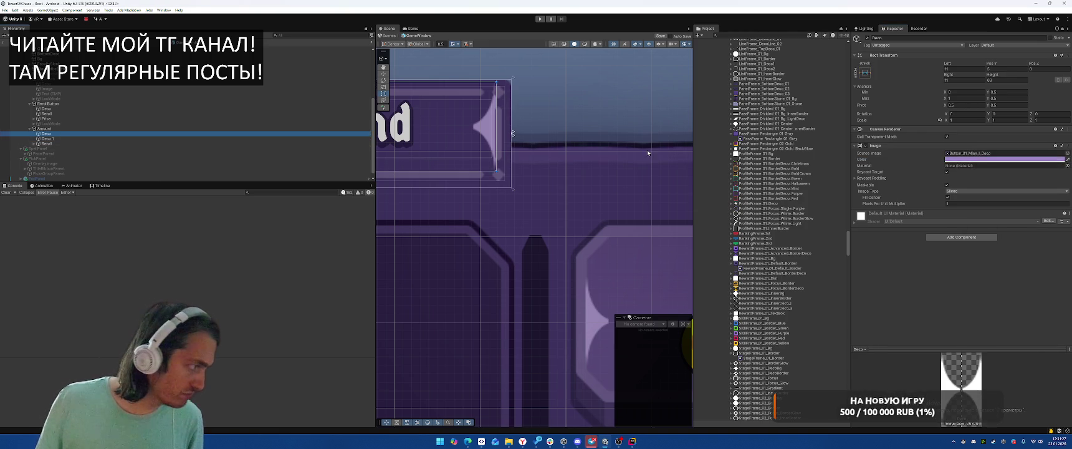
pyautogui.click(975, 161)
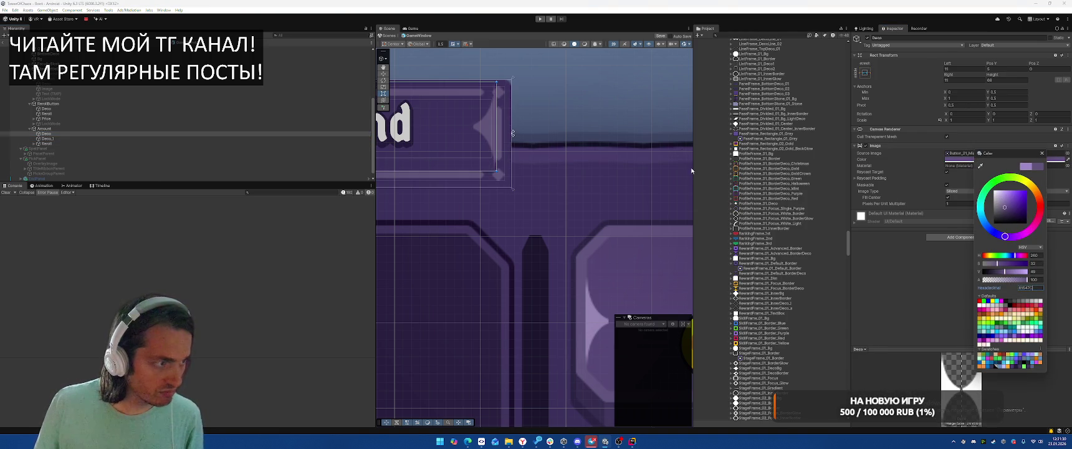
# Stretch Deco to fill its parent with Left and Right insets of 10.
pyautogui.click(864, 73)
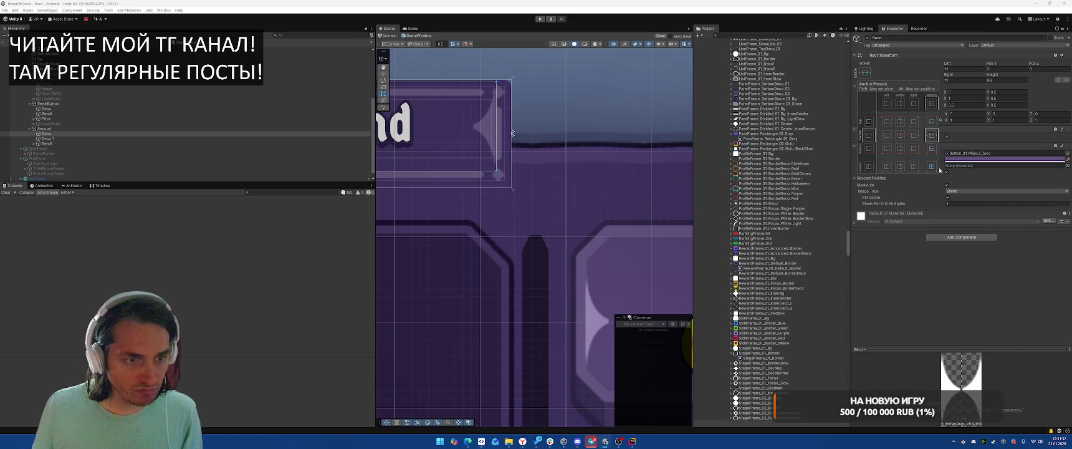
pyautogui.keyDown('alt'); pyautogui.click(935, 167); pyautogui.keyUp('alt')
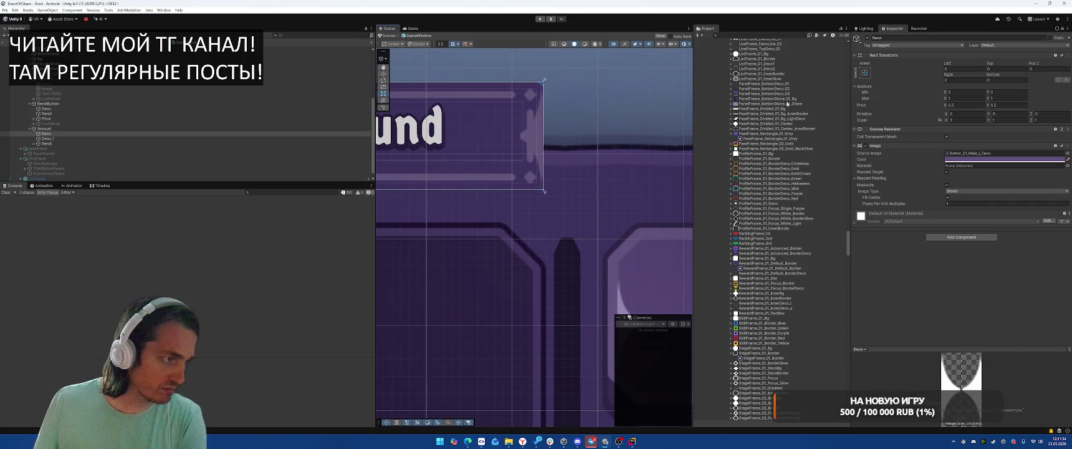
pyautogui.click(964, 80)
pyautogui.write('10')
pyautogui.click(999, 78)
pyautogui.write('1')
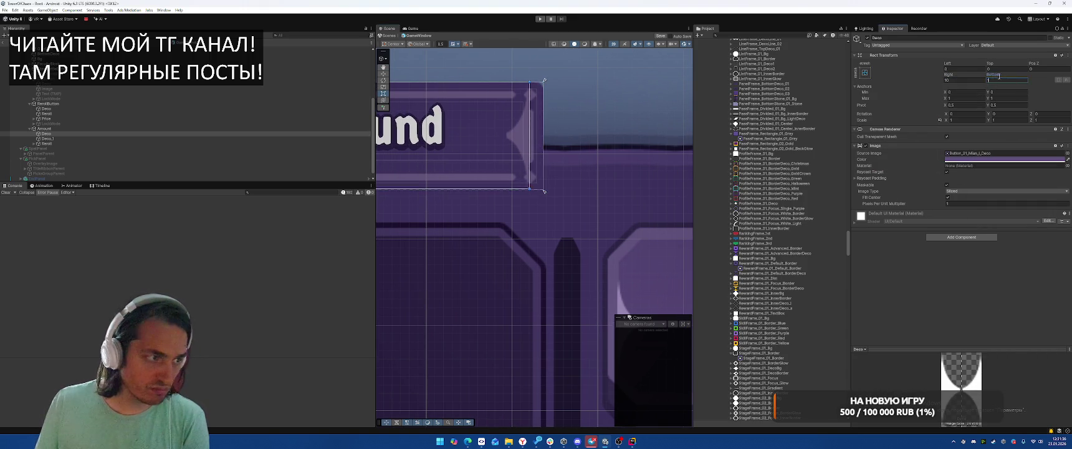
pyautogui.write('010')
pyautogui.click(958, 73)
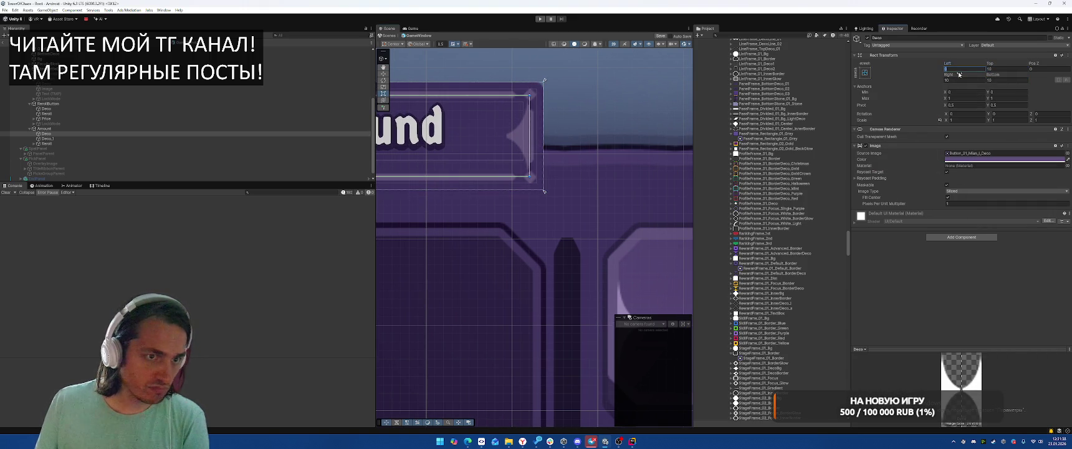
pyautogui.press('Return')
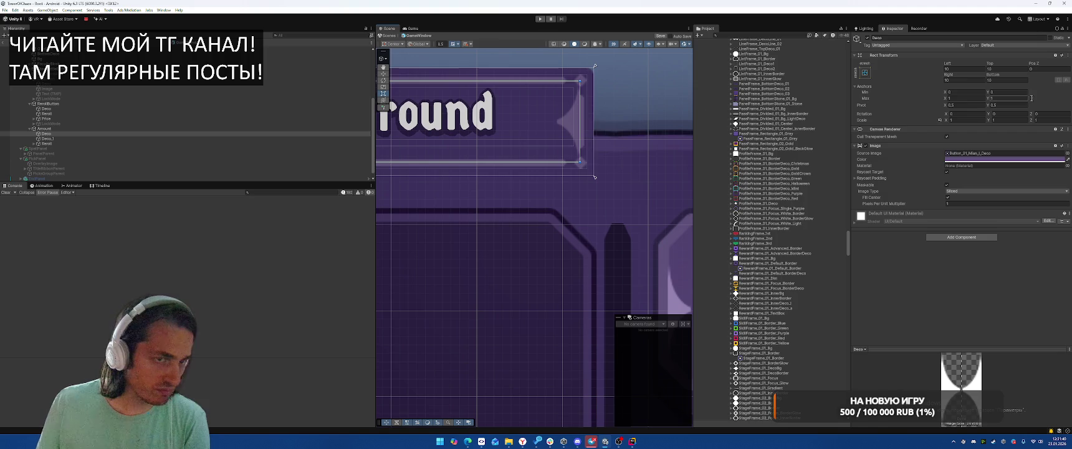
# Set Deco's Bottom inset to 25 and its Top inset to 3.
pyautogui.click(1011, 80)
pyautogui.write('20')
pyautogui.click(1001, 70)
pyautogui.write('20')
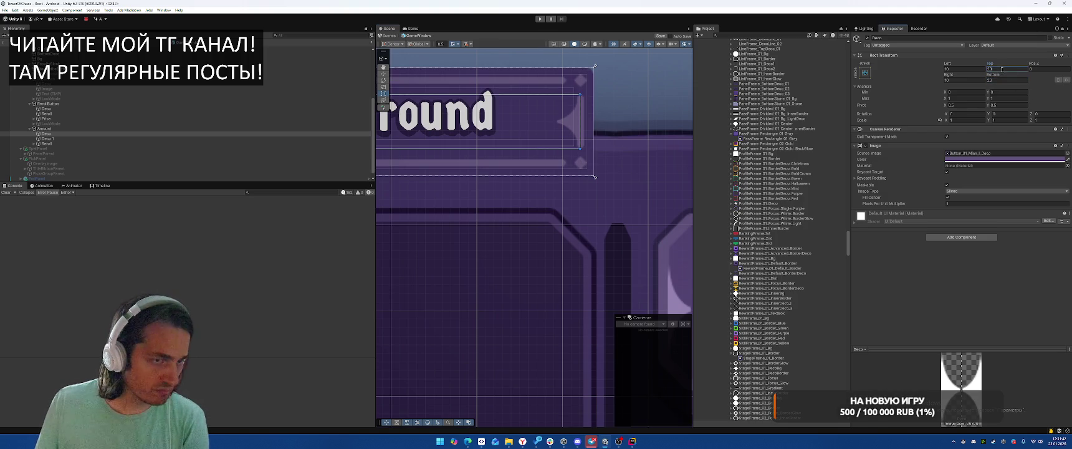
pyautogui.press('BackSpace')
pyautogui.press('BackSpace')
pyautogui.write('5')
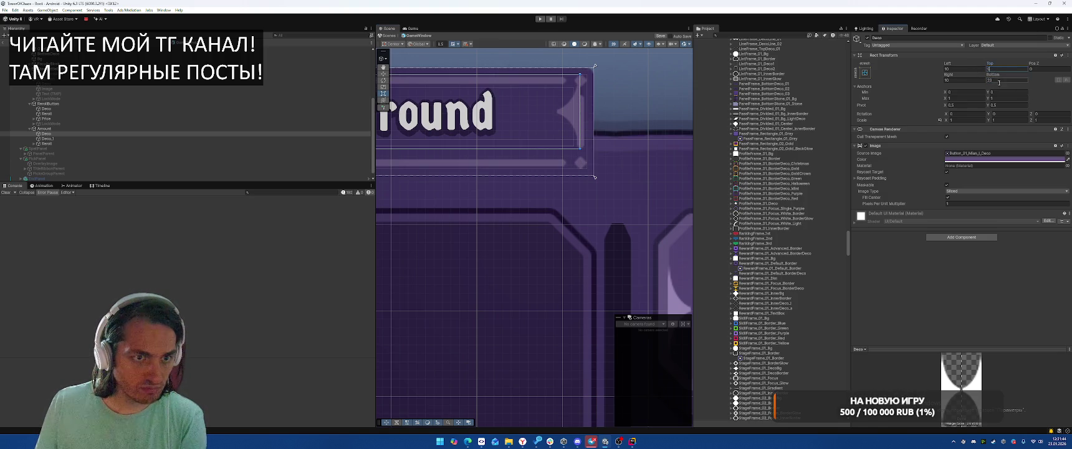
pyautogui.click(998, 81)
pyautogui.write('25')
pyautogui.click(999, 68)
pyautogui.write('25')
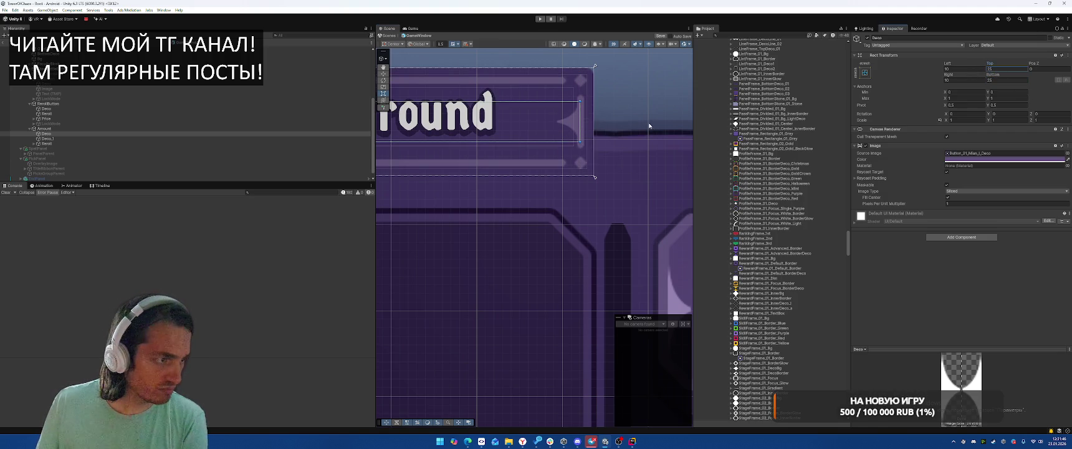
pyautogui.press('BackSpace')
pyautogui.press('BackSpace')
pyautogui.write('3')
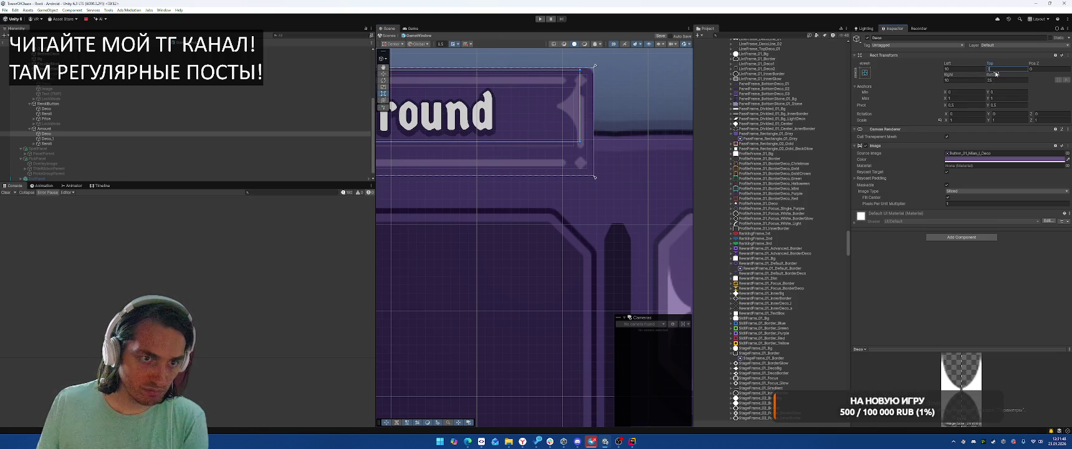
pyautogui.click(627, 127)
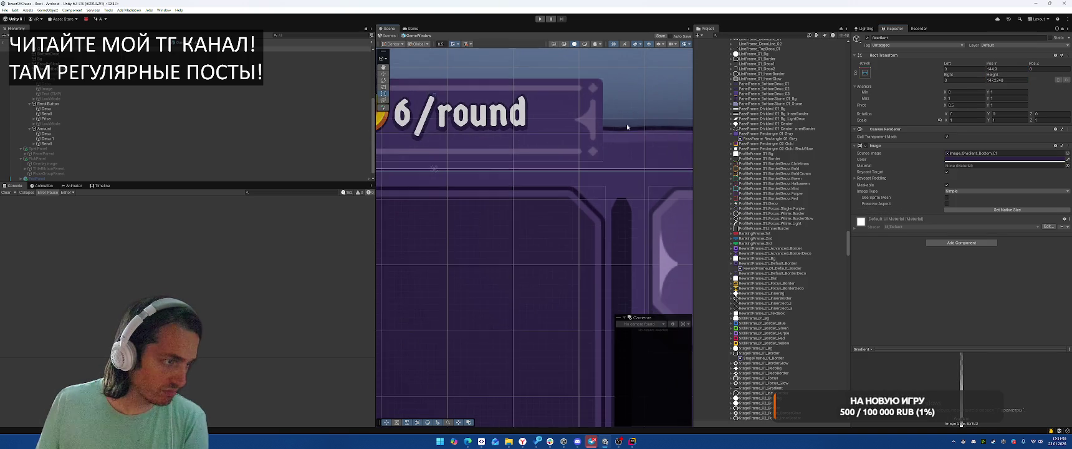
pyautogui.scroll(-5, 627, 126)
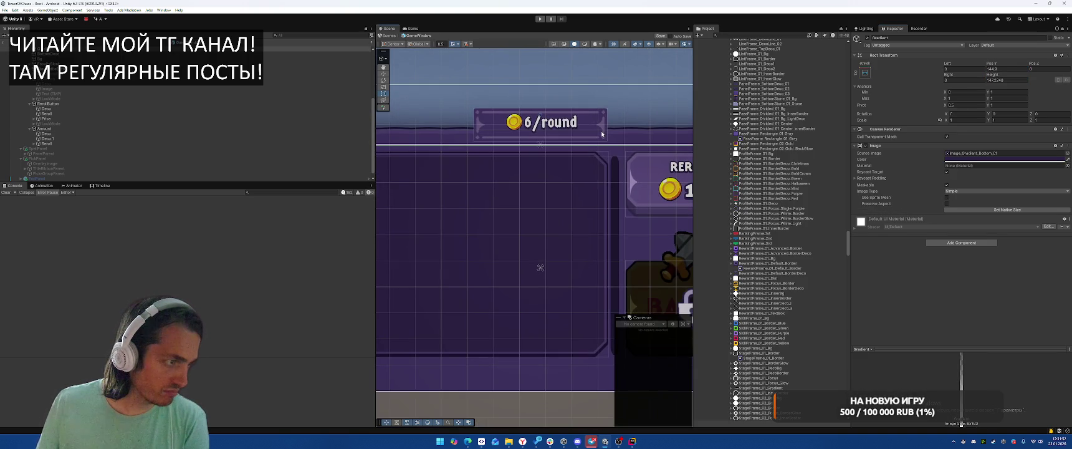
pyautogui.scroll(5, 580, 100)
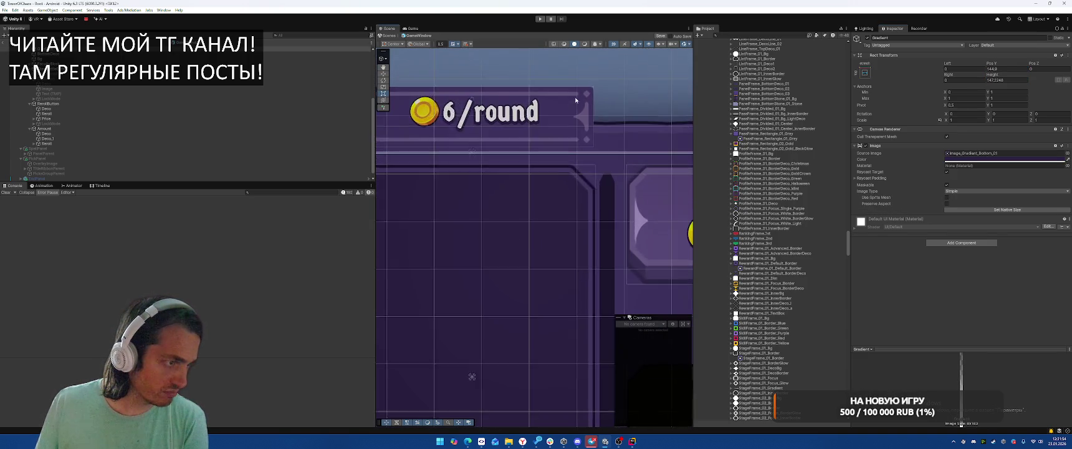
pyautogui.scroll(-5, 584, 100)
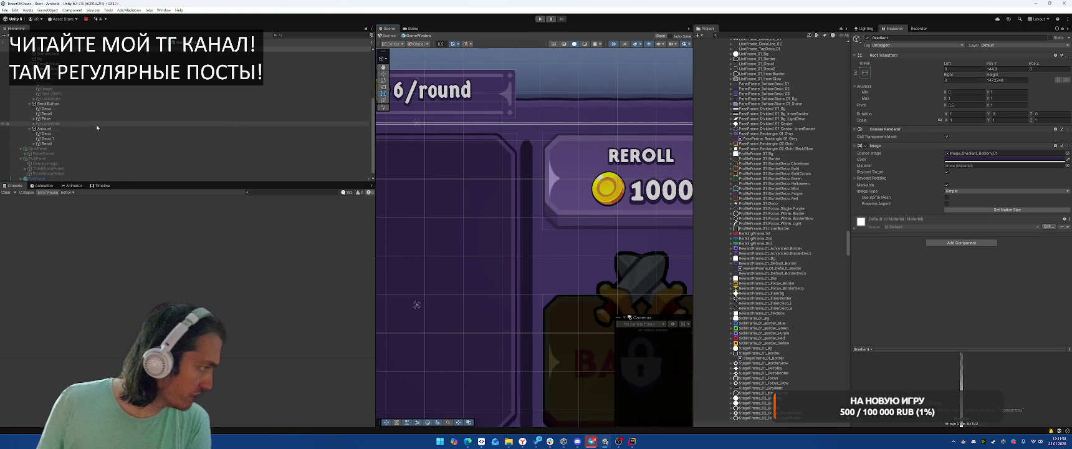
pyautogui.click(78, 109)
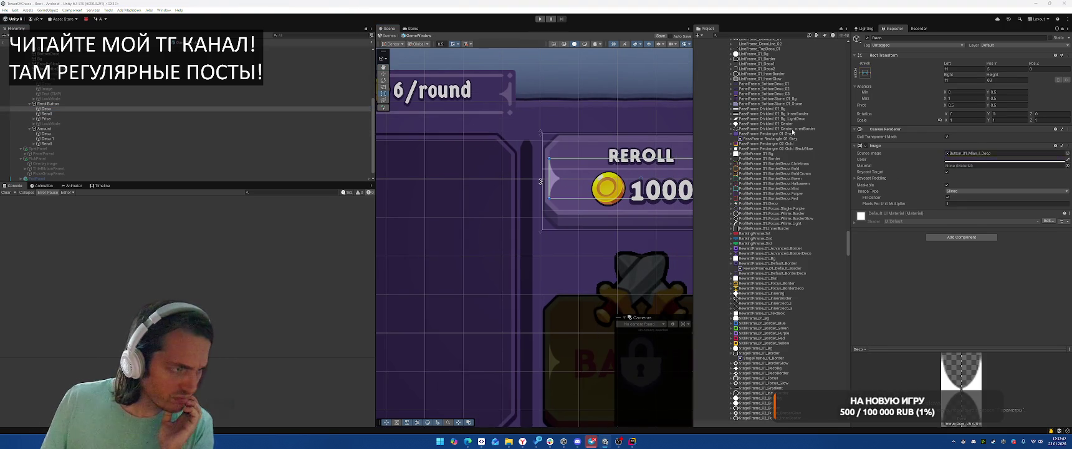
pyautogui.click(593, 251)
pyautogui.scroll(-5, 592, 255)
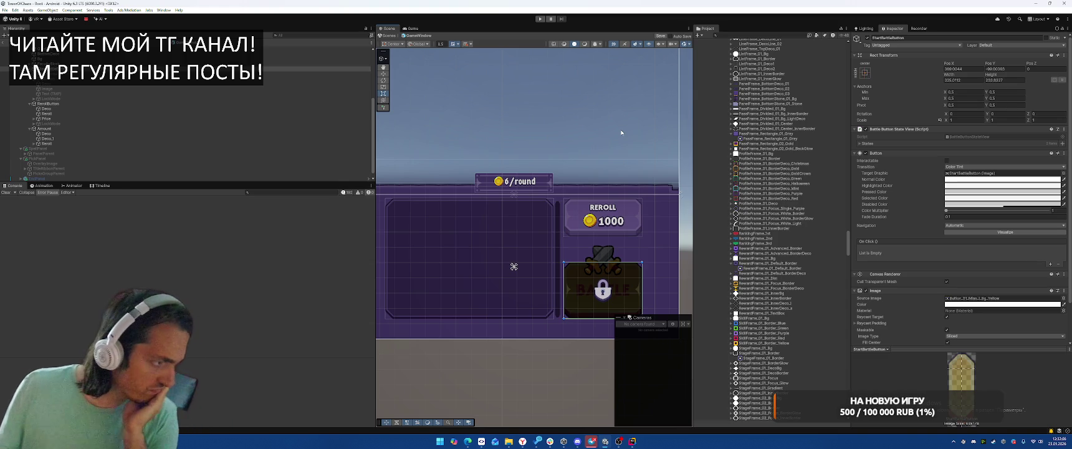
pyautogui.scroll(3, 508, 168)
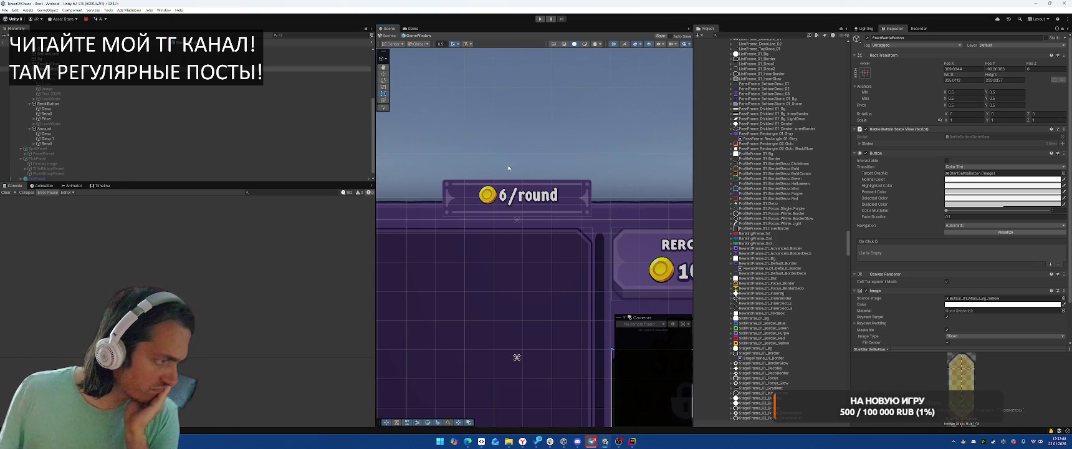
# Select Amount and try a title line sprite and Switch_01_Bg as its background.
pyautogui.click(83, 129)
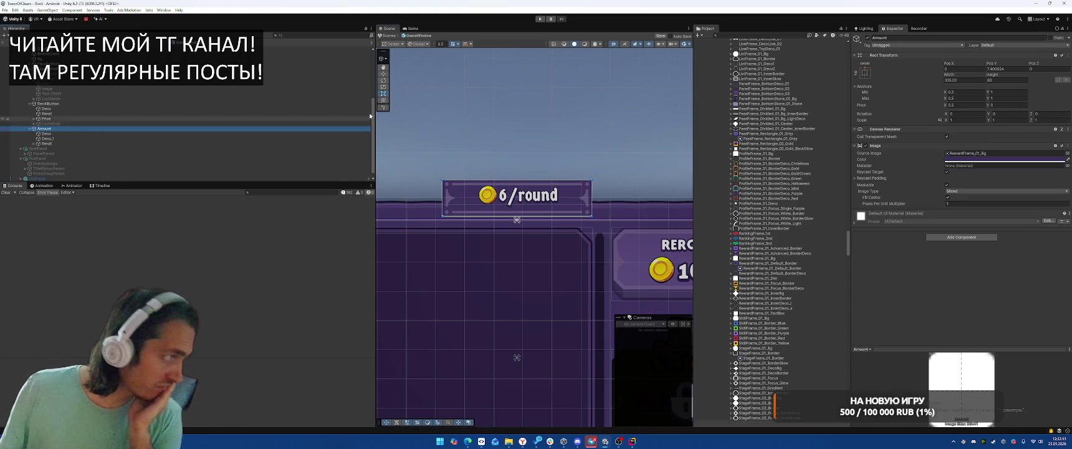
pyautogui.click(1066, 153)
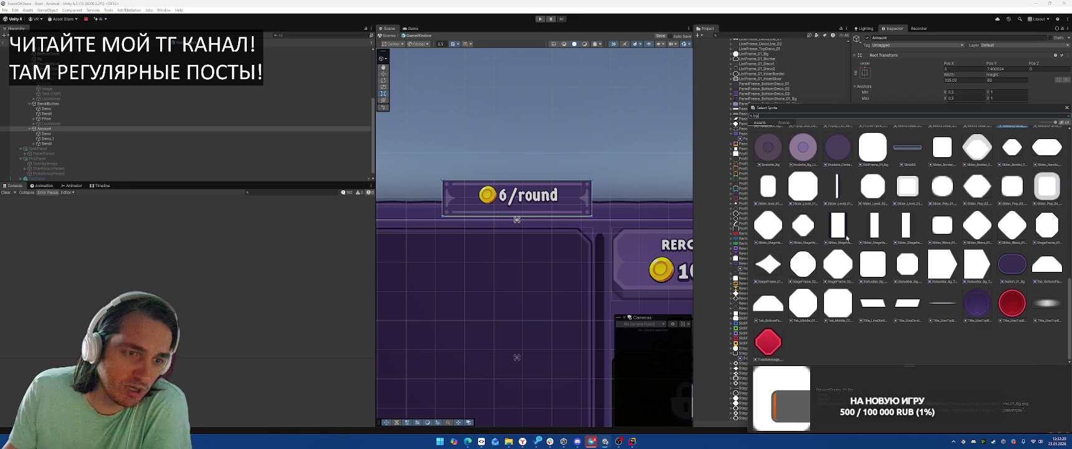
pyautogui.click(977, 312)
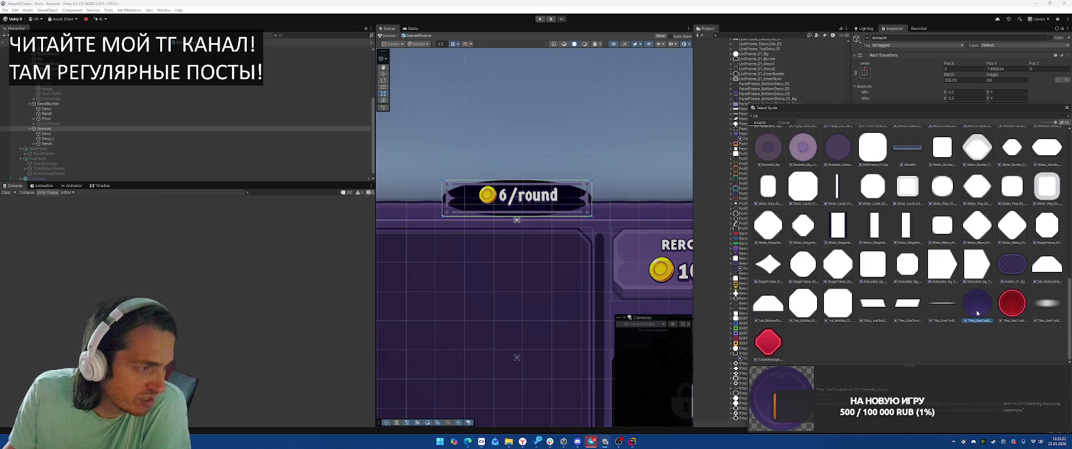
pyautogui.click(1010, 267)
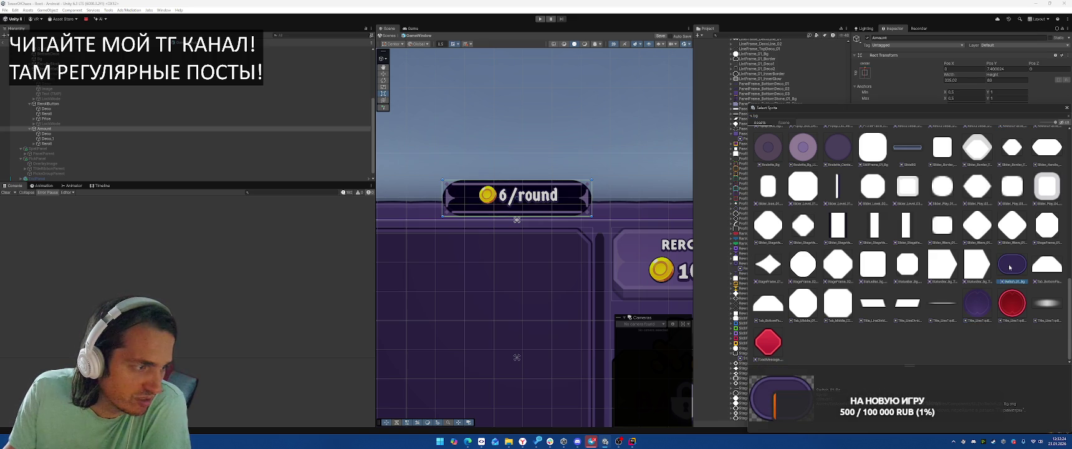
pyautogui.scroll(10, 1005, 245)
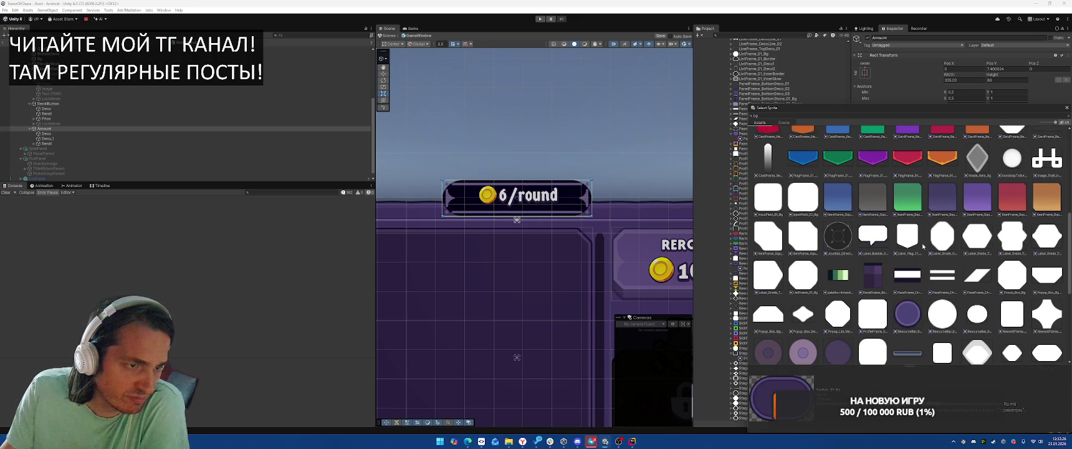
pyautogui.scroll(5, 925, 258)
pyautogui.scroll(-6, 919, 274)
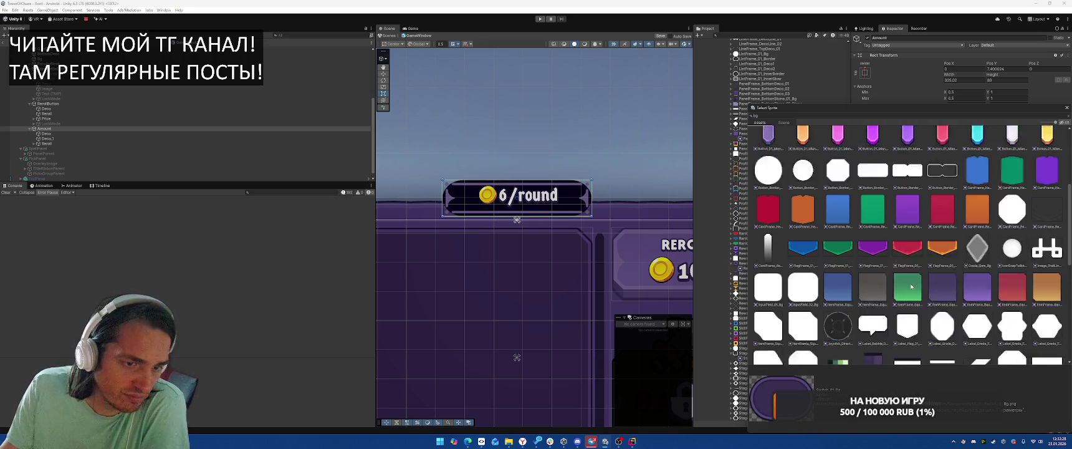
pyautogui.scroll(-10, 916, 281)
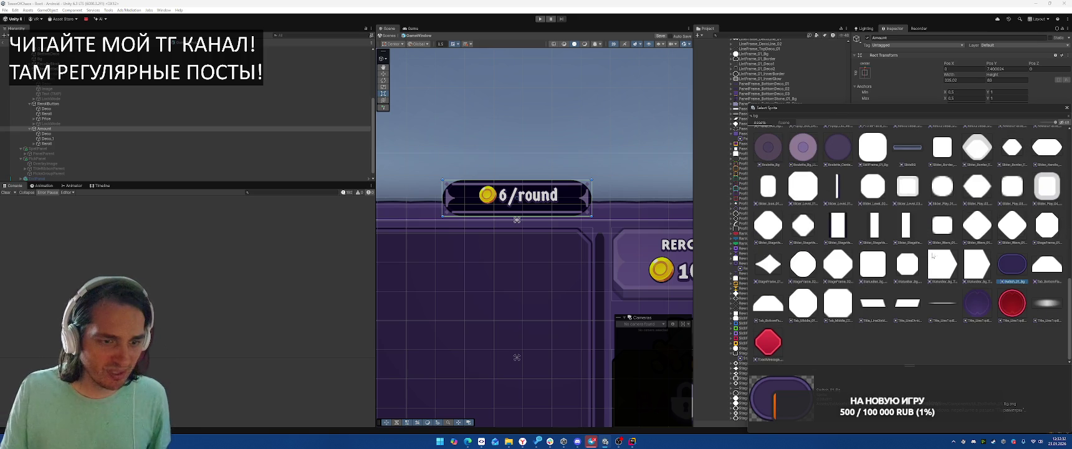
# Try Slider_Play_04 and Slider_Level_01, then apply Slider_Level_01_Bg as Amount's Source Image.
pyautogui.click(1046, 195)
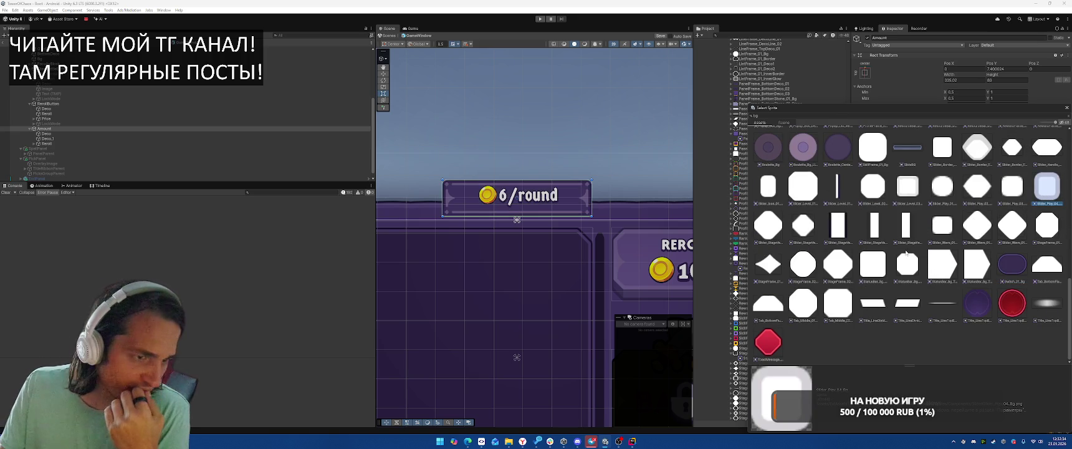
pyautogui.scroll(5, 449, 180)
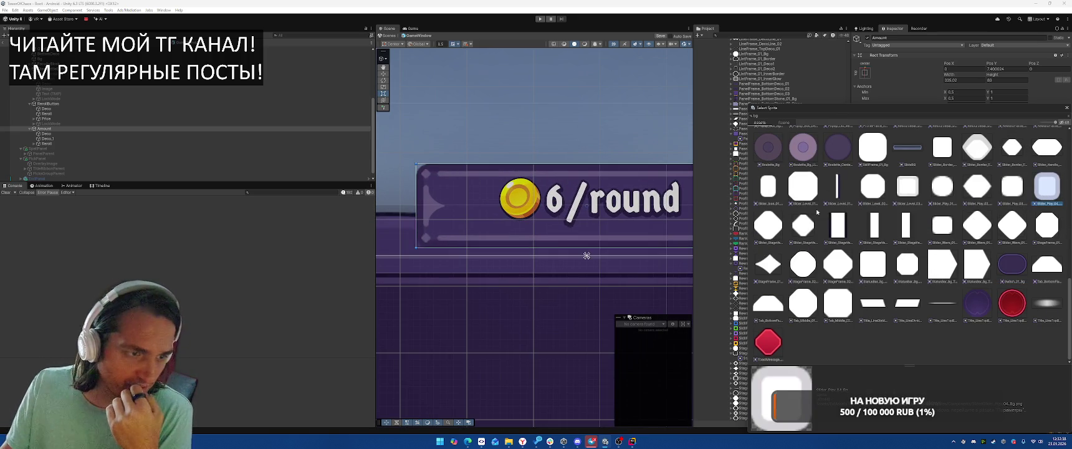
pyautogui.click(806, 186)
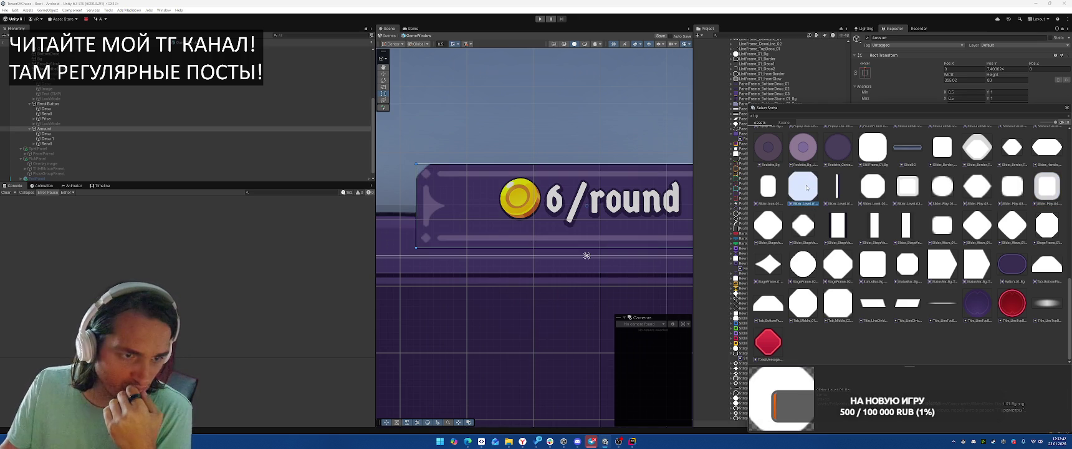
pyautogui.scroll(3, 805, 187)
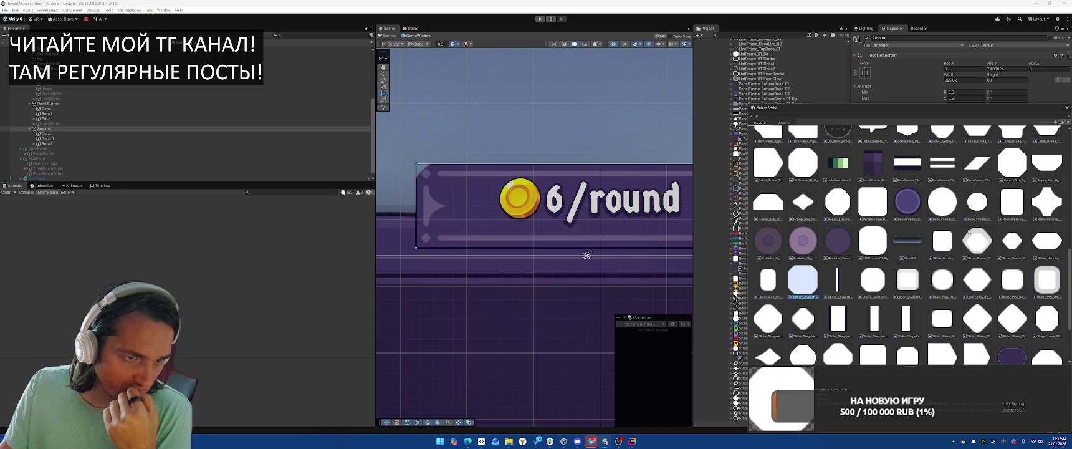
pyautogui.scroll(2, 968, 232)
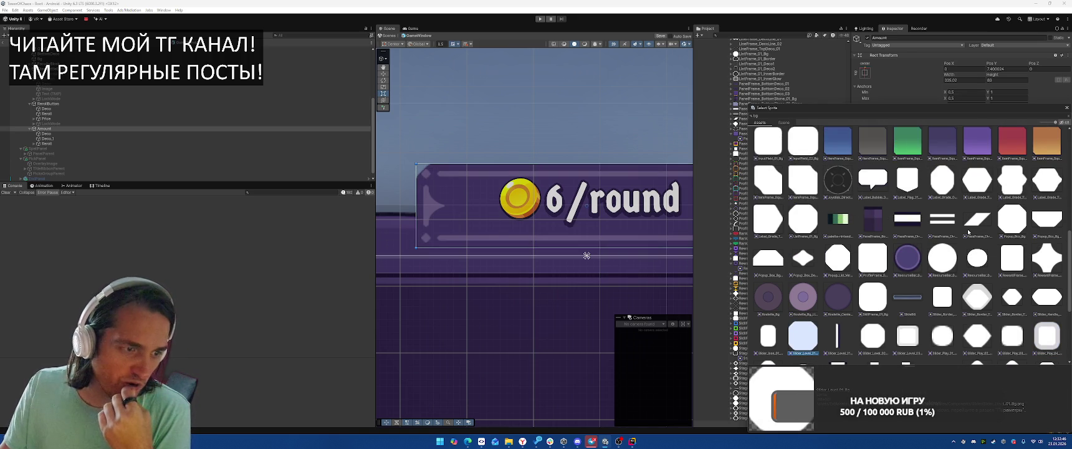
pyautogui.scroll(1, 968, 231)
pyautogui.scroll(-3, 968, 236)
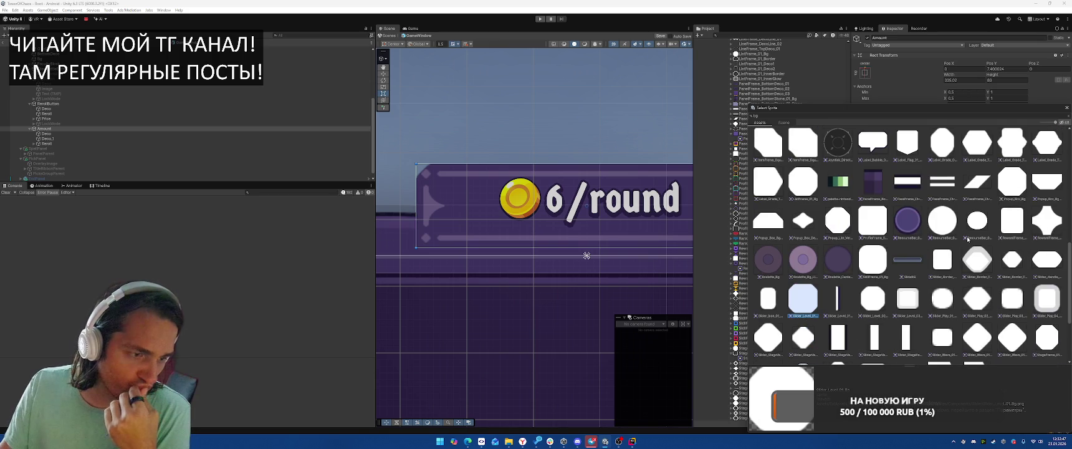
pyautogui.doubleClick(818, 307)
pyautogui.scroll(-5, 665, 175)
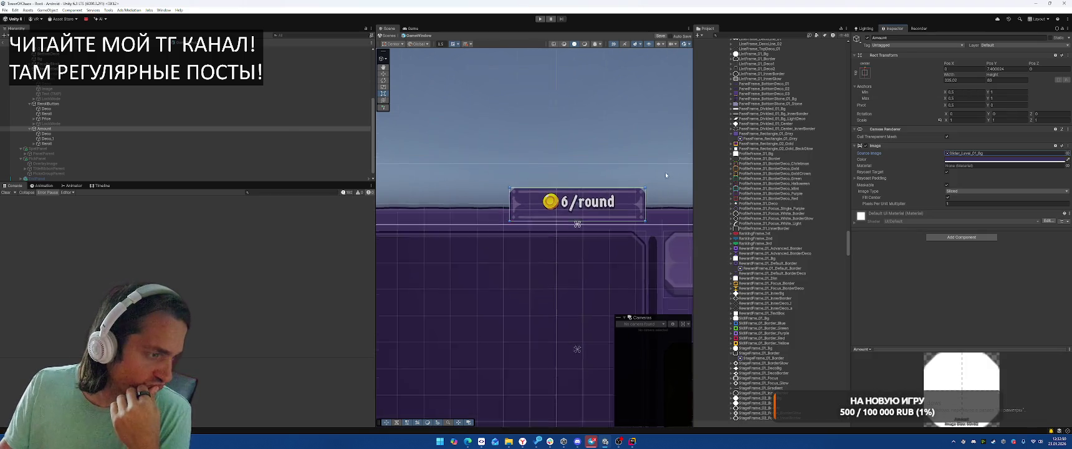
pyautogui.scroll(-3, 665, 175)
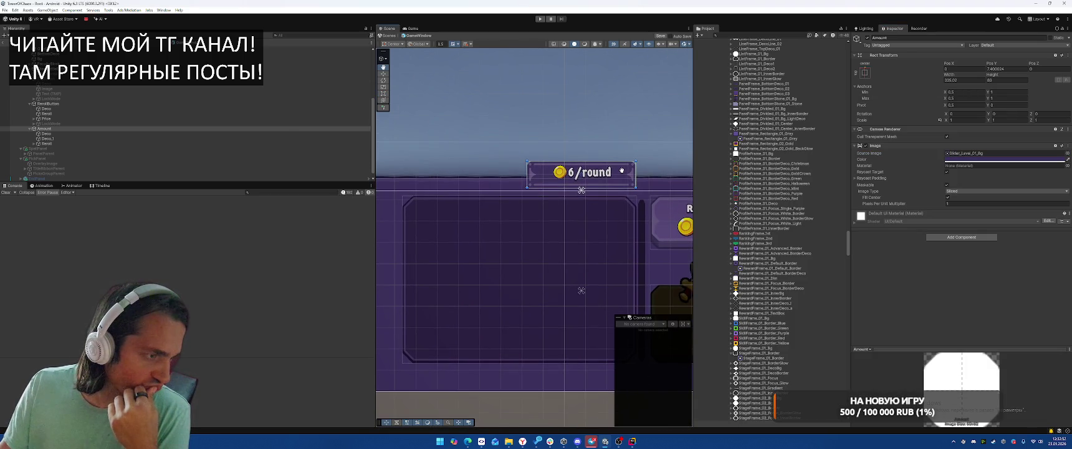
pyautogui.scroll(3, 617, 171)
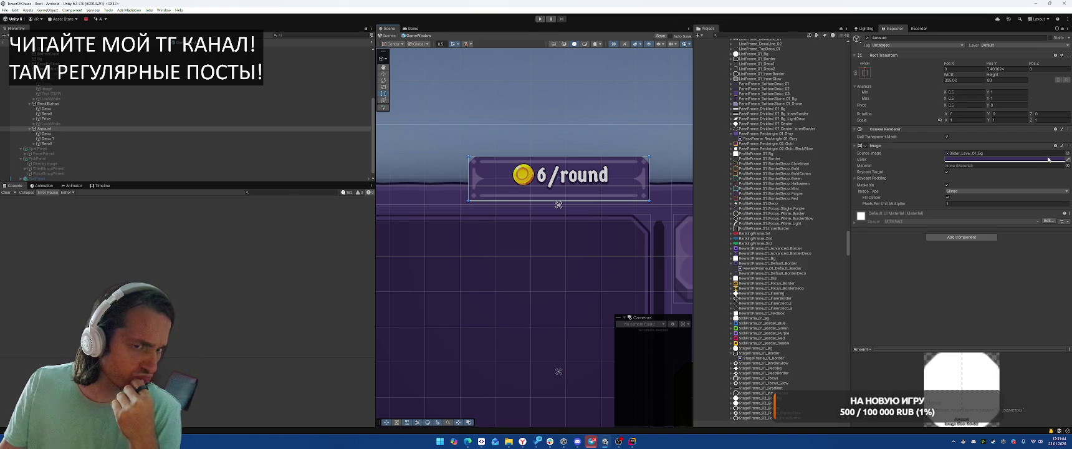
pyautogui.click(72, 129)
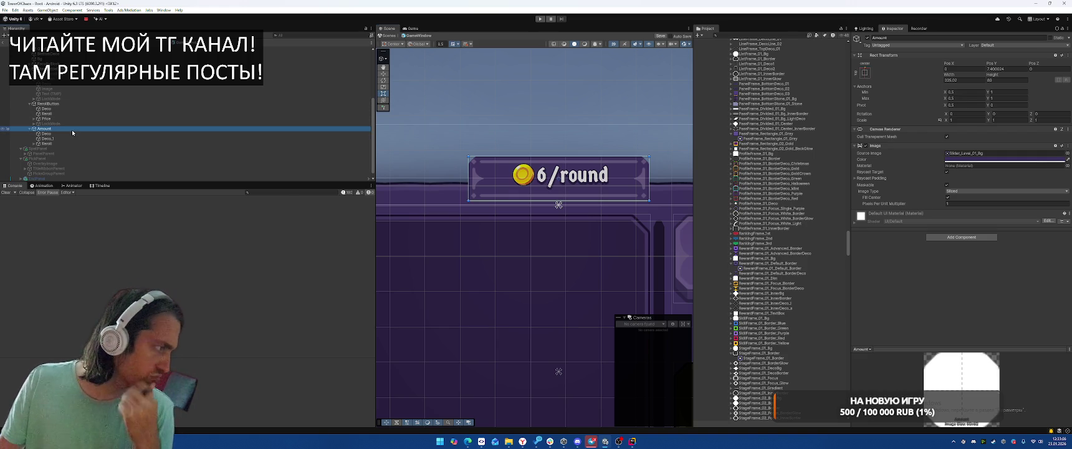
# Add a UI Panel inside Amount and make it Amount's first child.
pyautogui.rightClick(67, 133)
pyautogui.moveTo(107, 299)
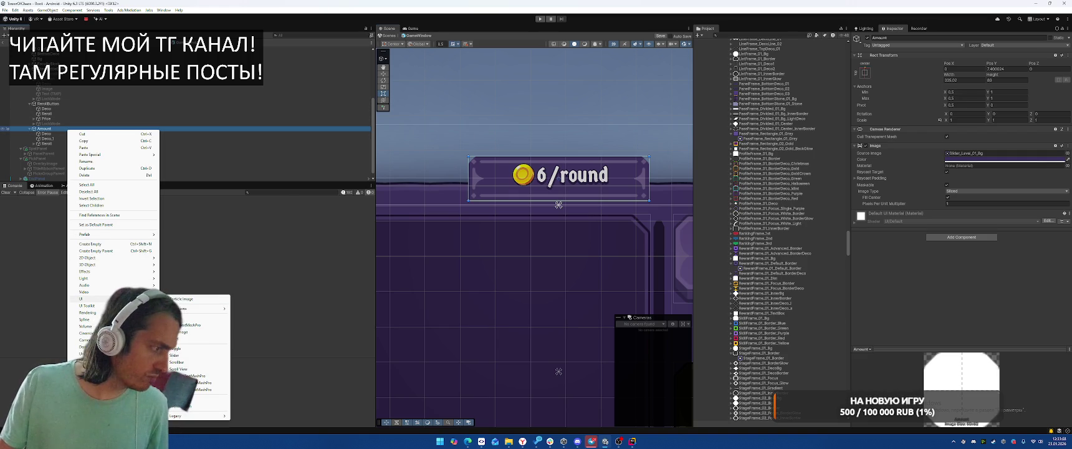
pyautogui.click(187, 339)
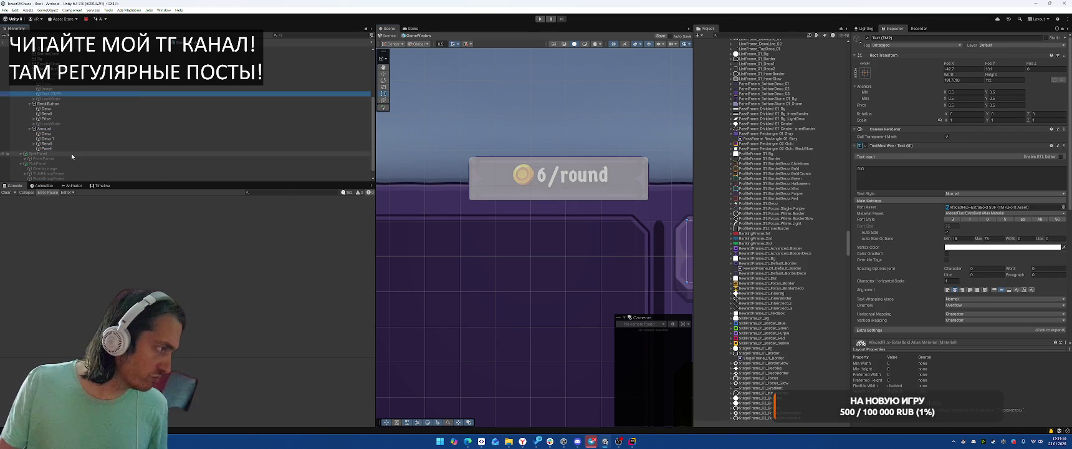
pyautogui.moveTo(47, 148); pyautogui.dragTo(64, 133)
pyautogui.click(64, 132)
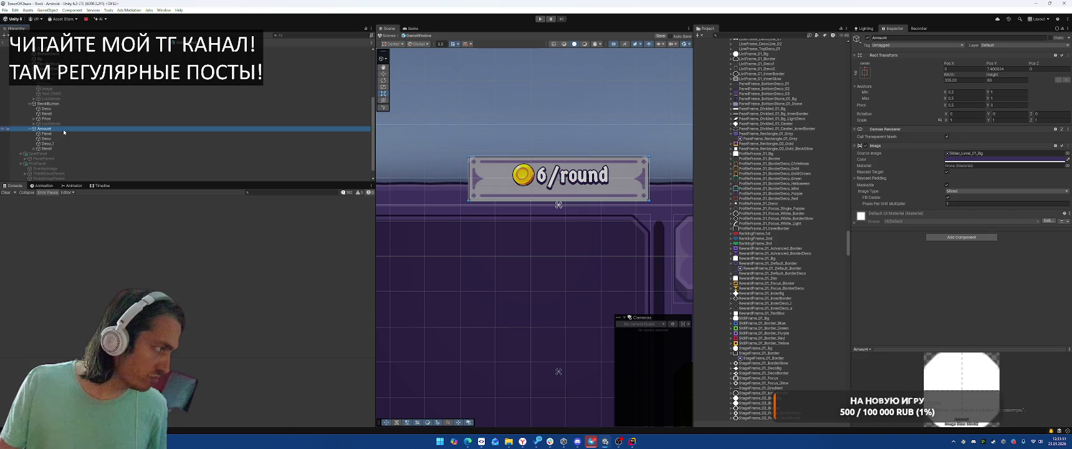
# Give the Panel the Slider_Level_01_Bg sprite and a purple tint sampled from the scene.
pyautogui.click(964, 153)
pyautogui.click(107, 134)
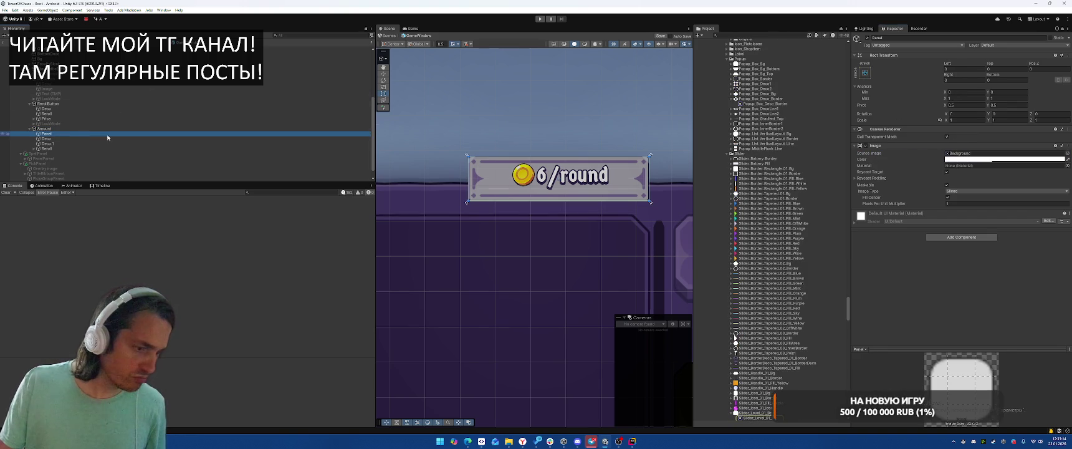
pyautogui.moveTo(756, 414); pyautogui.dragTo(1028, 153)
pyautogui.click(1068, 159)
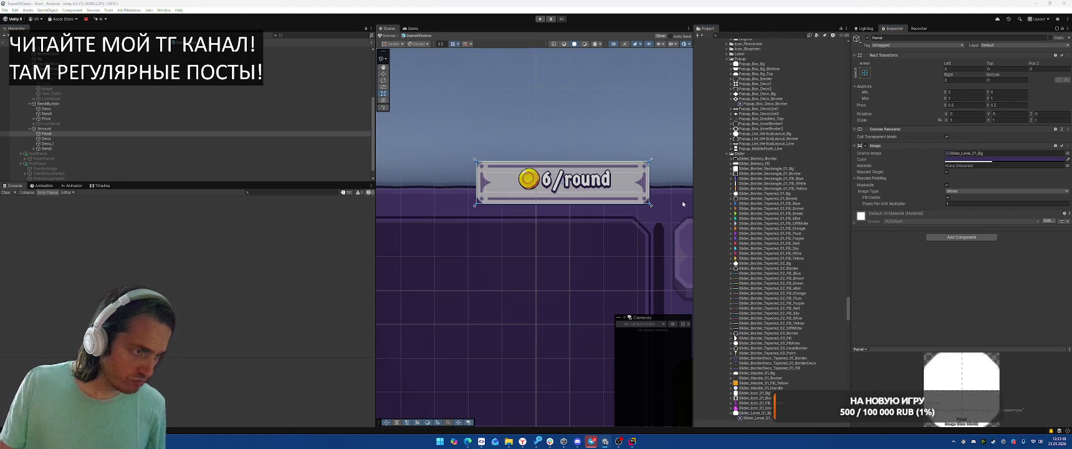
pyautogui.click(536, 205)
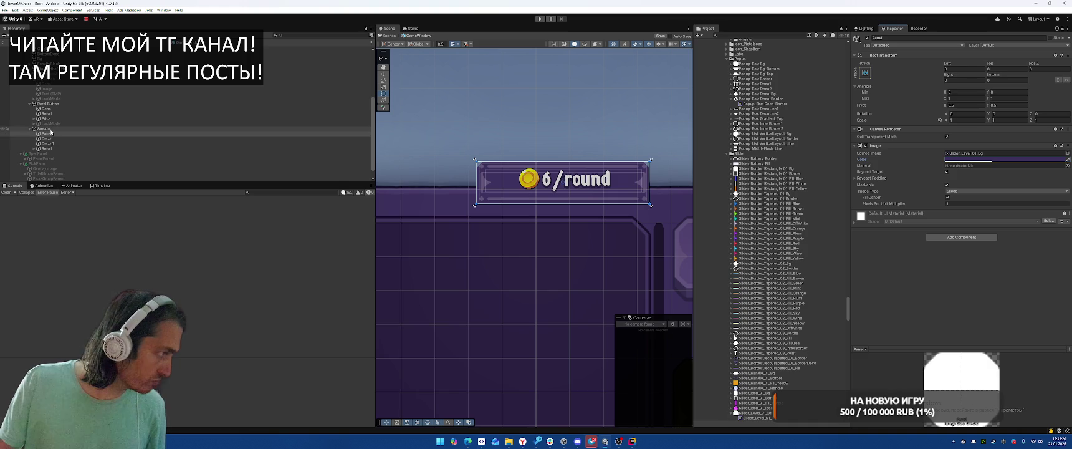
# Move Deco, Deco_1 and Reroll under the new Panel.
pyautogui.click(124, 130)
pyautogui.click(112, 138)
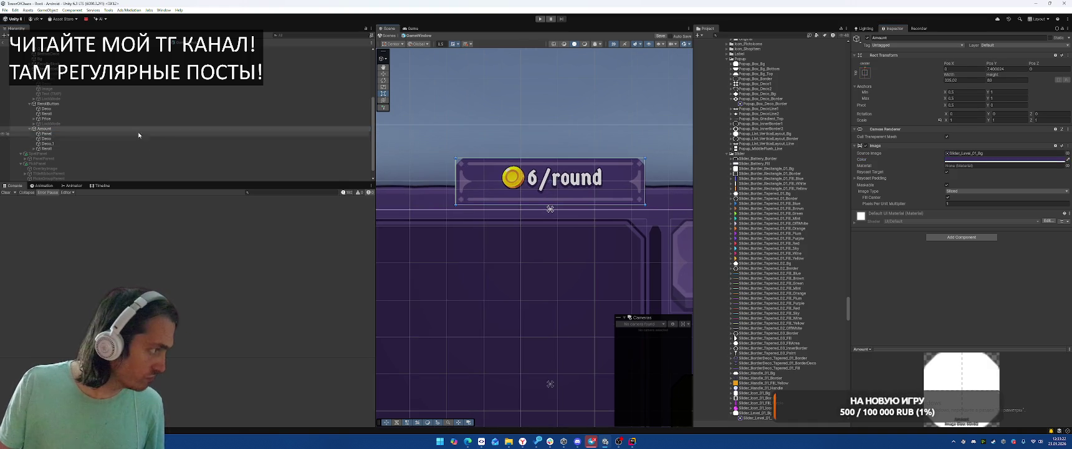
pyautogui.keyDown('shift'); pyautogui.click(88, 144); pyautogui.keyUp('shift')
pyautogui.keyDown('shift'); pyautogui.click(85, 148); pyautogui.keyUp('shift')
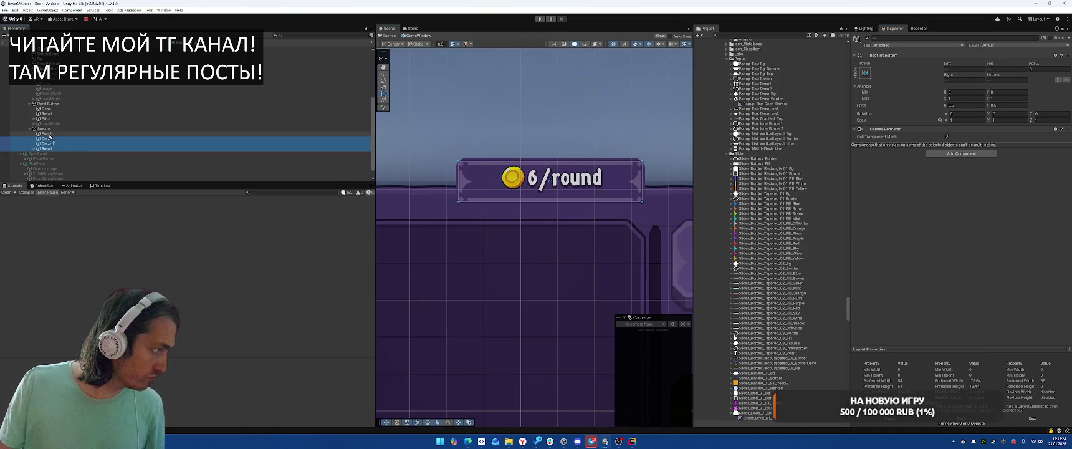
pyautogui.moveTo(84, 148); pyautogui.dragTo(49, 140)
pyautogui.click(347, 134)
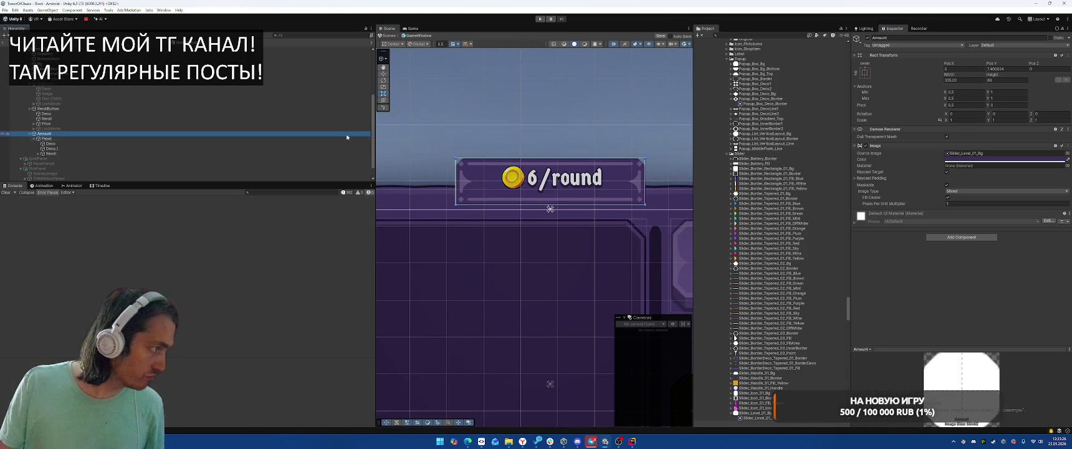
pyautogui.moveTo(663, 164); pyautogui.dragTo(633, 159)
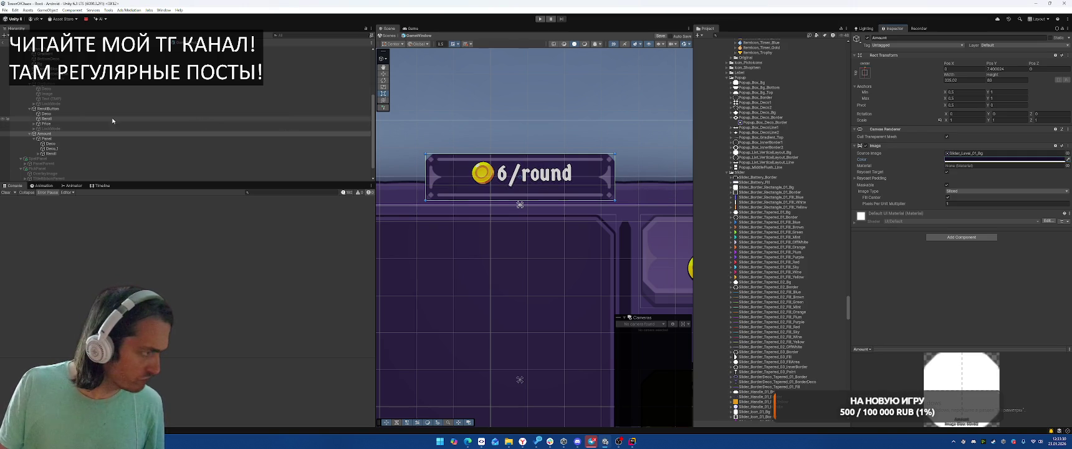
# Lower the Panel colour's opacity and set its Left, Right, Top and Bottom insets to 2.
pyautogui.click(59, 139)
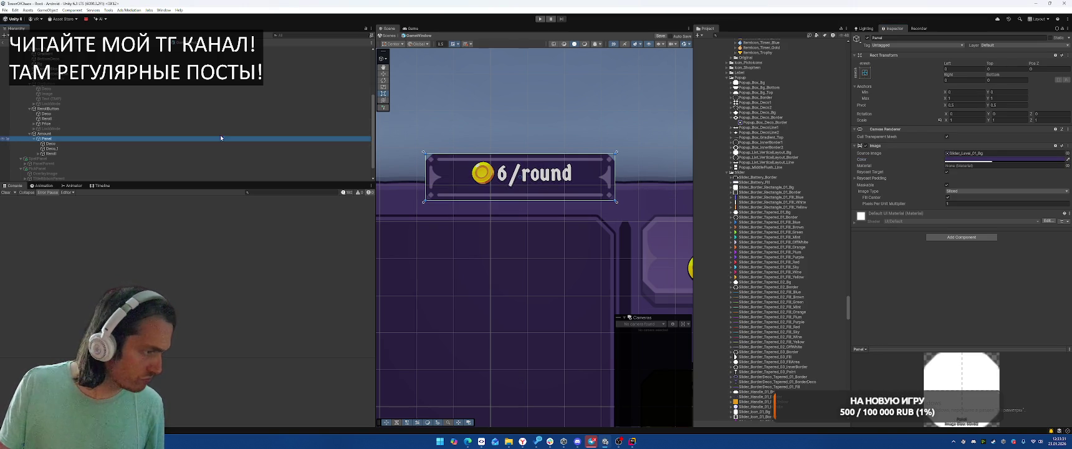
pyautogui.click(997, 160)
pyautogui.moveTo(1034, 283); pyautogui.dragTo(1038, 283)
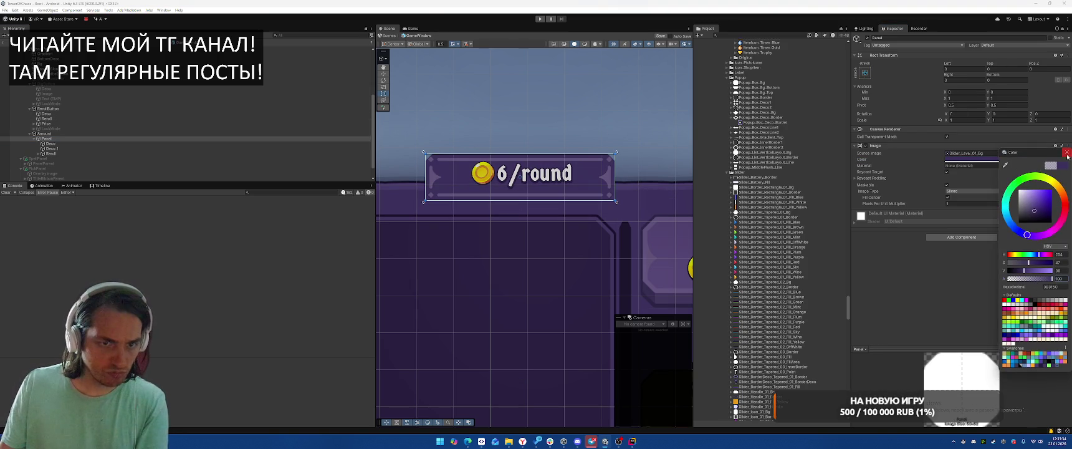
pyautogui.click(960, 70)
pyautogui.write('2')
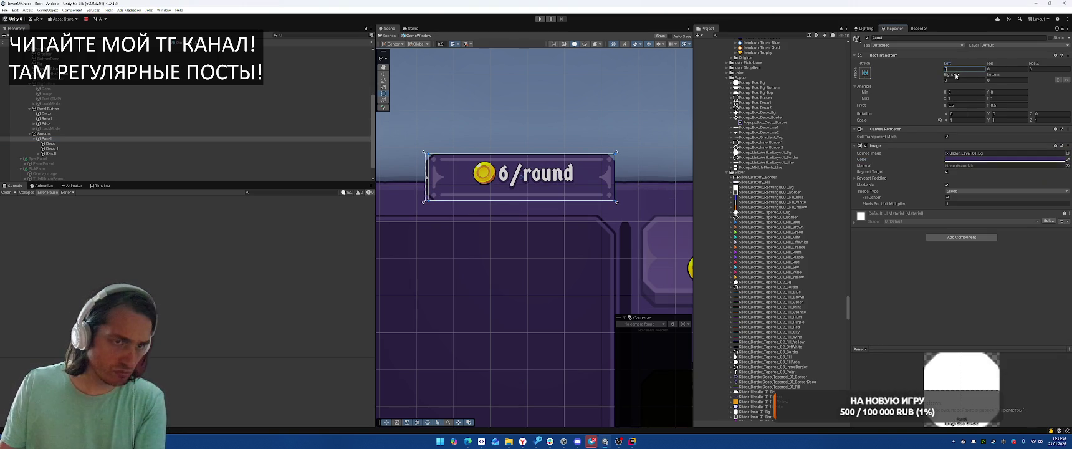
pyautogui.click(952, 81)
pyautogui.write('2')
pyautogui.press('Tab')
pyautogui.write('2')
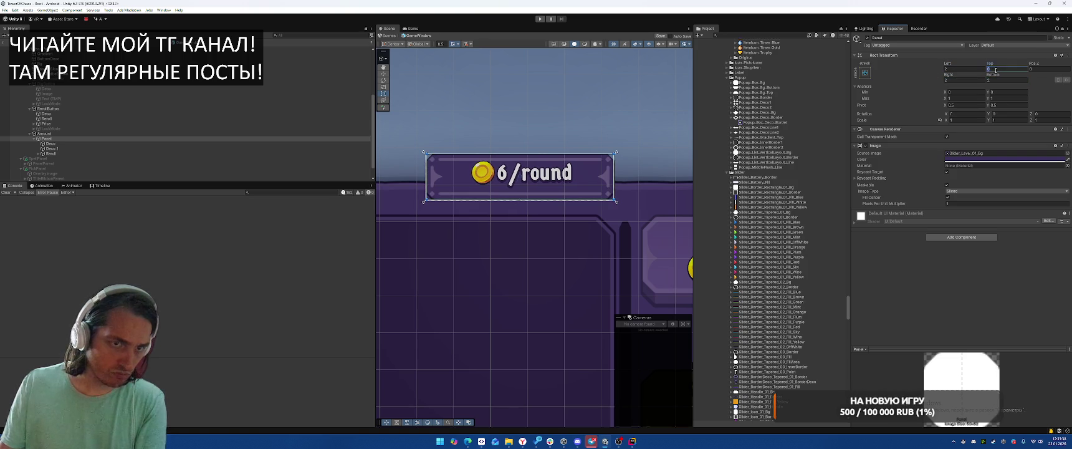
pyautogui.click(997, 69)
# Select FacultyPanel and scroll the Hierarchy to find the badge's decor layers.
pyautogui.write('2')
pyautogui.click(665, 134)
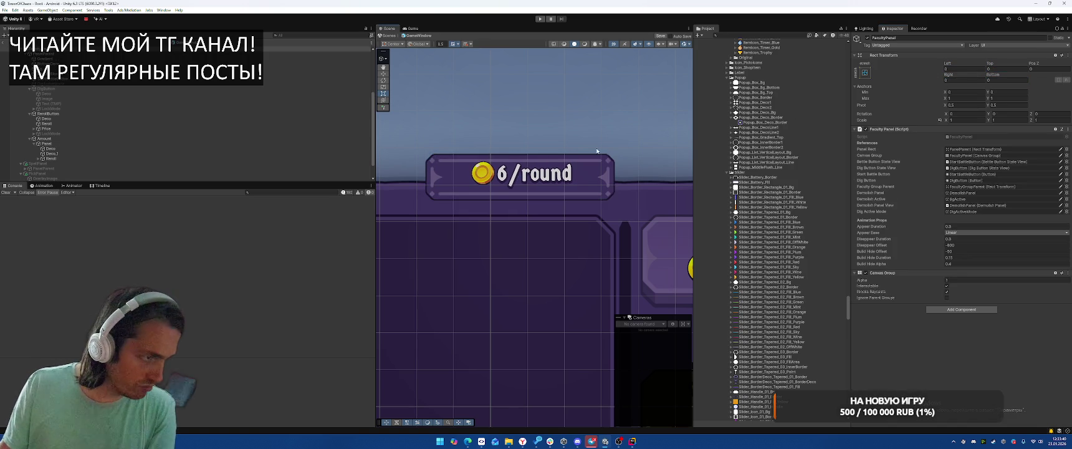
pyautogui.scroll(5, 616, 169)
pyautogui.scroll(3, 622, 173)
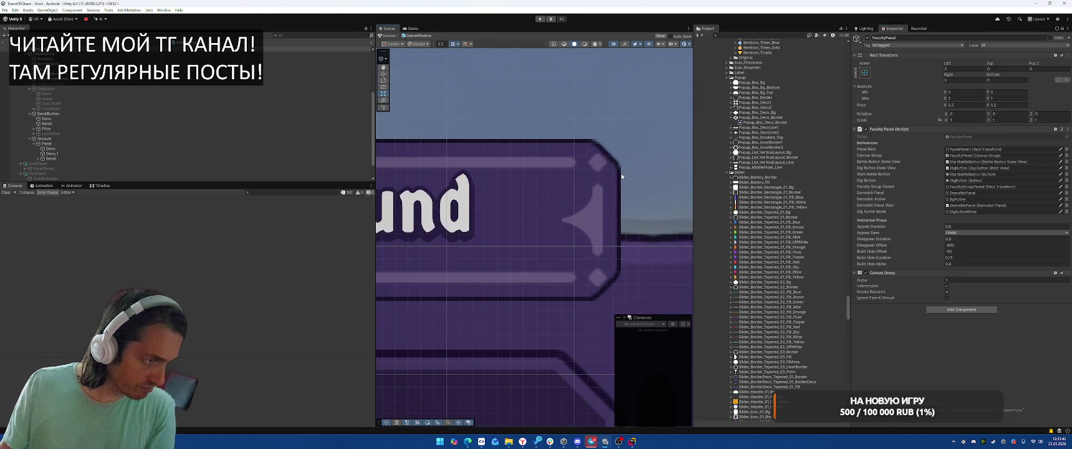
pyautogui.scroll(-5, 623, 176)
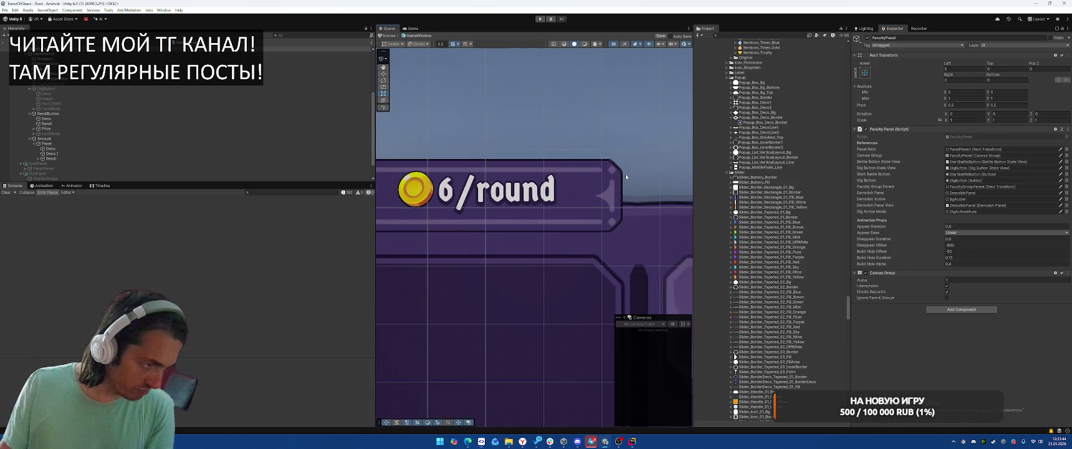
pyautogui.scroll(2, 617, 184)
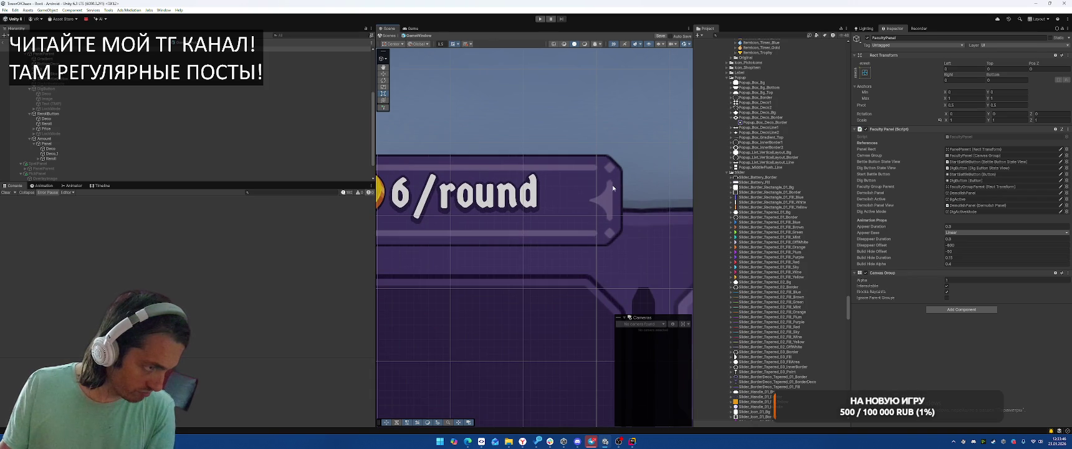
pyautogui.scroll(-3, 630, 179)
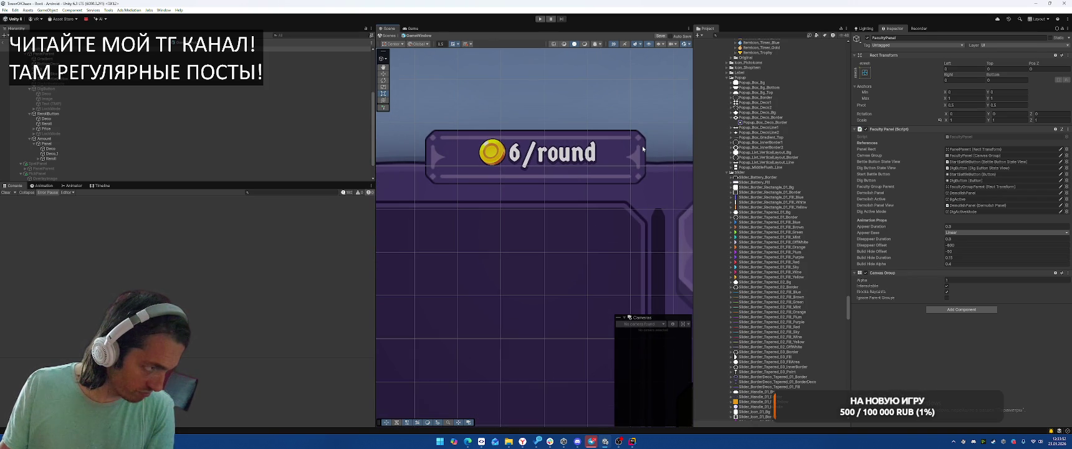
# Give Deco_1 a border multiplier of about 1.6 and left and right insets of 10.
pyautogui.click(148, 148)
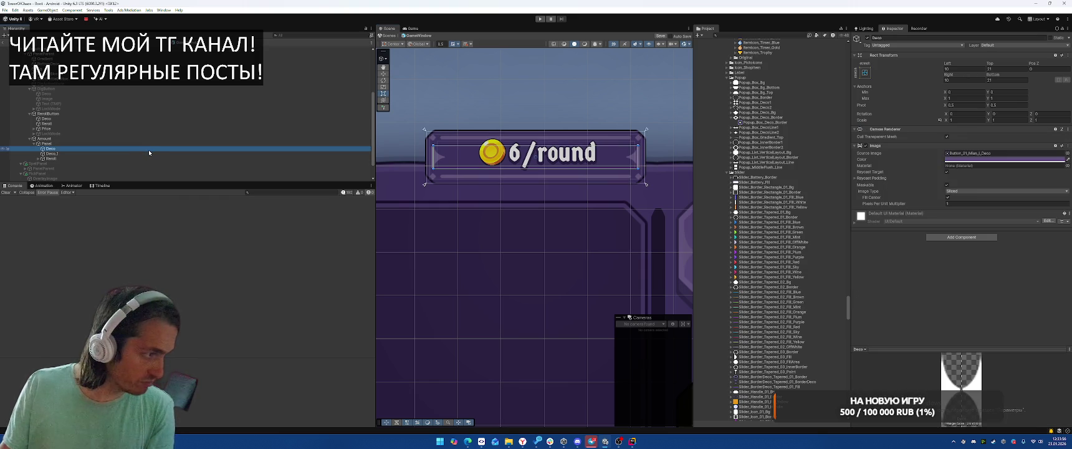
pyautogui.click(121, 152)
pyautogui.moveTo(926, 207); pyautogui.dragTo(941, 205)
pyautogui.click(962, 69)
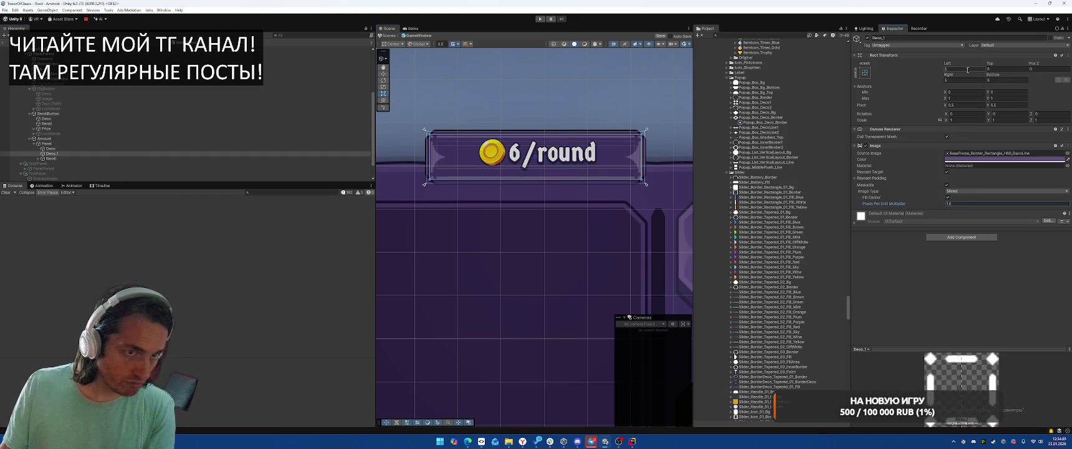
pyautogui.write('10')
pyautogui.click(971, 80)
pyautogui.write('10')
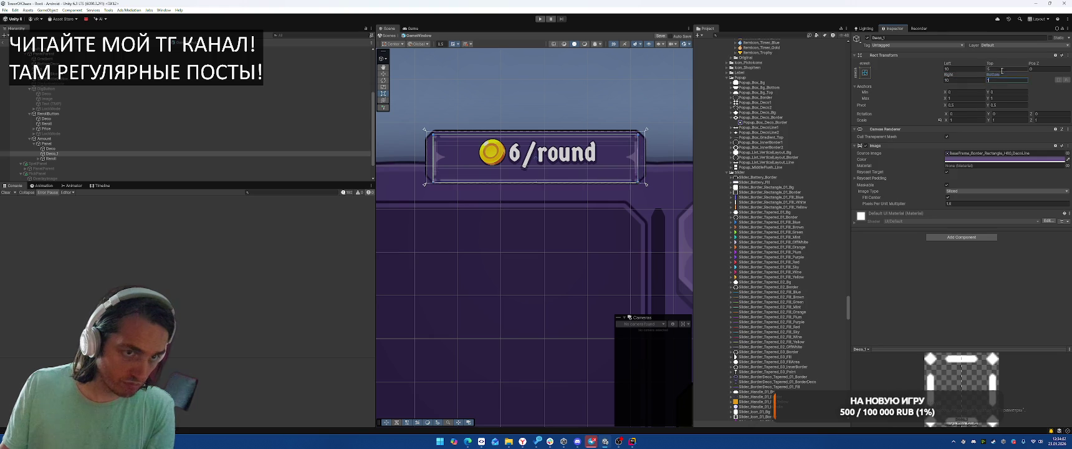
# Set the main Deco frame's right inset to 12.
pyautogui.click(650, 197)
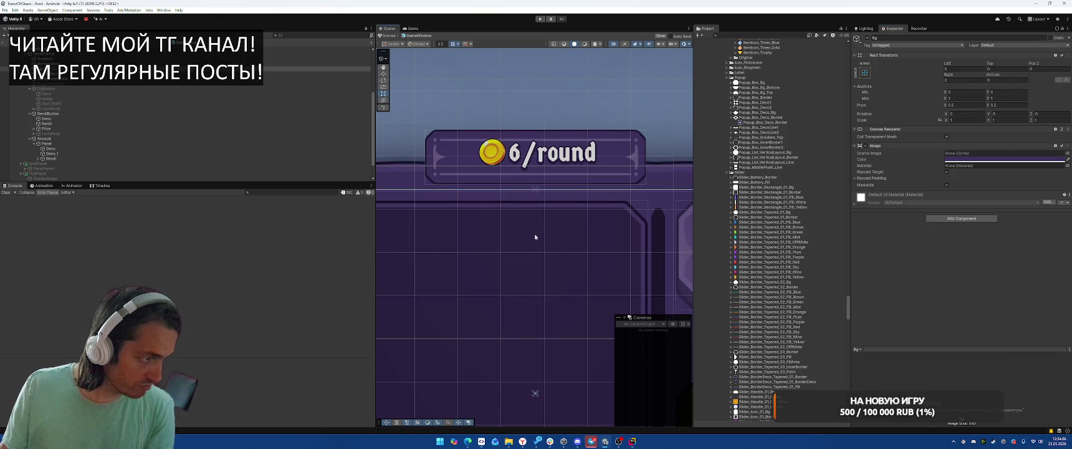
pyautogui.click(68, 154)
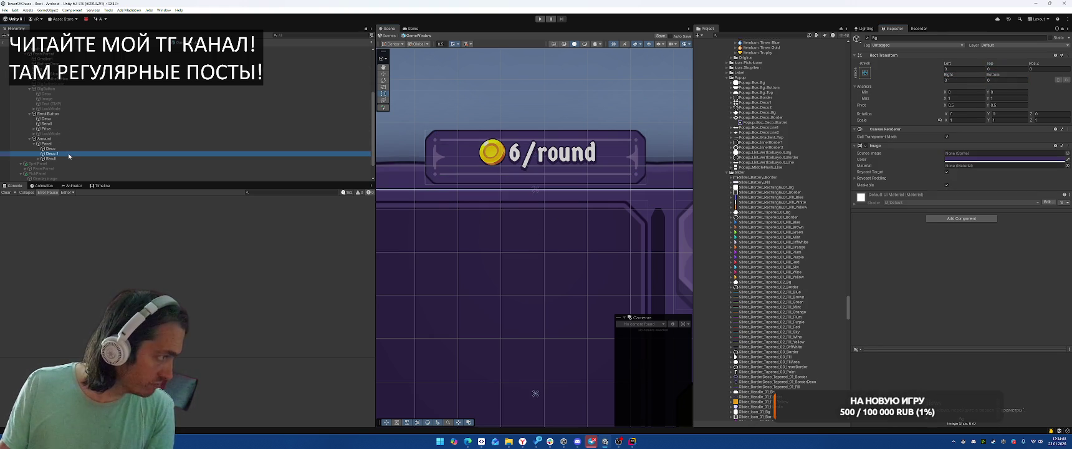
pyautogui.click(49, 149)
pyautogui.click(952, 69)
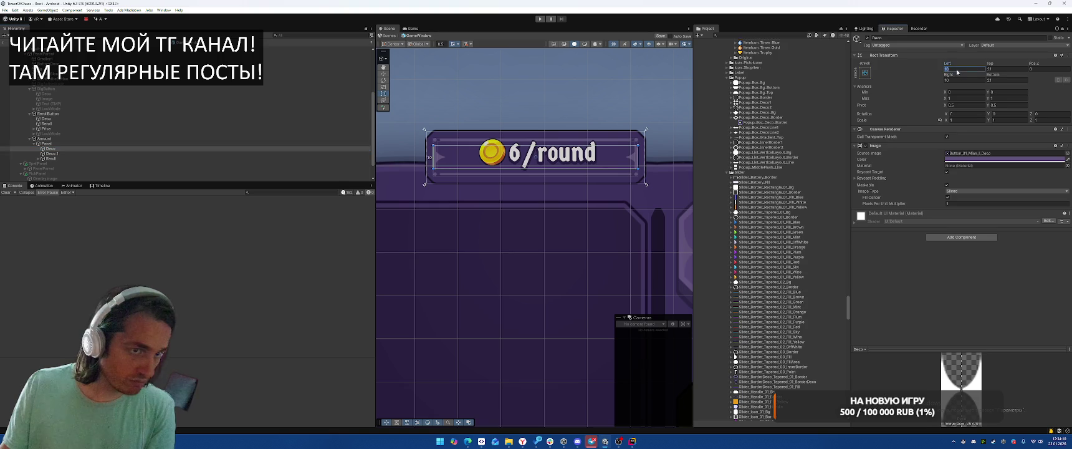
pyautogui.click(955, 80)
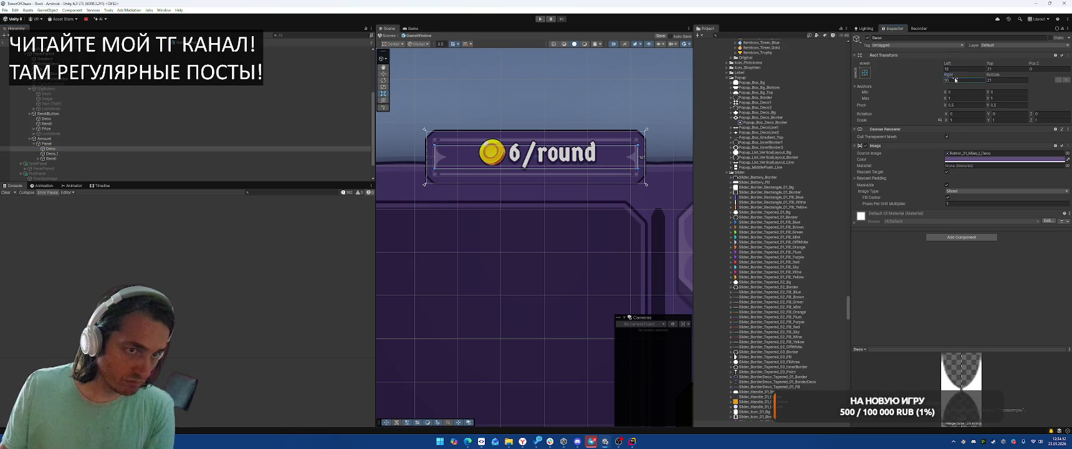
pyautogui.write('12')
pyautogui.click(636, 200)
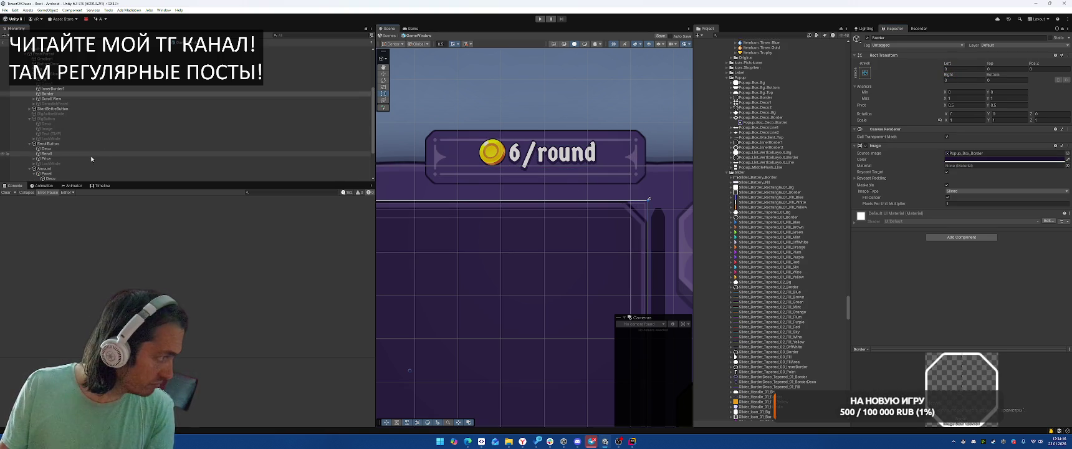
# Extend the 6/round price text's bottom edge downward and nudge its top edge in the Scene view.
pyautogui.scroll(-3, 77, 143)
pyautogui.click(77, 139)
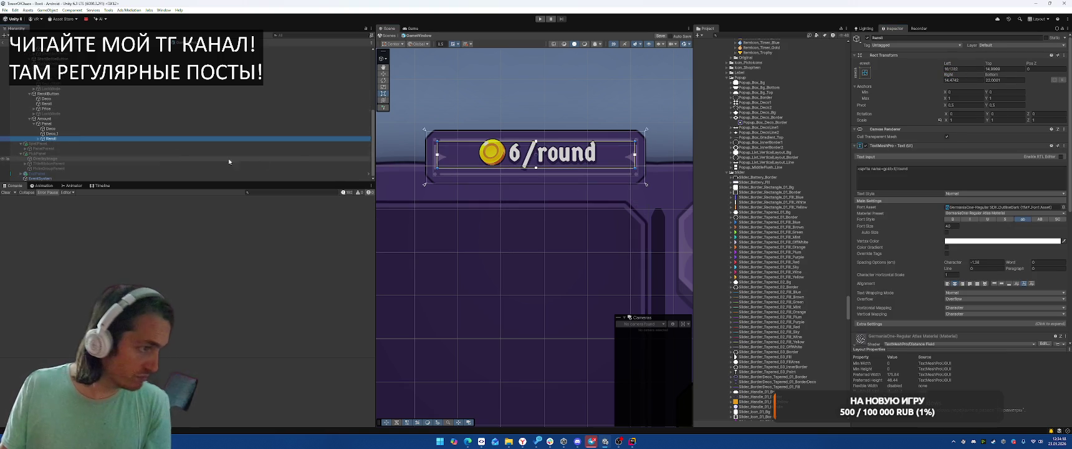
pyautogui.scroll(3, 480, 166)
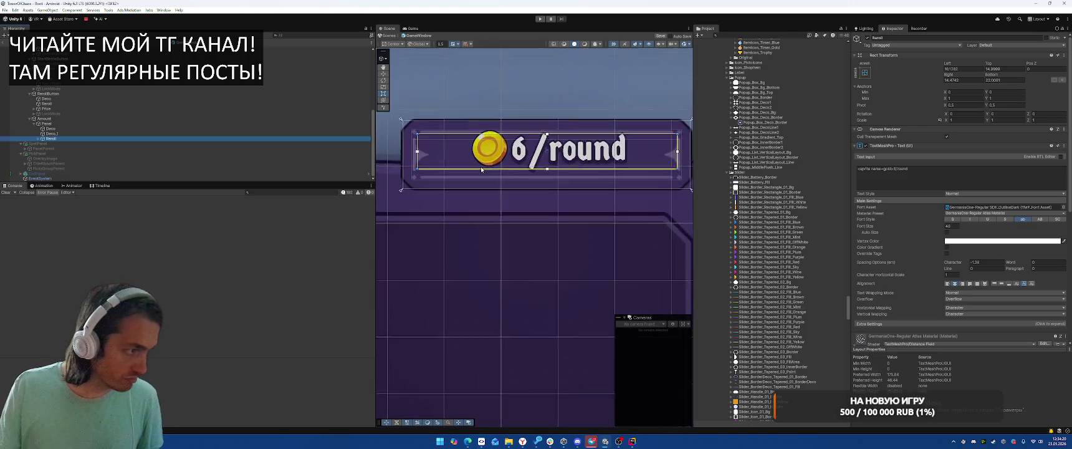
pyautogui.moveTo(472, 169); pyautogui.dragTo(472, 177)
pyautogui.moveTo(461, 124); pyautogui.dragTo(461, 124)
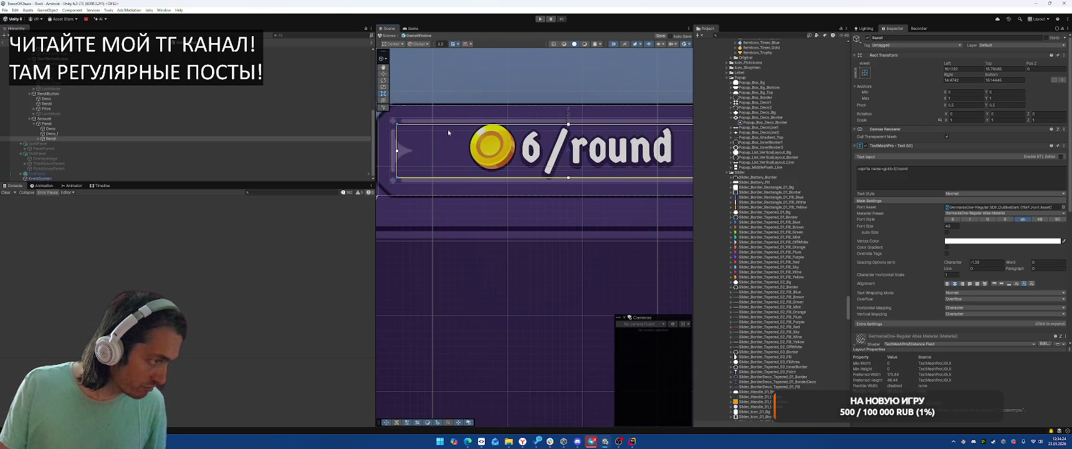
pyautogui.moveTo(554, 150); pyautogui.dragTo(497, 141)
# Set the price text's font size to 35.
pyautogui.click(951, 226)
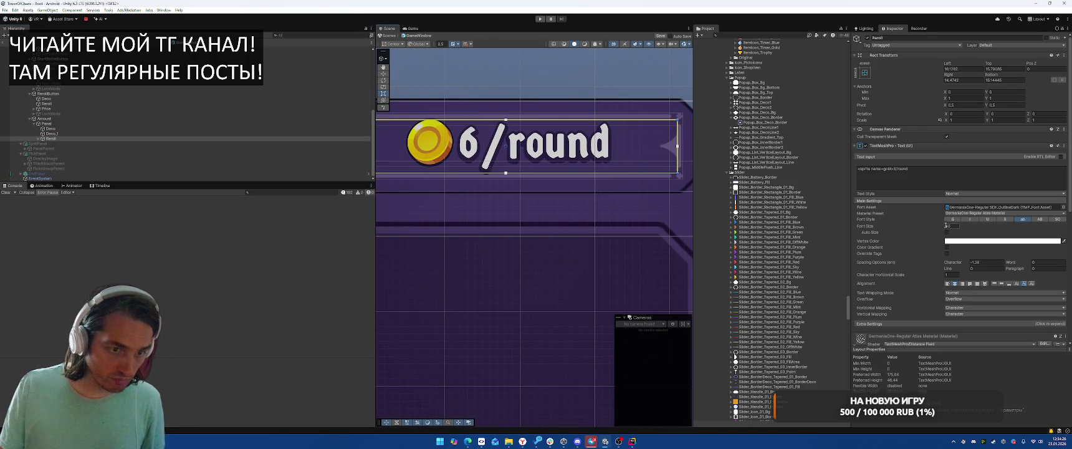
pyautogui.write('35')
pyautogui.press('Return')
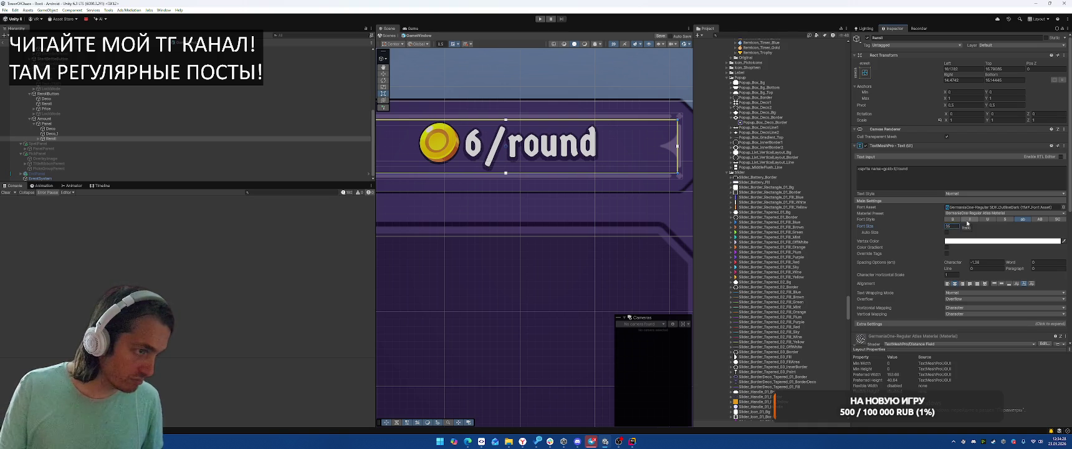
pyautogui.click(609, 187)
pyautogui.scroll(-5, 609, 187)
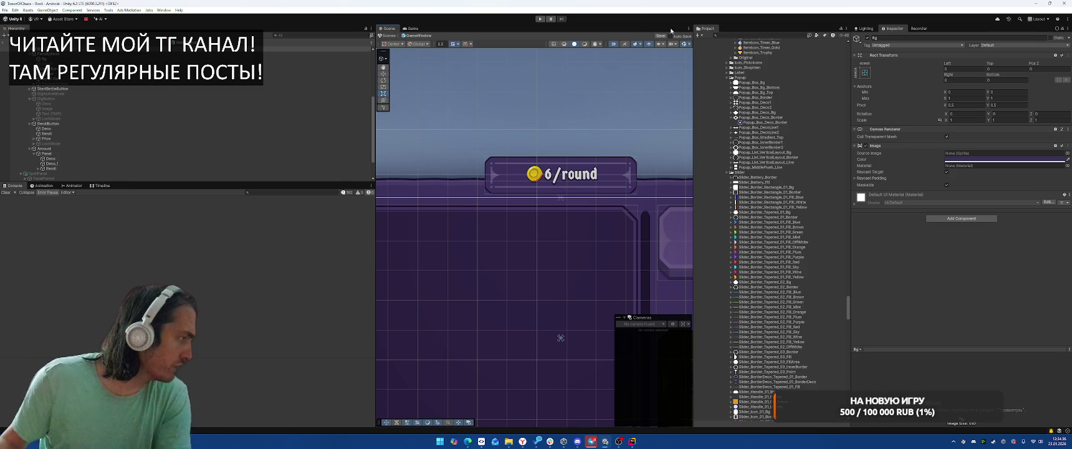
# Tighten Deco_1's bottom and top insets, with the top at 5.
pyautogui.click(55, 163)
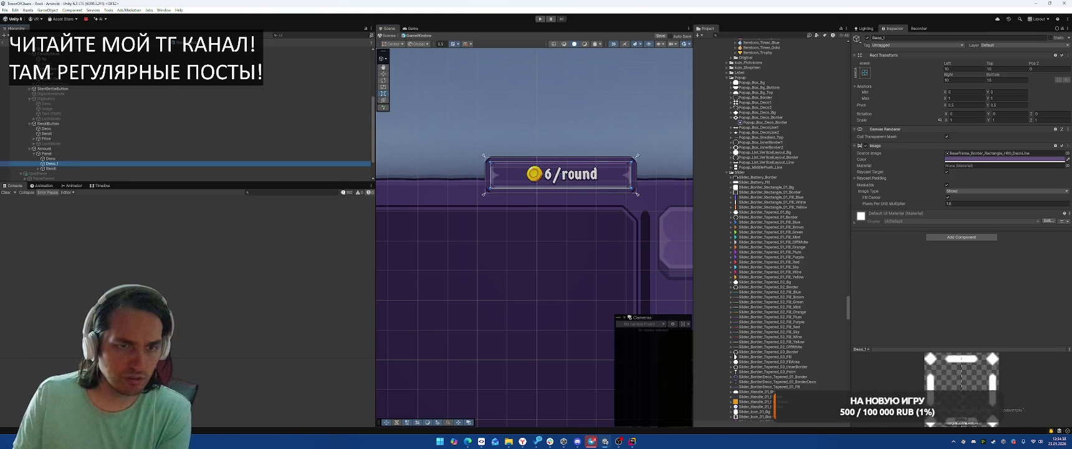
pyautogui.click(1000, 80)
pyautogui.write('2')
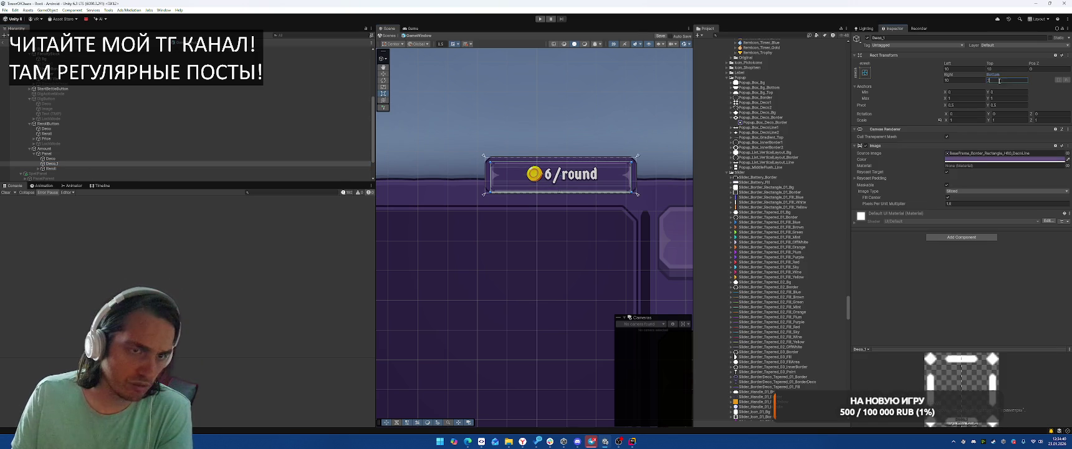
pyautogui.click(996, 69)
pyautogui.write('5')
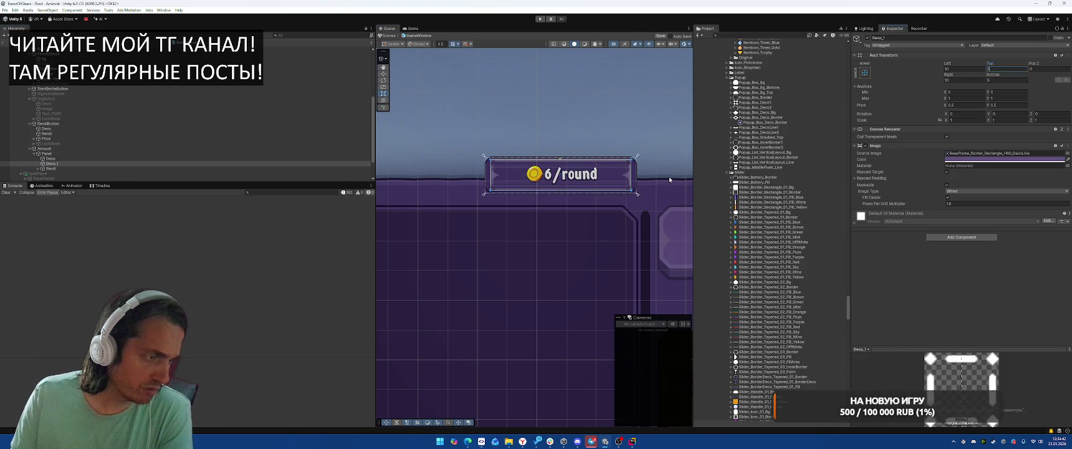
pyautogui.click(605, 255)
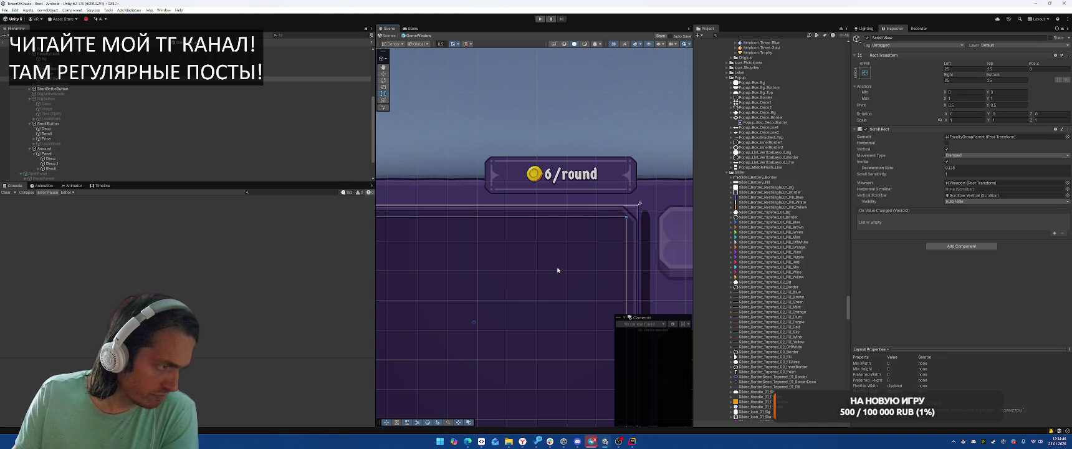
# Set the main Deco frame's bottom and top insets both to 10.
pyautogui.click(561, 187)
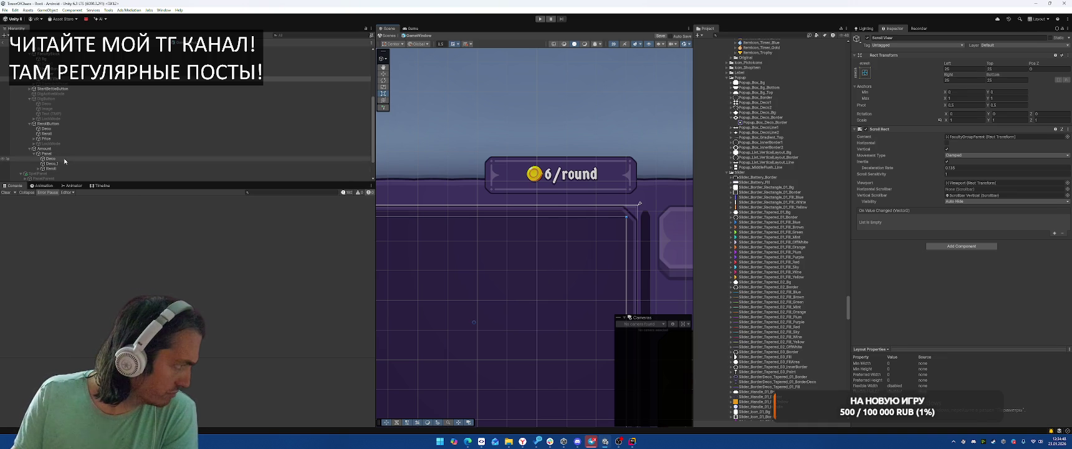
pyautogui.click(1002, 79)
pyautogui.write('10')
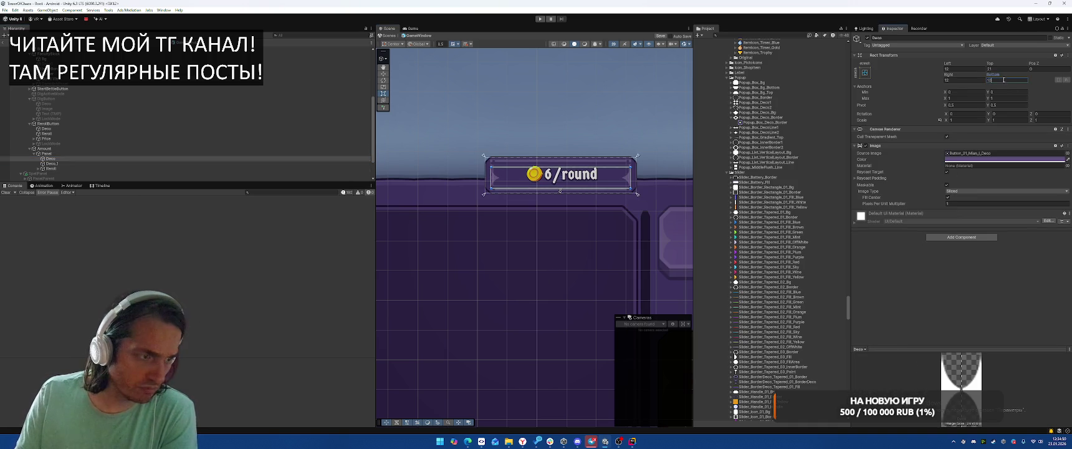
pyautogui.click(996, 69)
pyautogui.write('10')
pyautogui.click(613, 118)
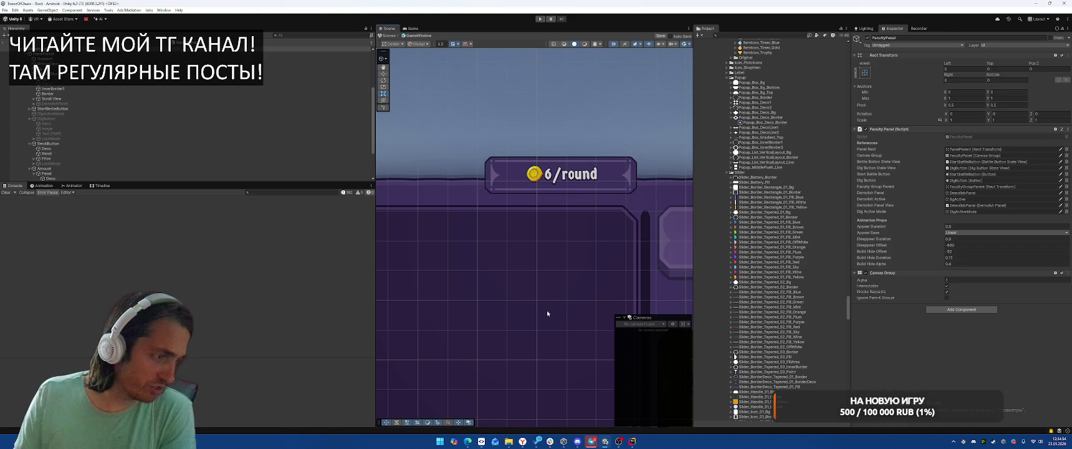
pyautogui.scroll(-5, 547, 312)
# Move the Amount price badge to Pos X -177, Pos Y 18, above the panel's left side.
pyautogui.click(599, 147)
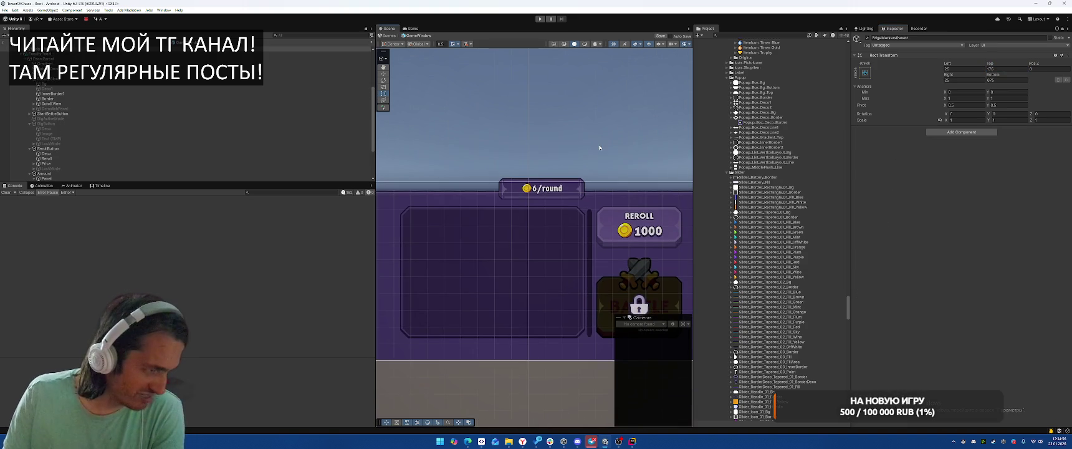
pyautogui.click(491, 365)
pyautogui.scroll(-2, 507, 370)
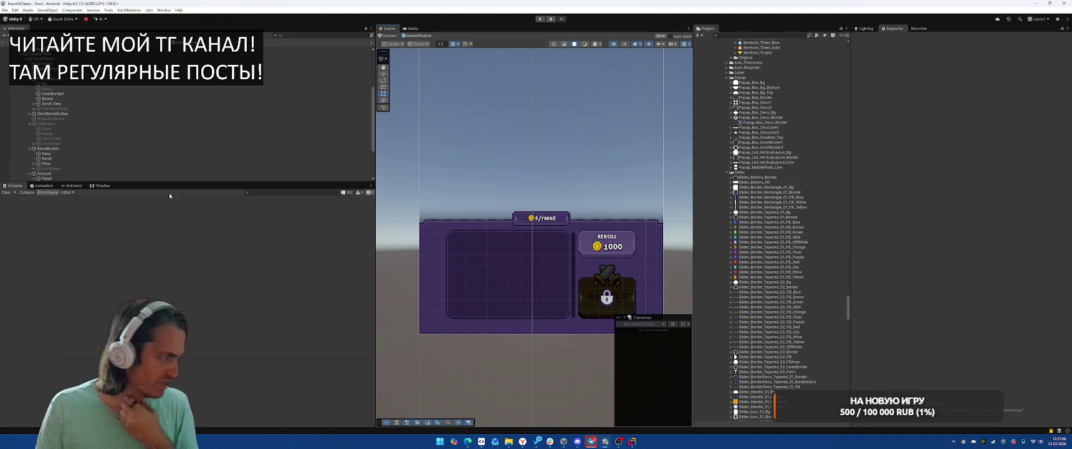
pyautogui.click(45, 173)
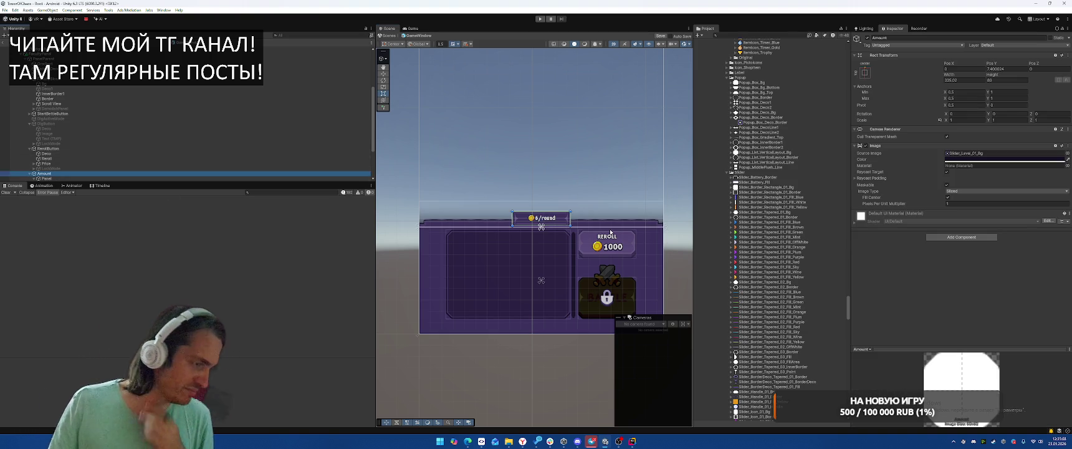
pyautogui.moveTo(557, 220)
pyautogui.mouseDown()
pyautogui.moveTo(511, 218)
pyautogui.moveTo(521, 218)
pyautogui.mouseUp()
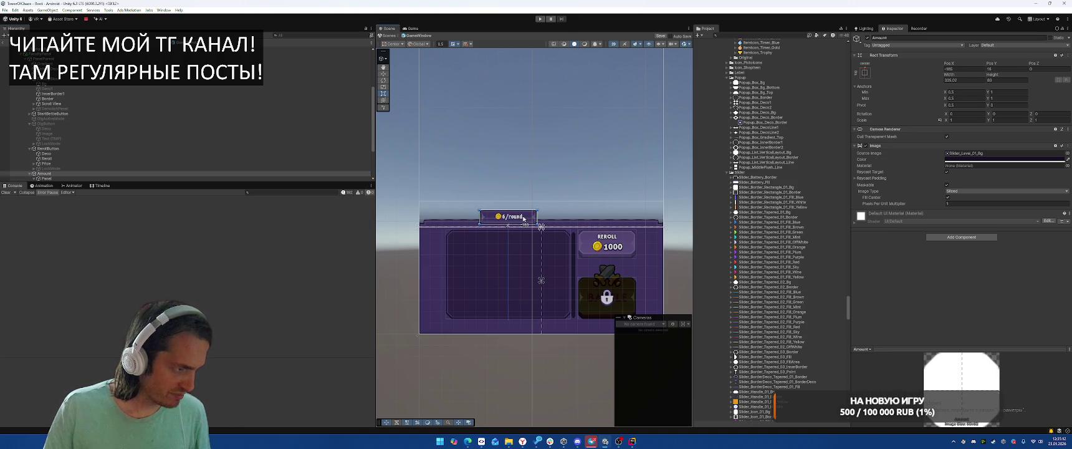
pyautogui.click(628, 170)
# Clear the selection and save the prefab with Ctrl+S.
pyautogui.scroll(-2, 641, 169)
pyautogui.scroll(4, 654, 169)
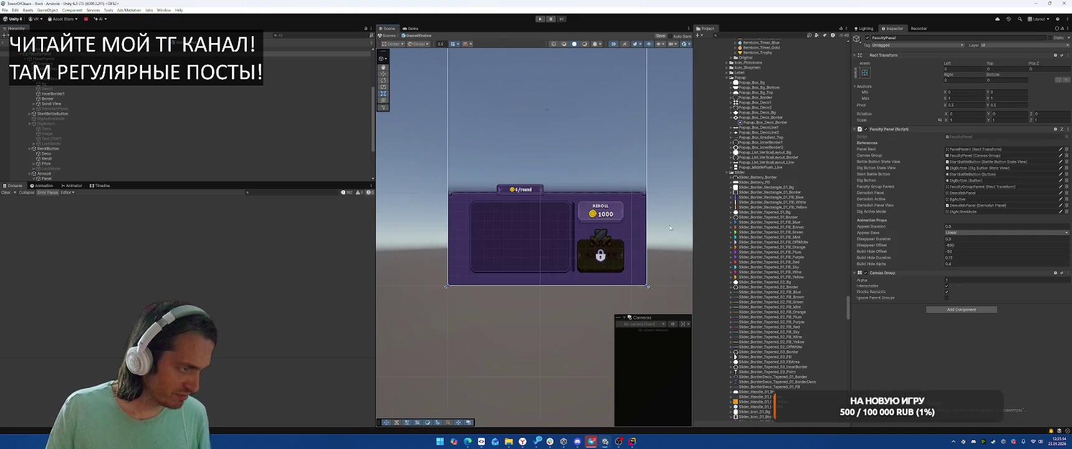
pyautogui.click(672, 168)
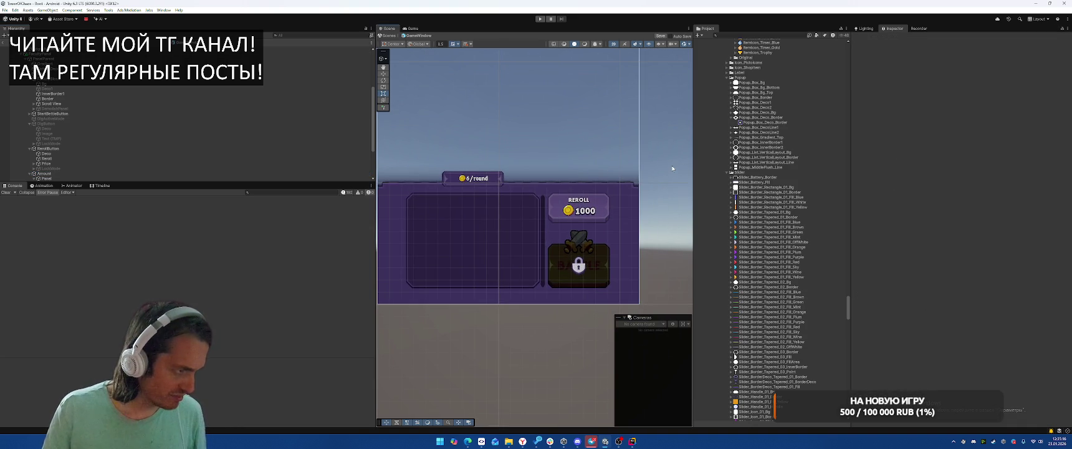
pyautogui.hotkey('ctrl', 's')
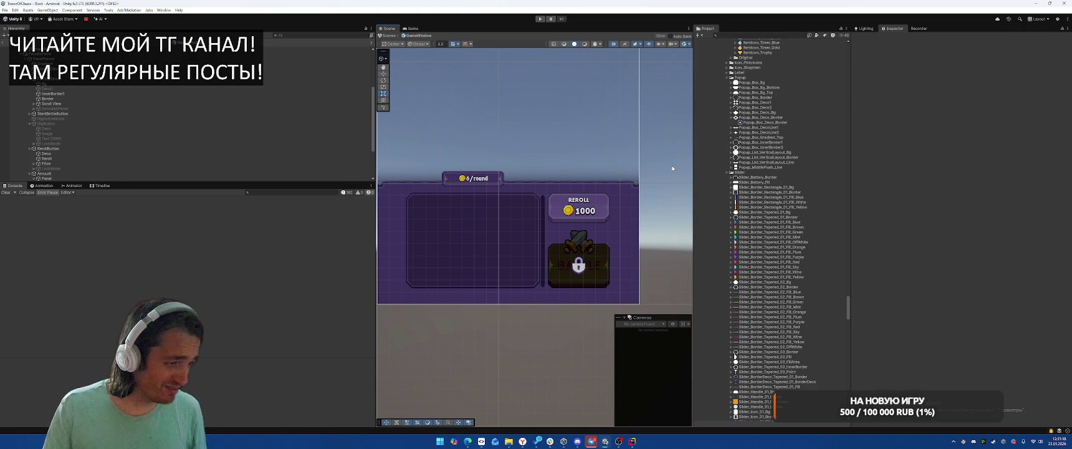
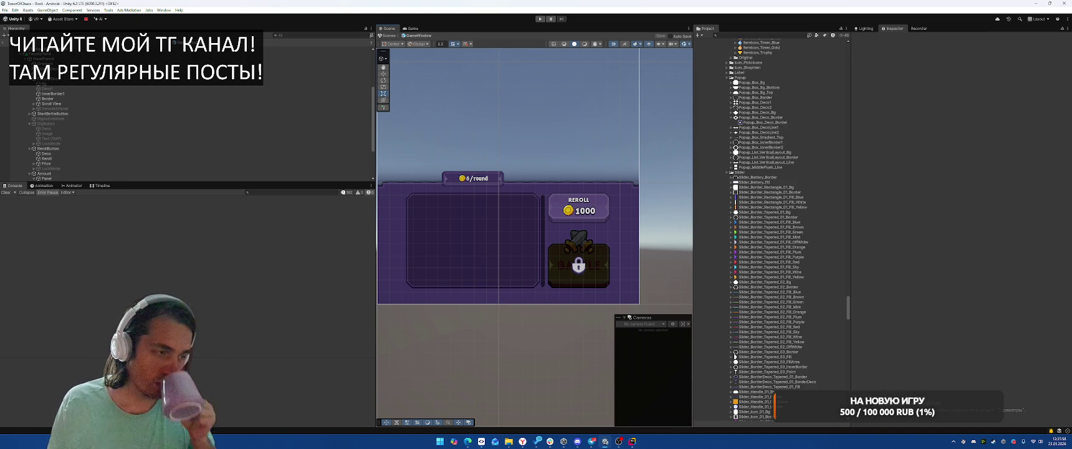
# Select FacultyPanel, play-test up to the Terraborn faculty pick, then stop play mode.
pyautogui.scroll(-3, 500, 167)
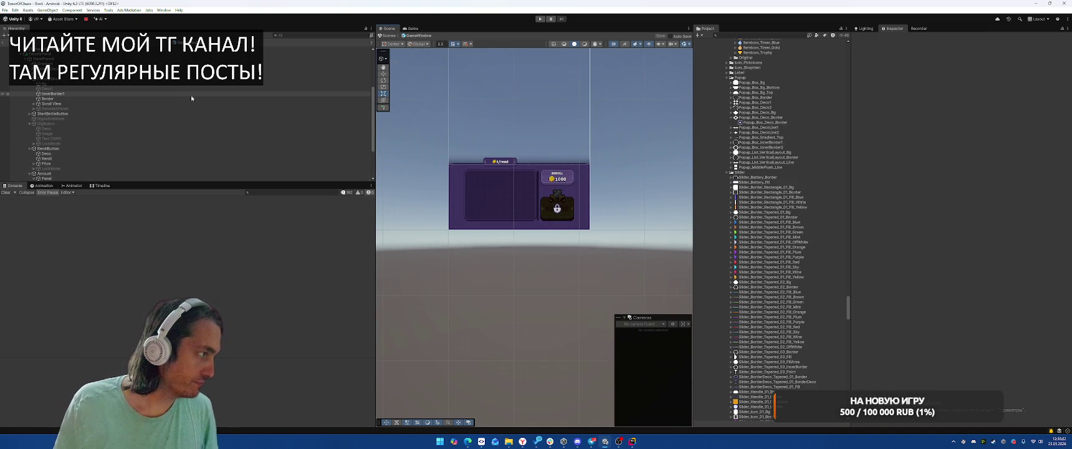
pyautogui.click(123, 54)
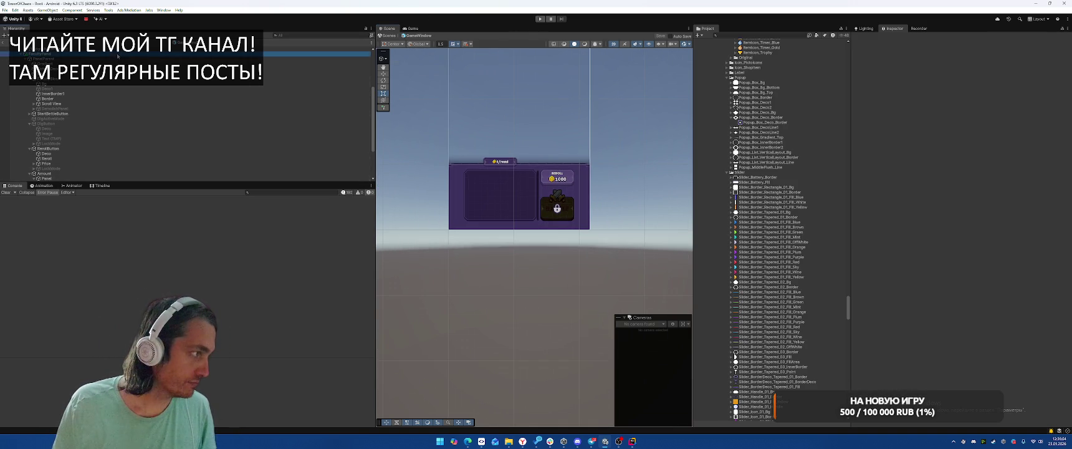
pyautogui.click(539, 19)
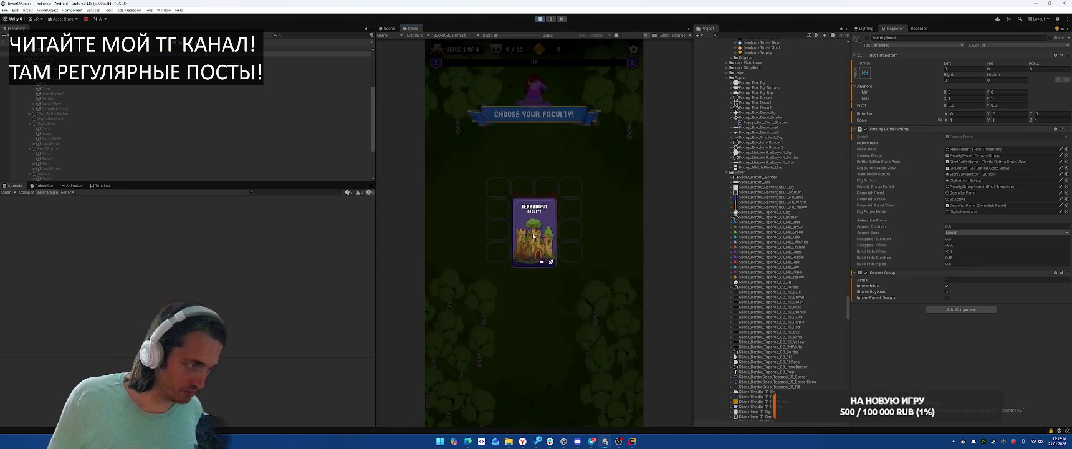
pyautogui.click(568, 264)
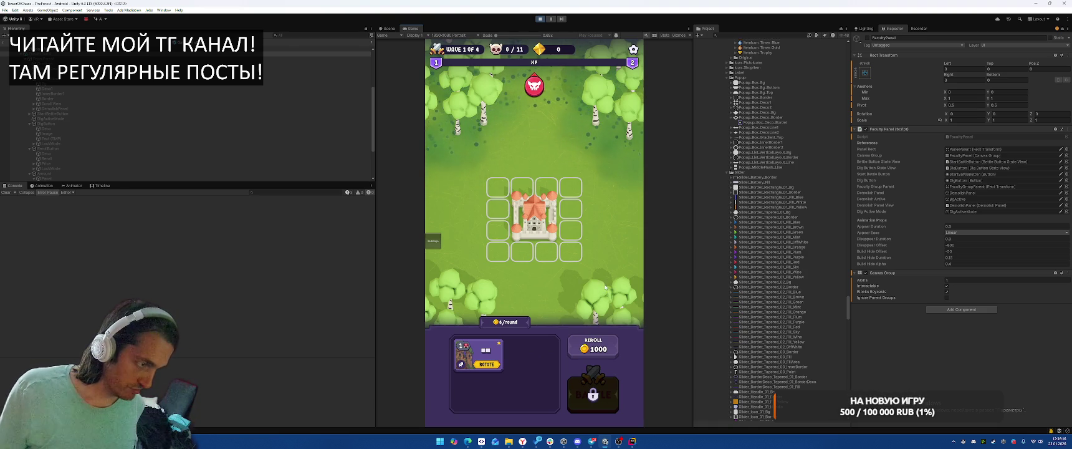
pyautogui.click(540, 18)
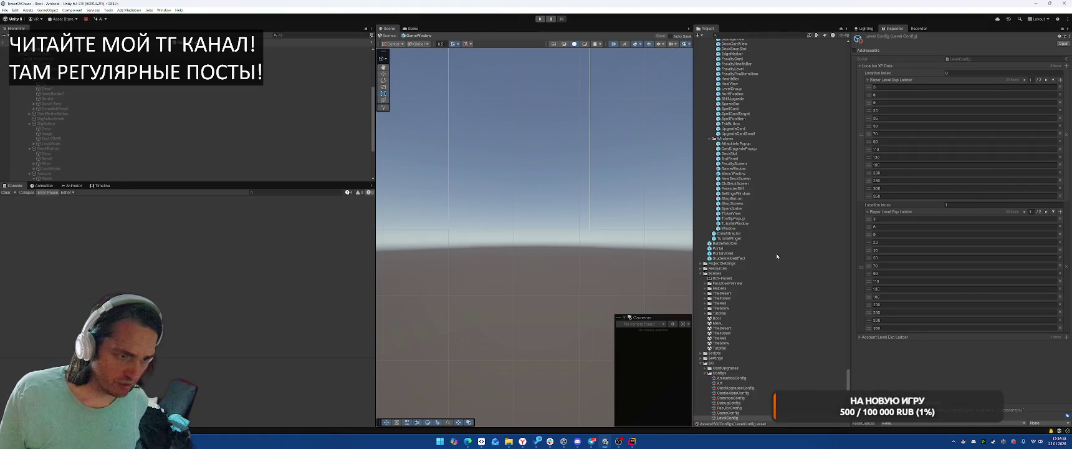
# Create a TextMeshPro Sprite Asset from the BaseFrame_Convex_Diamond_01_Yellow sprite.
pyautogui.click(749, 36)
pyautogui.write('amond')
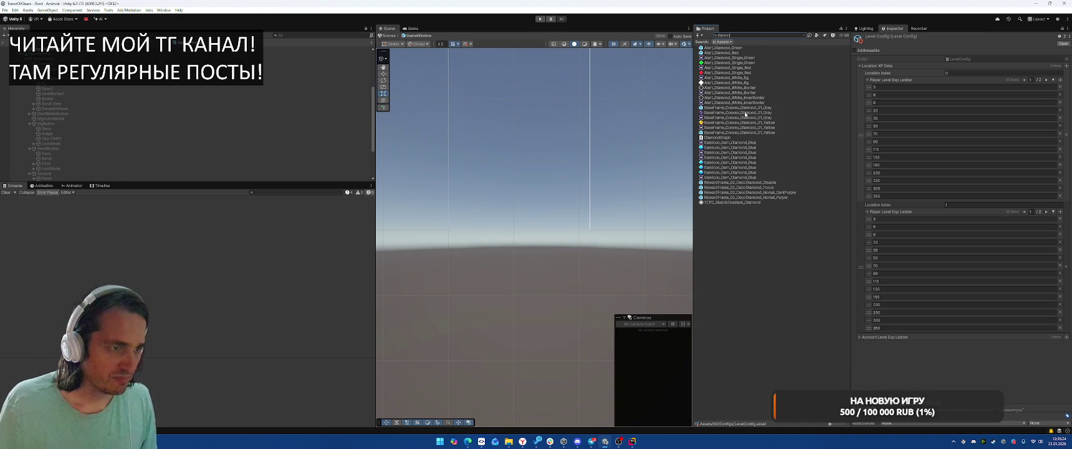
pyautogui.click(744, 117)
pyautogui.click(741, 123)
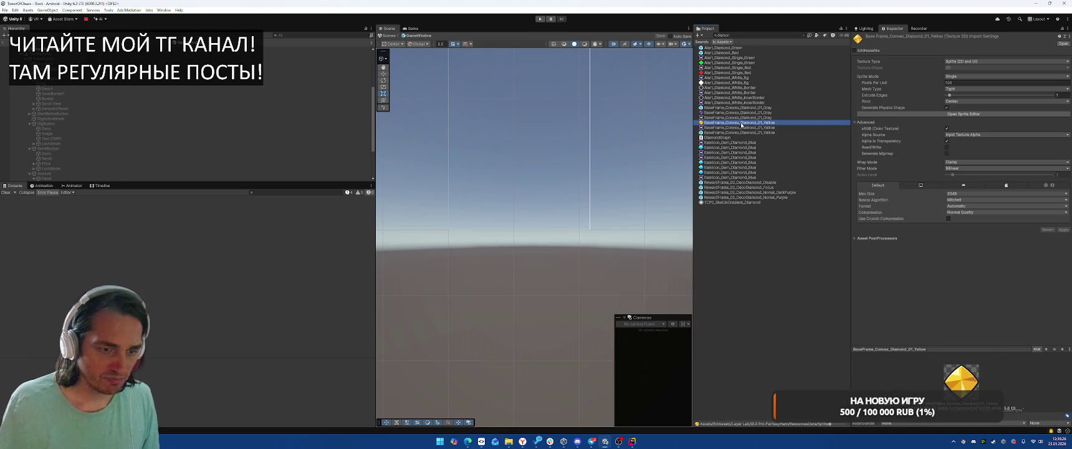
pyautogui.rightClick(741, 123)
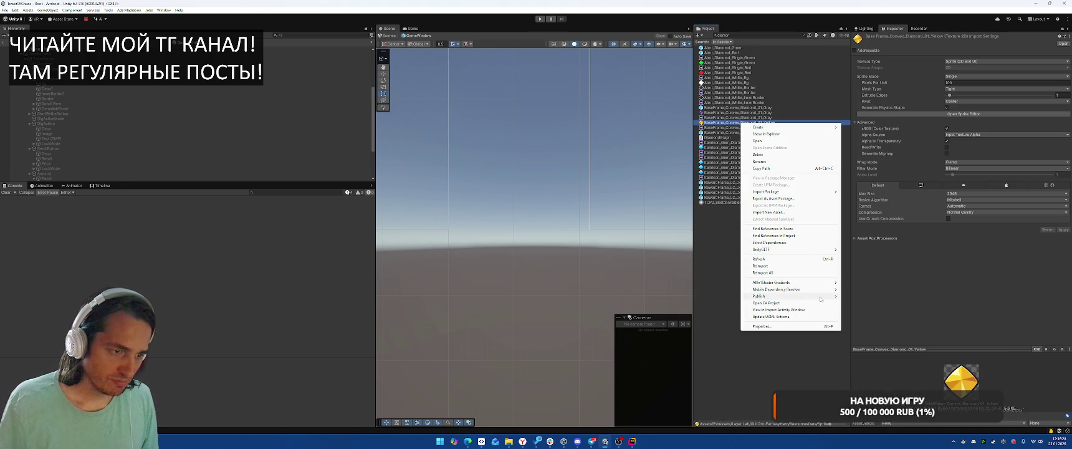
pyautogui.moveTo(810, 127)
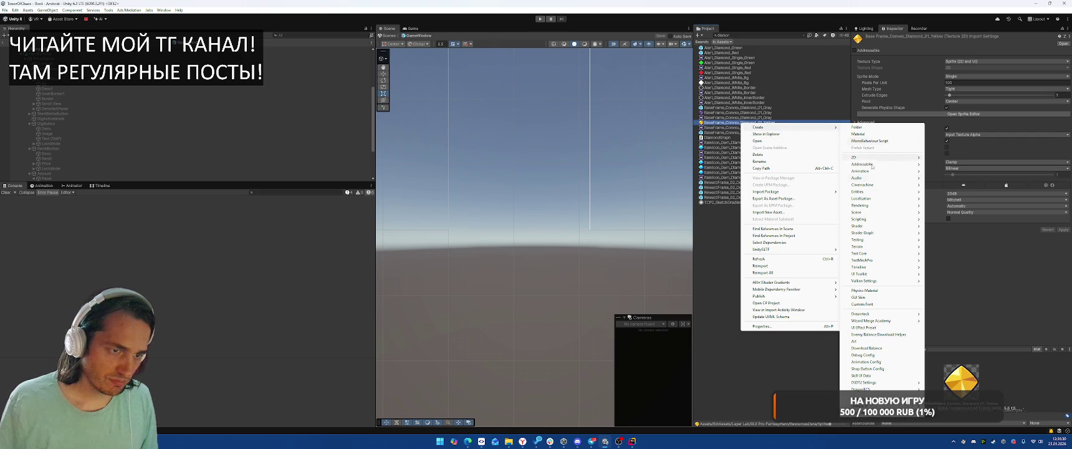
pyautogui.moveTo(880, 261)
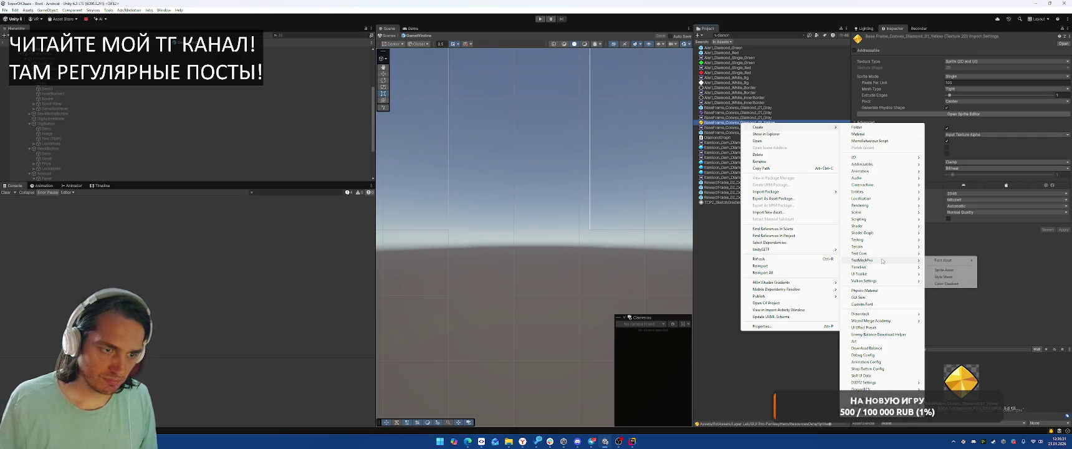
pyautogui.click(955, 271)
# Name the sprite asset's character 'token' in the Sprite Character Table, then run the game.
pyautogui.click(755, 123)
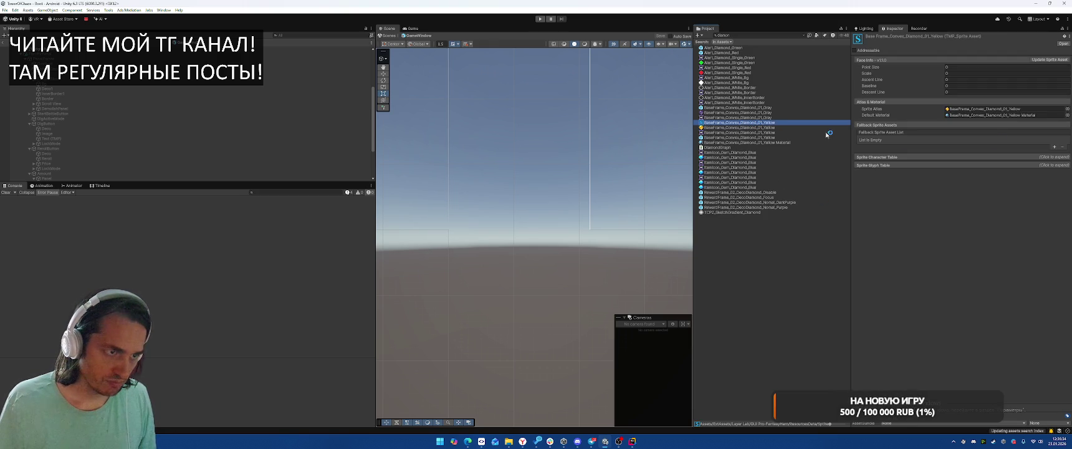
pyautogui.click(884, 157)
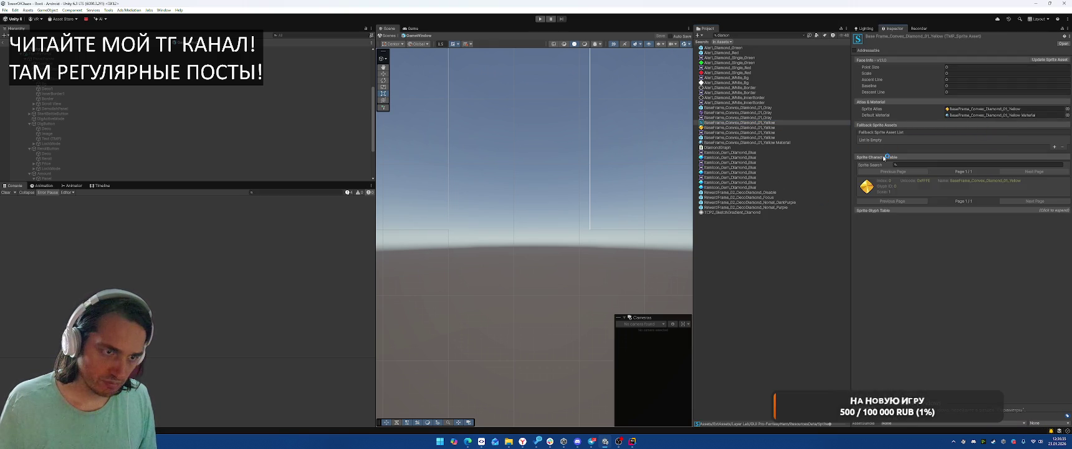
pyautogui.click(1005, 181)
pyautogui.click(989, 181)
pyautogui.write('token')
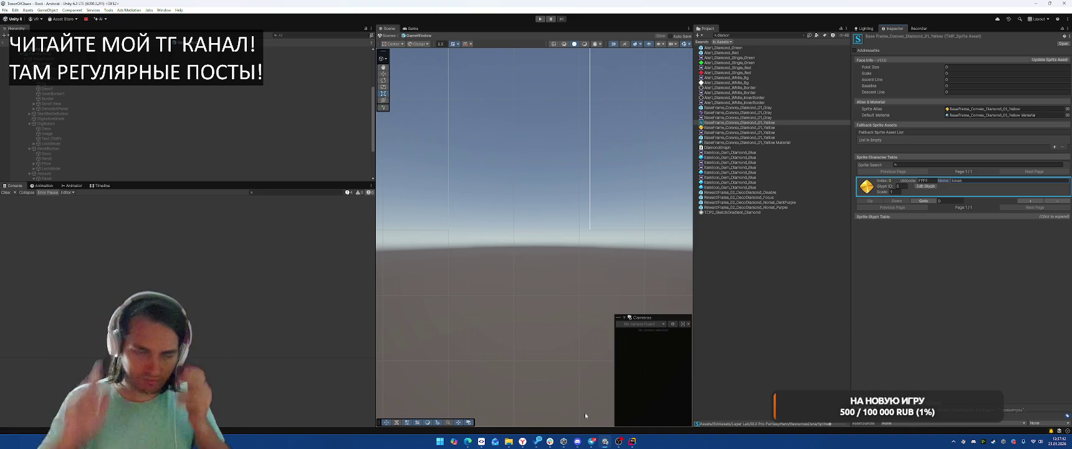
pyautogui.click(538, 20)
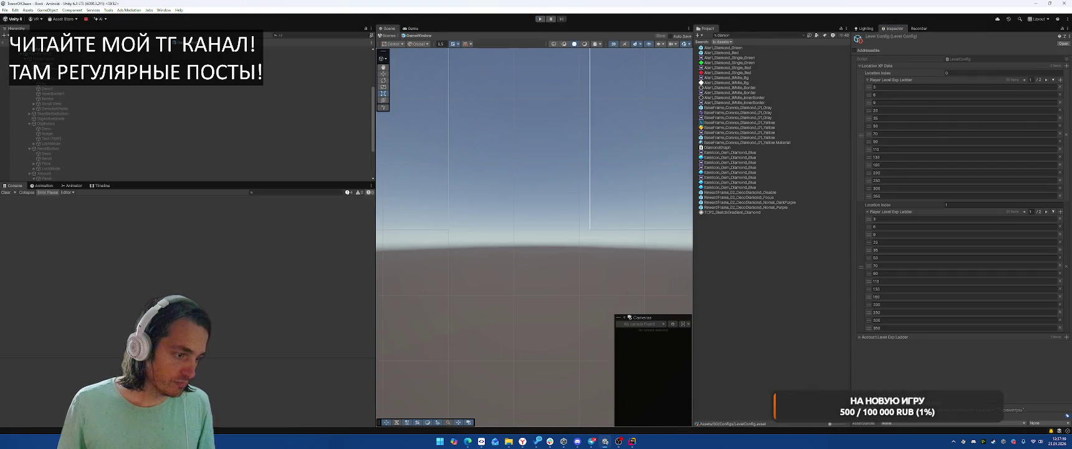
pyautogui.hotkey('alt', 'Tab')
# Open the FacultyPanel class through Search Everywhere.
pyautogui.click(769, 160)
pyautogui.press('shift')
pyautogui.press('shift')
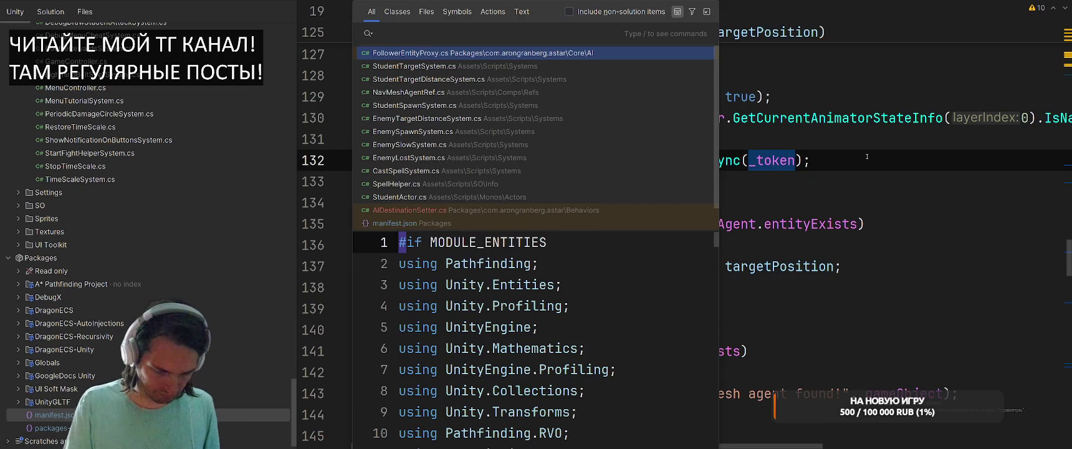
pyautogui.write('Ga')
pyautogui.press('BackSpace')
pyautogui.press('BackSpace')
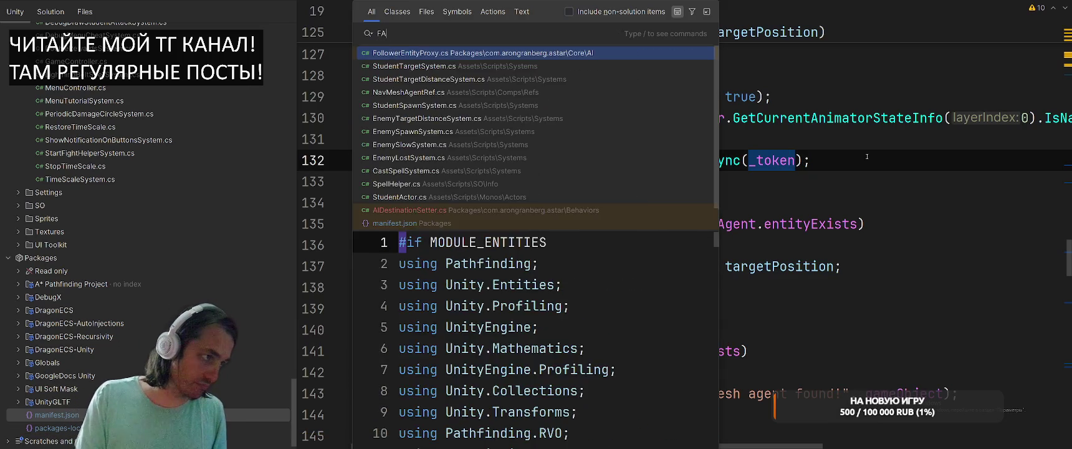
pyautogui.write('FAcult')
pyautogui.write('p[a')
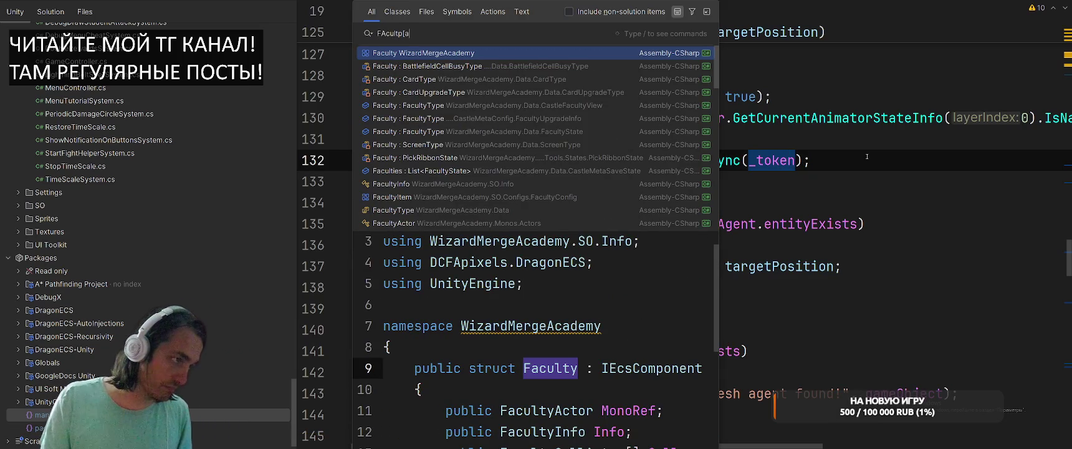
pyautogui.press('BackSpace')
pyautogui.press('BackSpace')
pyautogui.press('BackSpace')
pyautogui.write('y')
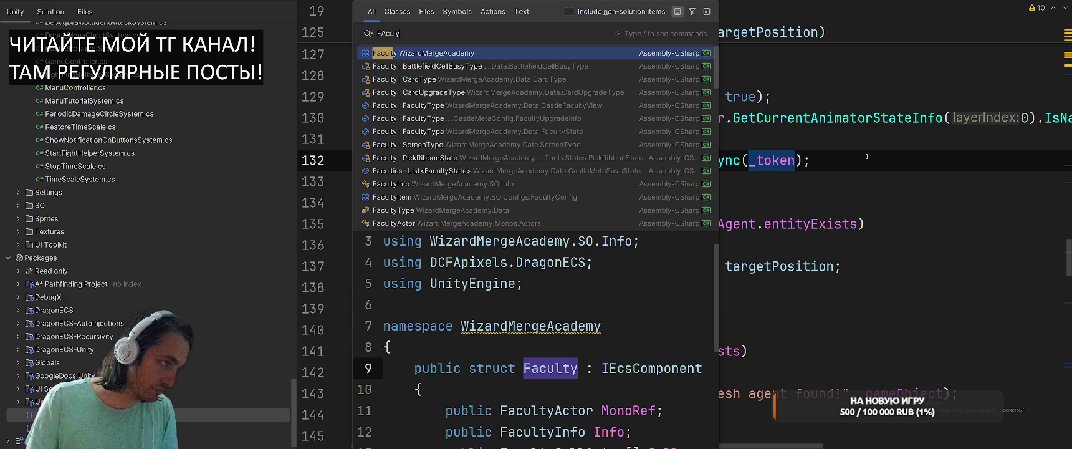
pyautogui.write('Panel')
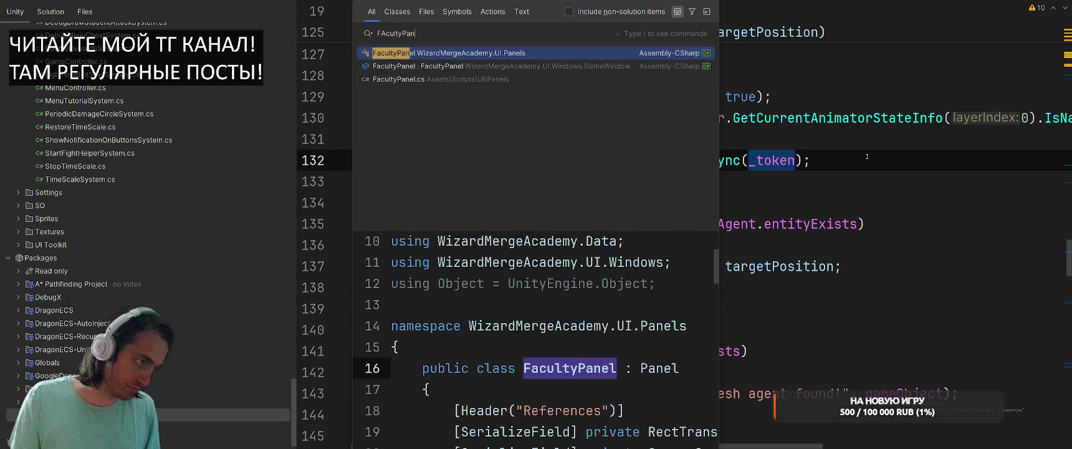
pyautogui.press('Return')
# Add a [SerializeField] private TMP_Text _incomePerRound field below the animation settings.
pyautogui.scroll(-10, 756, 266)
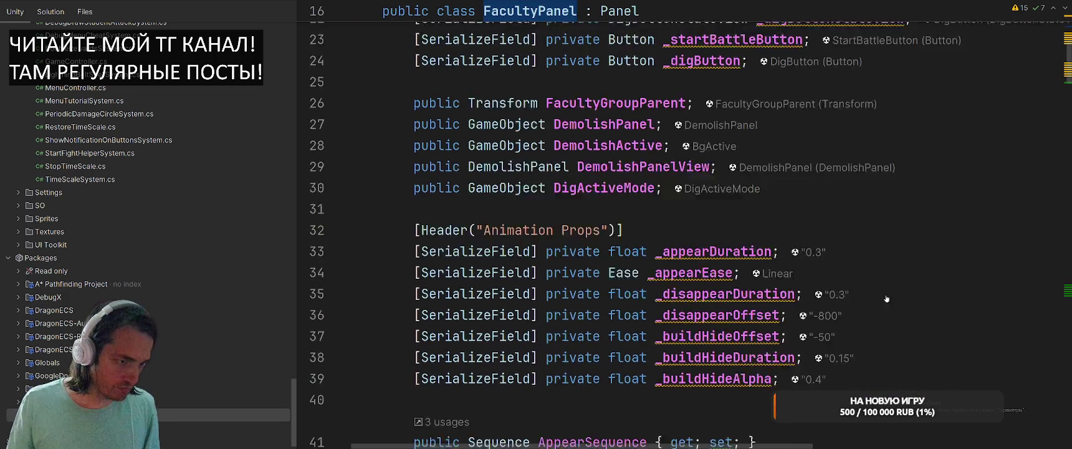
pyautogui.click(945, 159)
pyautogui.click(946, 143)
pyautogui.press('Return')
pyautogui.press('Return')
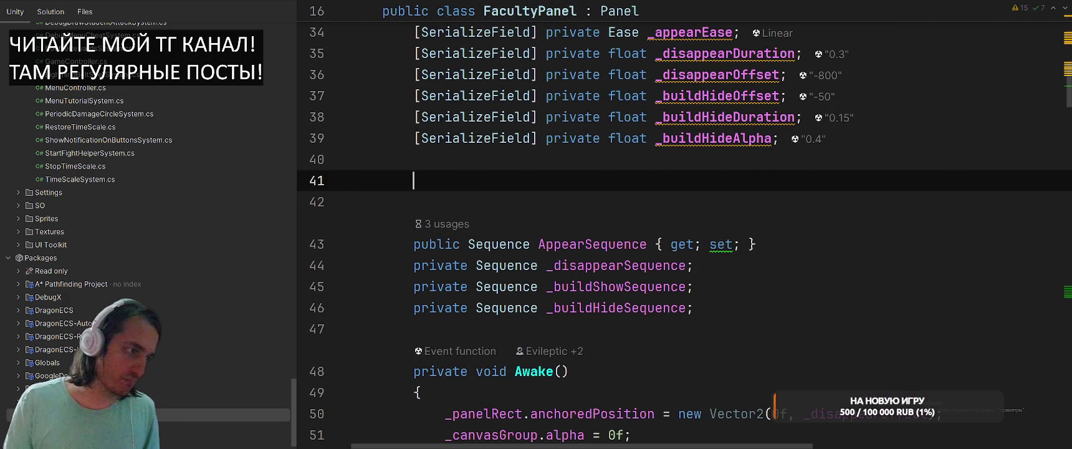
pyautogui.write('[Seri')
pyautogui.press('Down')
pyautogui.press('Return')
pyautogui.write('] pri')
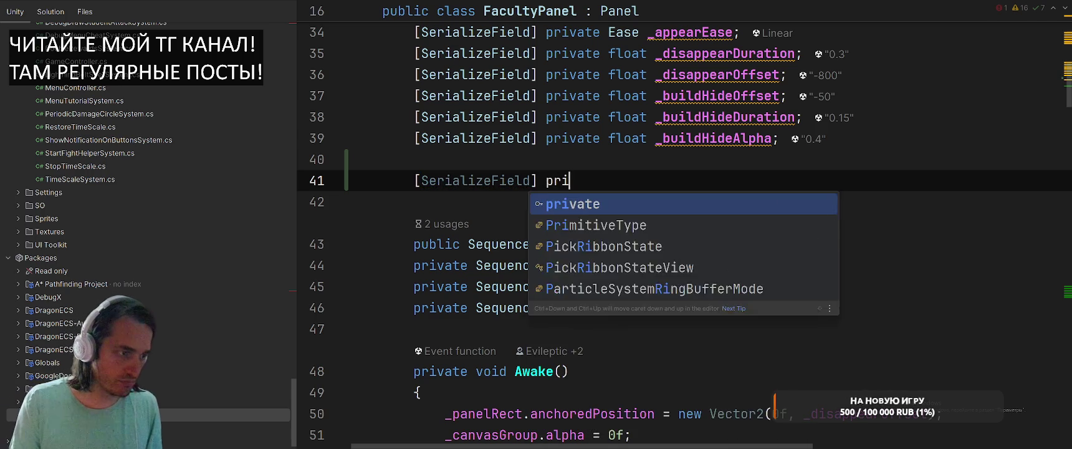
pyautogui.press('Return')
pyautogui.write('TMP_Tex')
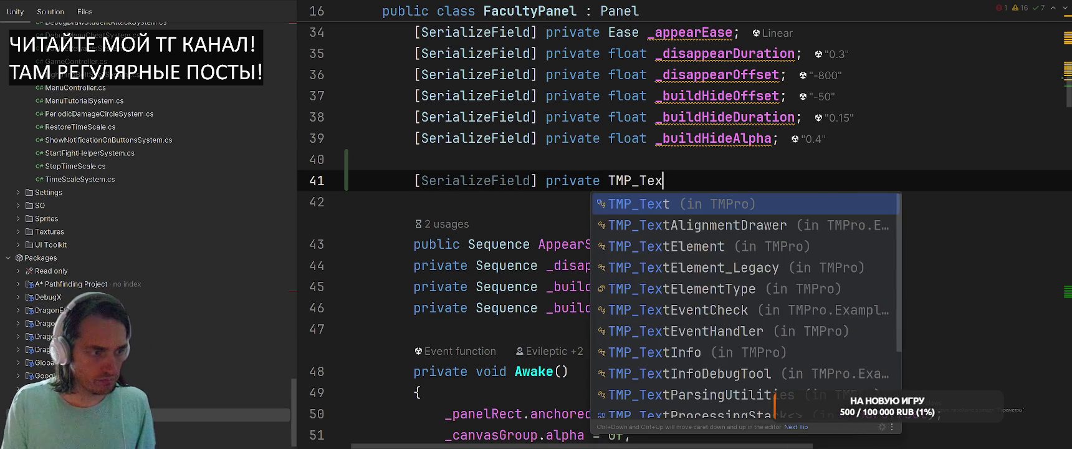
pyautogui.press('Return')
pyautogui.write('_incomePerWav')
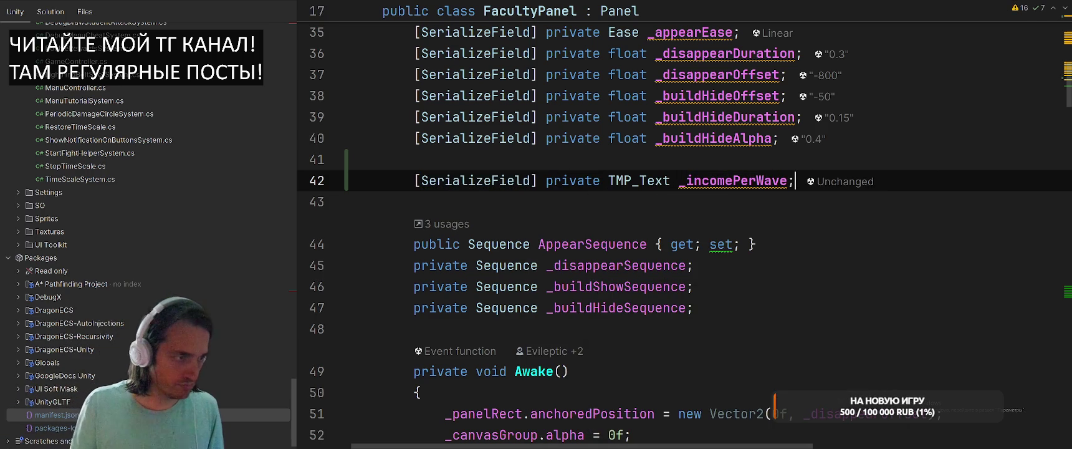
pyautogui.press('BackSpace')
pyautogui.write('Round;')
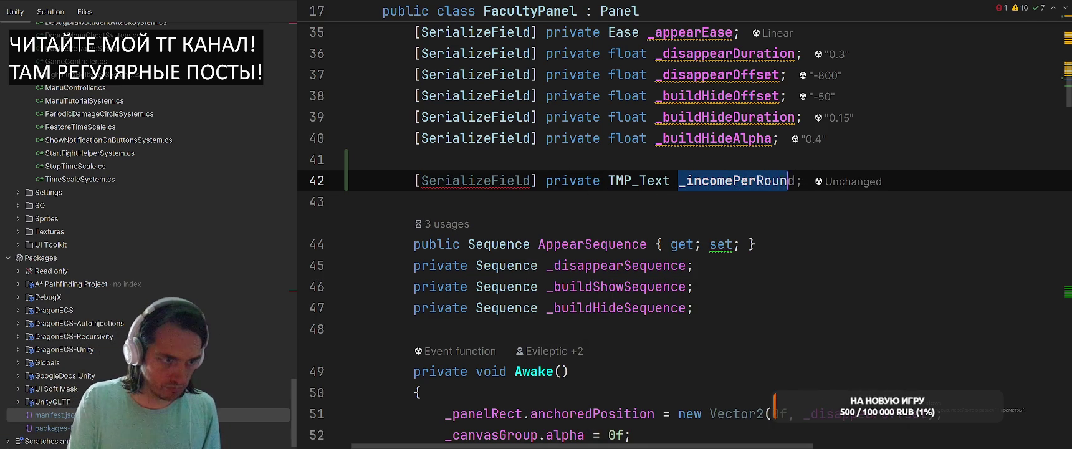
# Add a [SerializeField] TMP_Text _rerollPrice field.
pyautogui.press('Return')
pyautogui.write('[Ser')
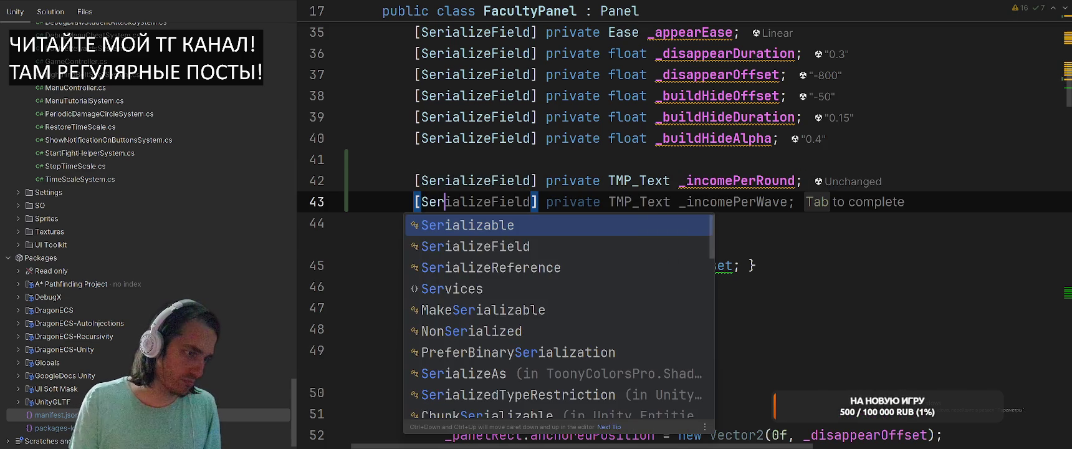
pyautogui.press('Return')
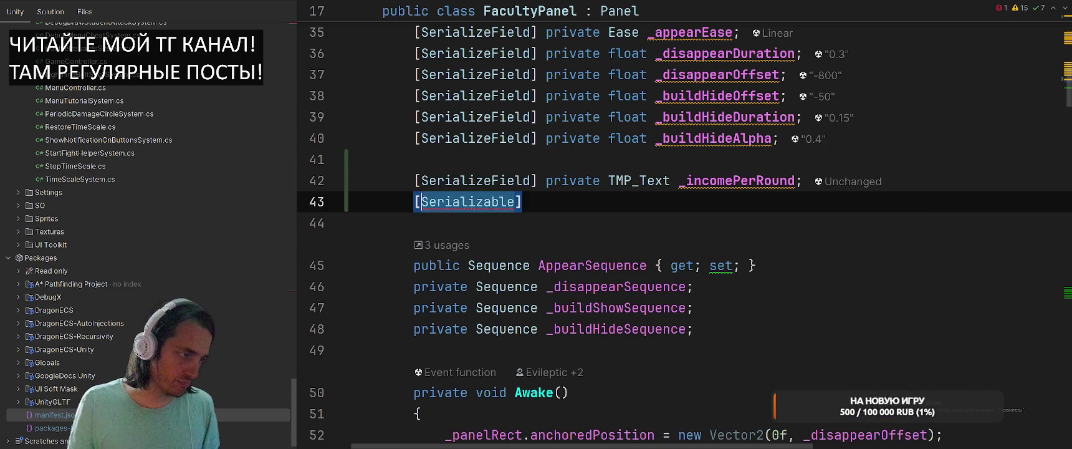
pyautogui.write('Seri')
pyautogui.press('Down')
pyautogui.press('Return')
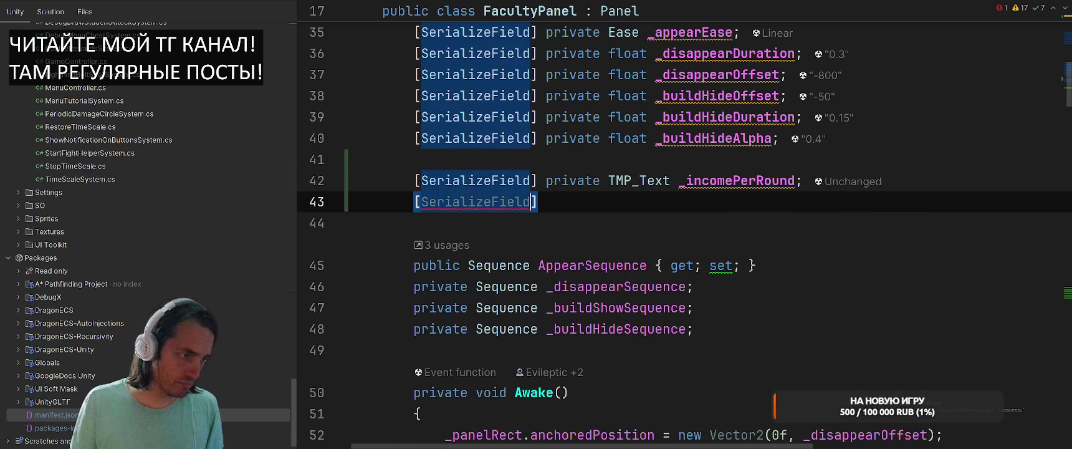
pyautogui.press('End')
pyautogui.write('TMP_t')
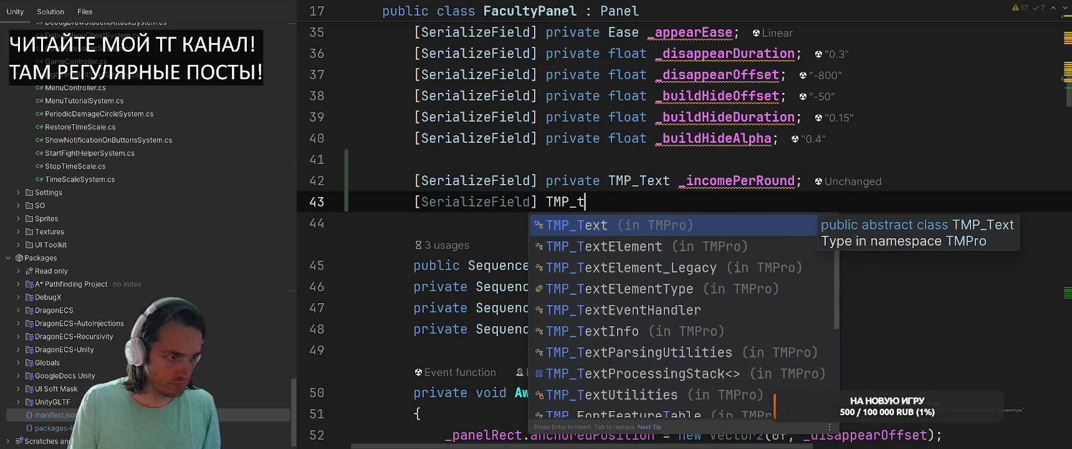
pyautogui.press('Return')
pyautogui.press('Home')
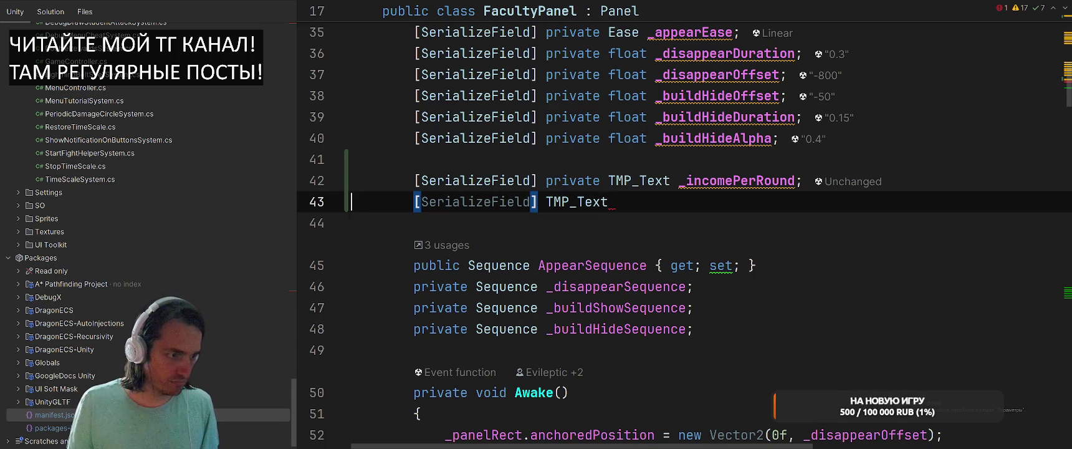
pyautogui.press('End')
pyautogui.write('_re')
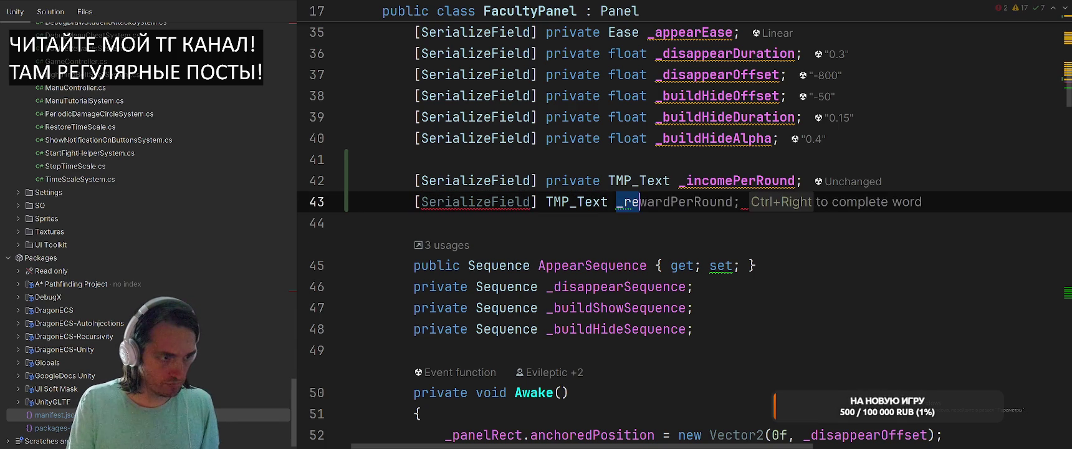
pyautogui.write('rollPrice;')
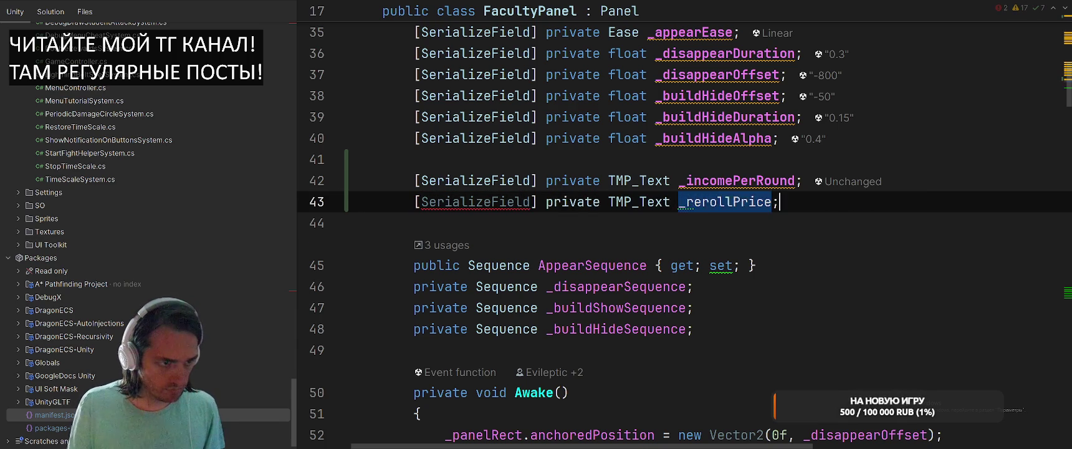
# Add a [SerializeField] private GameObject _rerollButtonRoot field.
pyautogui.press('Return')
pyautogui.write('[Seri')
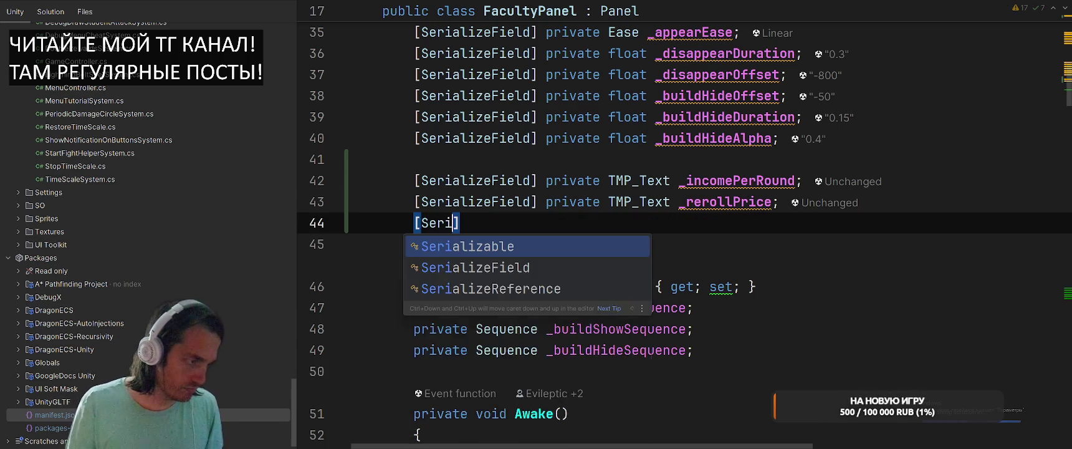
pyautogui.press('Down')
pyautogui.press('Return')
pyautogui.write('pri')
pyautogui.press('Return')
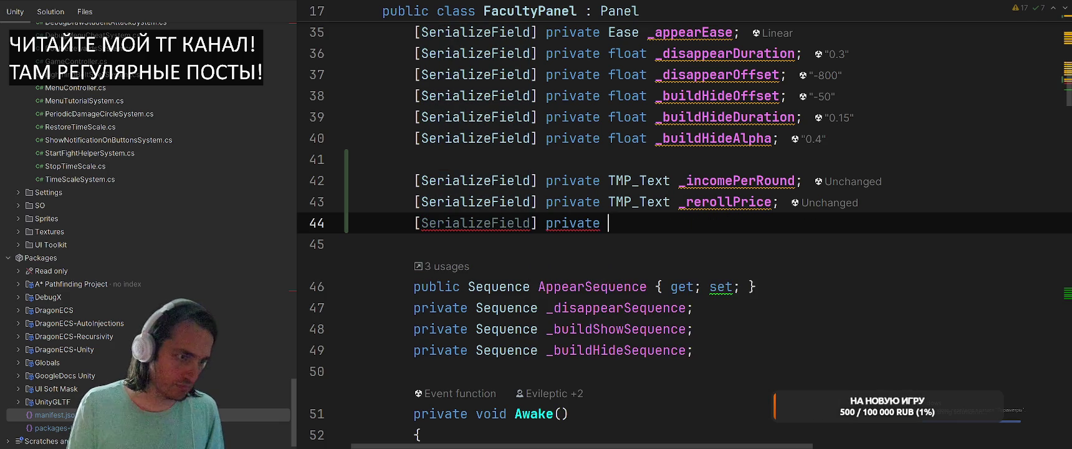
pyautogui.write('TMP_')
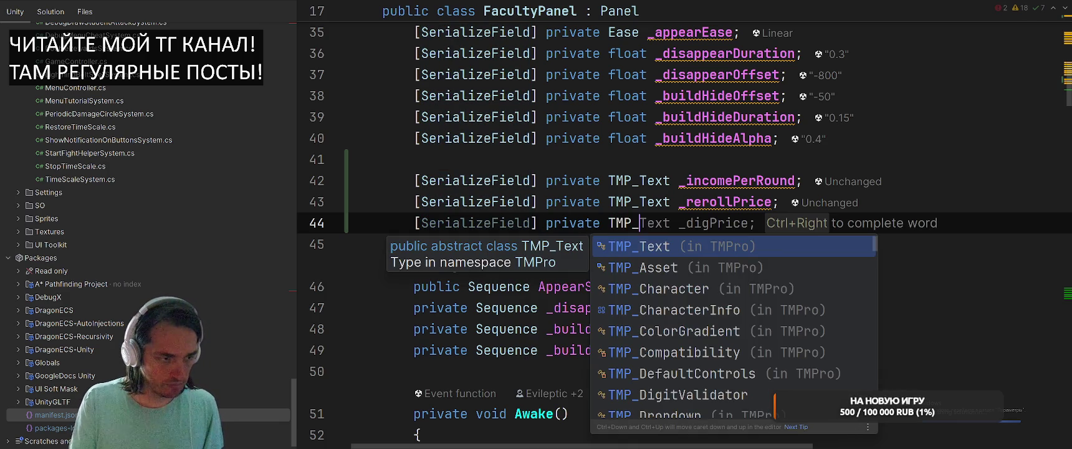
pyautogui.press('BackSpace')
pyautogui.press('BackSpace')
pyautogui.press('BackSpace')
pyautogui.write('Gameo')
pyautogui.press('Return')
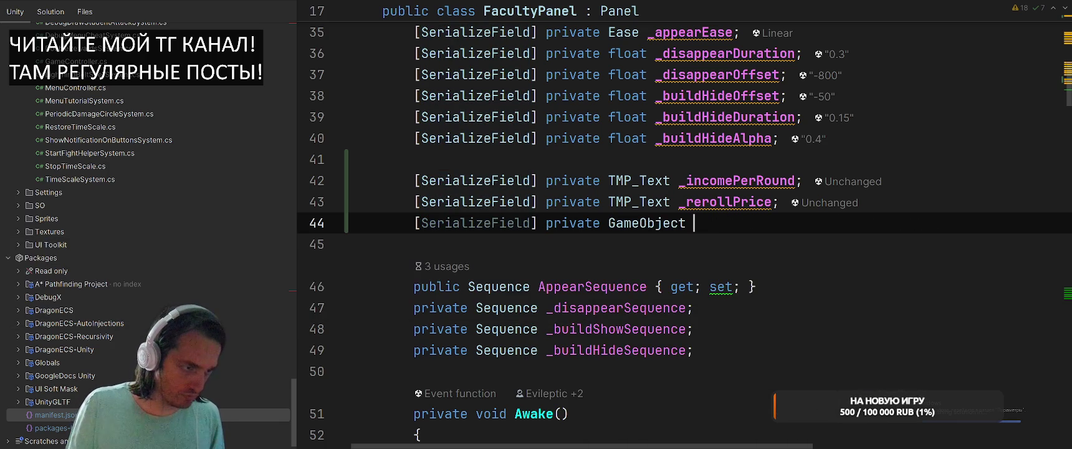
pyautogui.write('RerollButto')
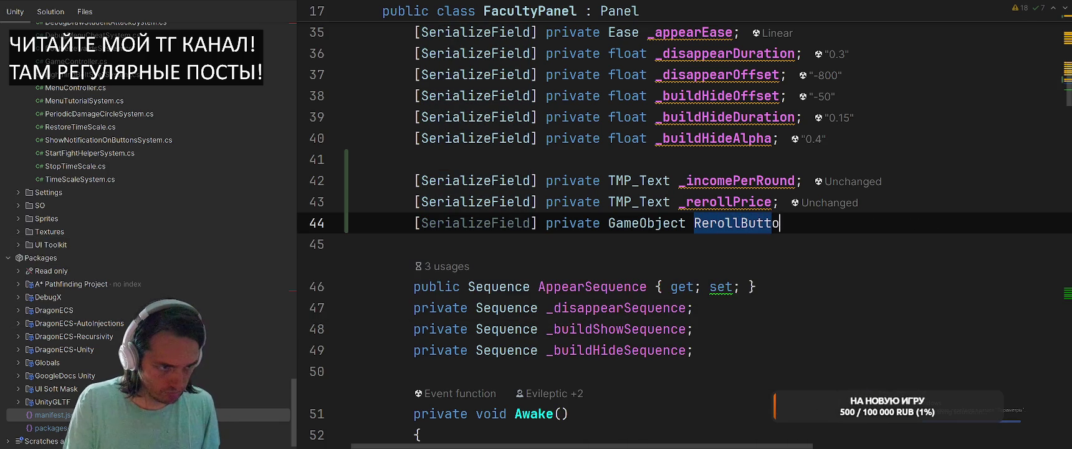
pyautogui.write('n;')
pyautogui.press('Left')
pyautogui.hotkey('ctrl', 'w')
pyautogui.write('_rer')
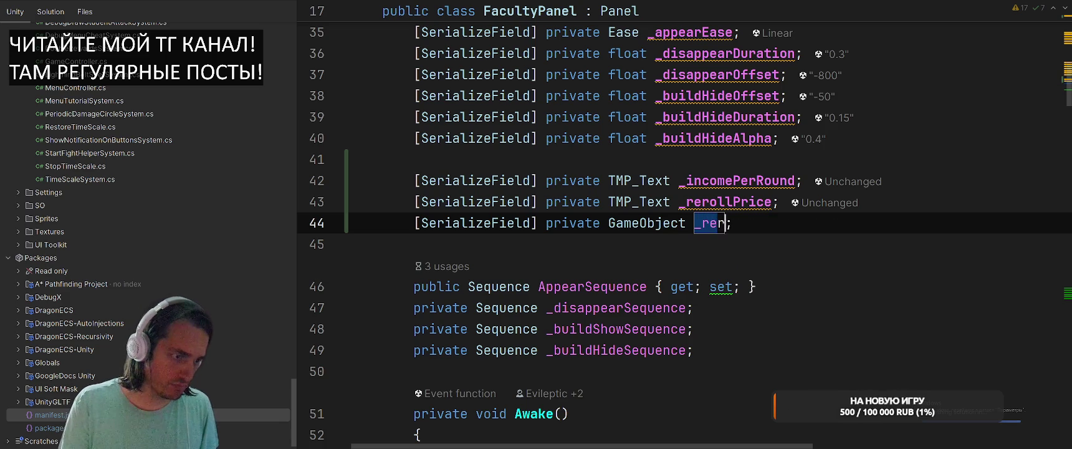
pyautogui.write('ollBu')
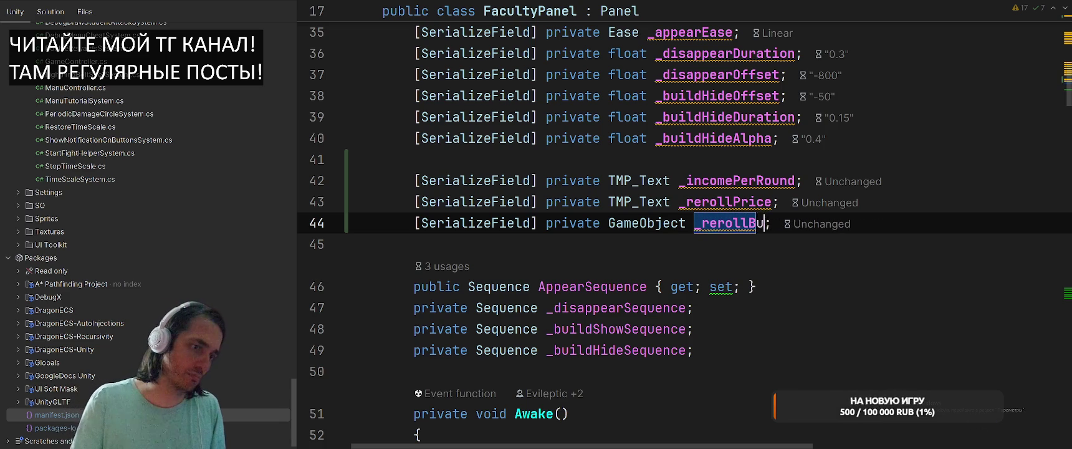
pyautogui.write('ttonRoot')
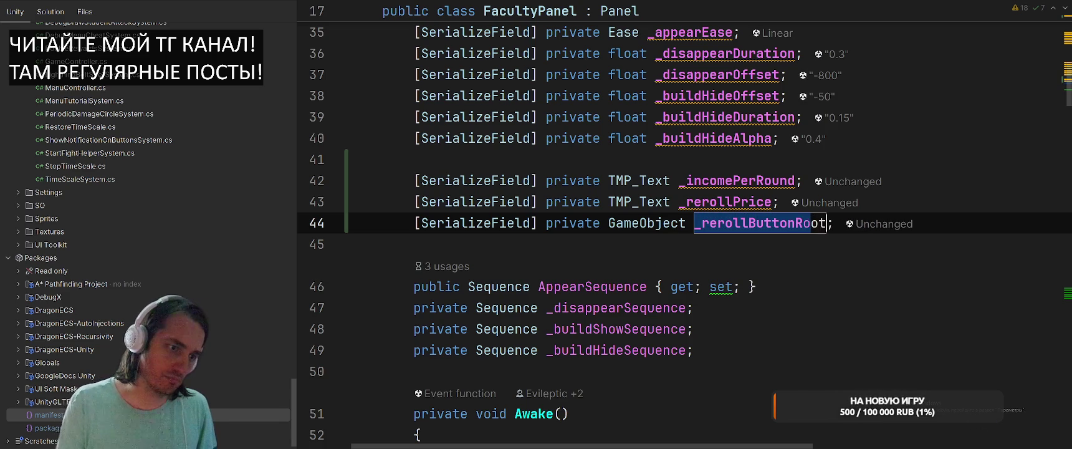
pyautogui.press('Return')
# Add a [SerializeField] Button _rerollButton field.
pyautogui.press('End')
pyautogui.press('Return')
pyautogui.write('[Seri')
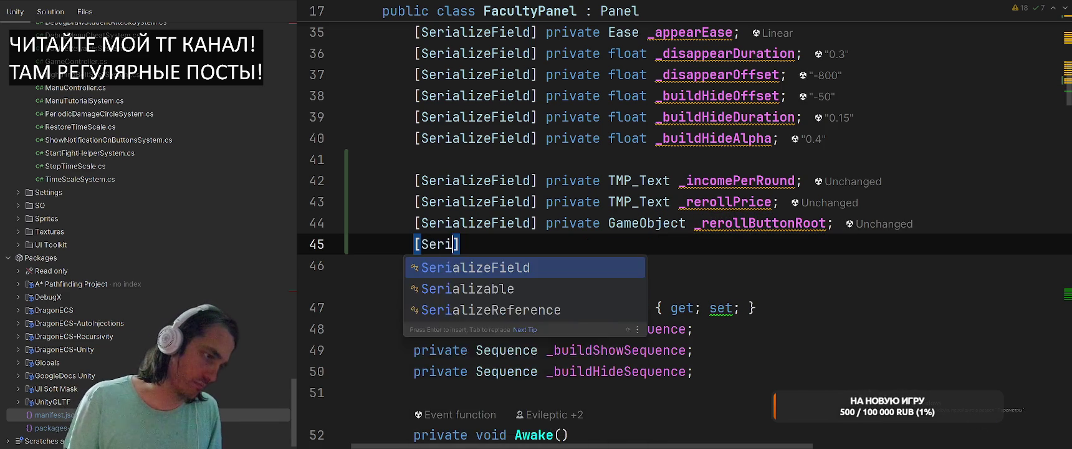
pyautogui.press('Return')
pyautogui.write('Button _rer')
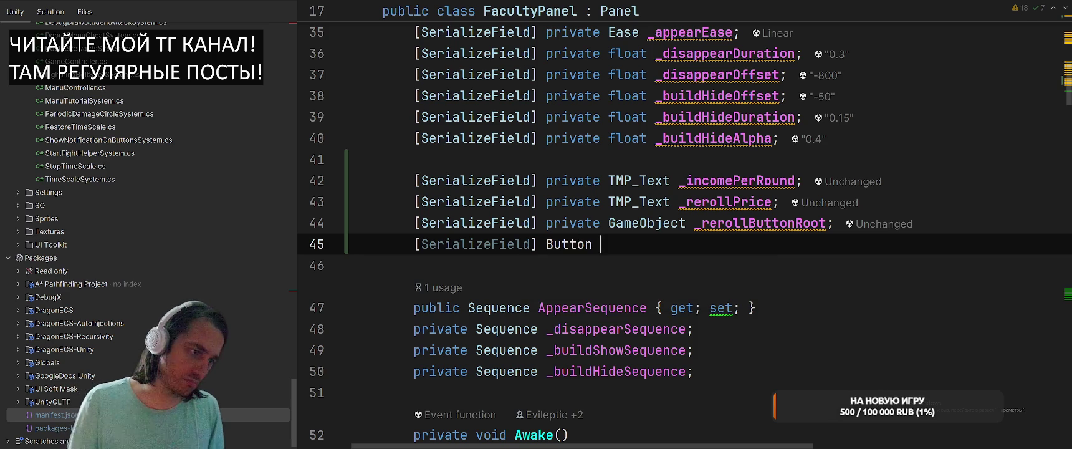
pyautogui.press('Tab')
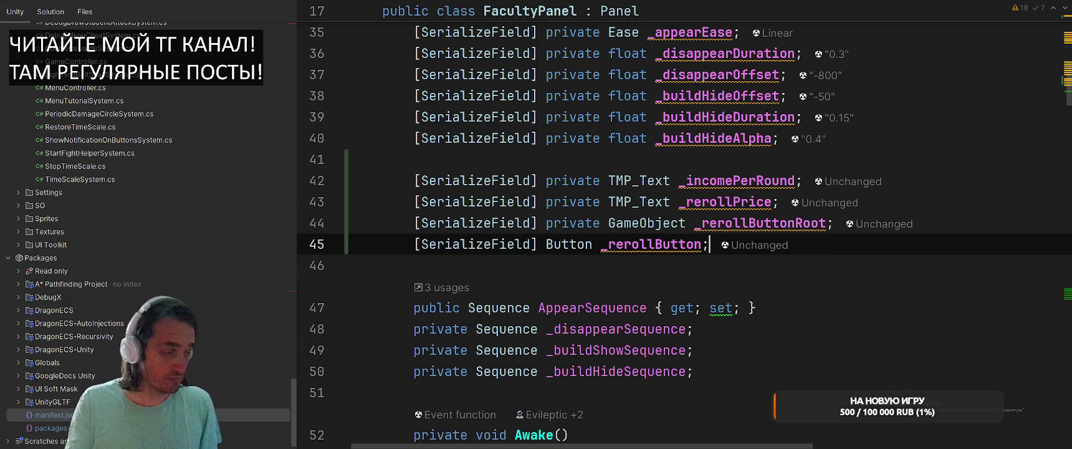
# Check Unity Editor, return to FacultyPanel, and start a Search Everywhere query.
pyautogui.hotkey('alt', 'Tab')
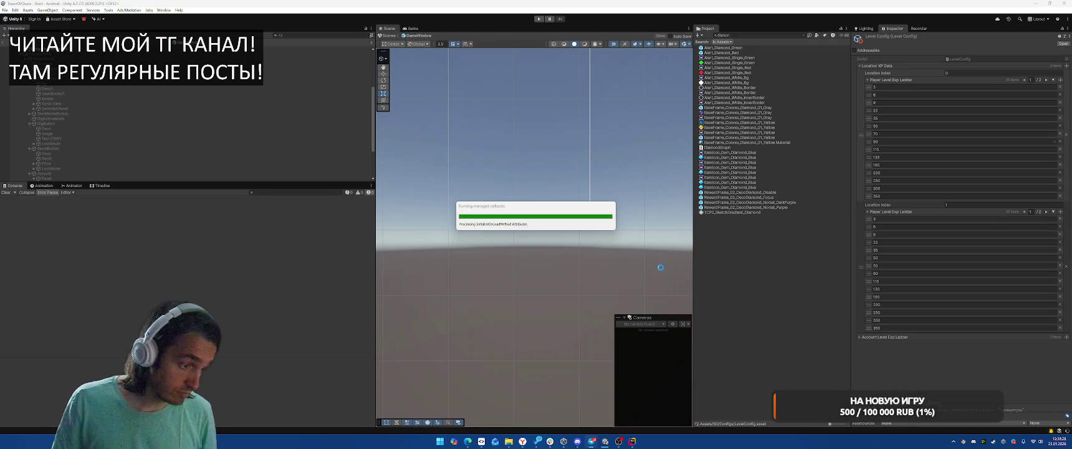
pyautogui.hotkey('alt', 'Tab')
pyautogui.click(770, 308)
pyautogui.scroll(-4, 810, 293)
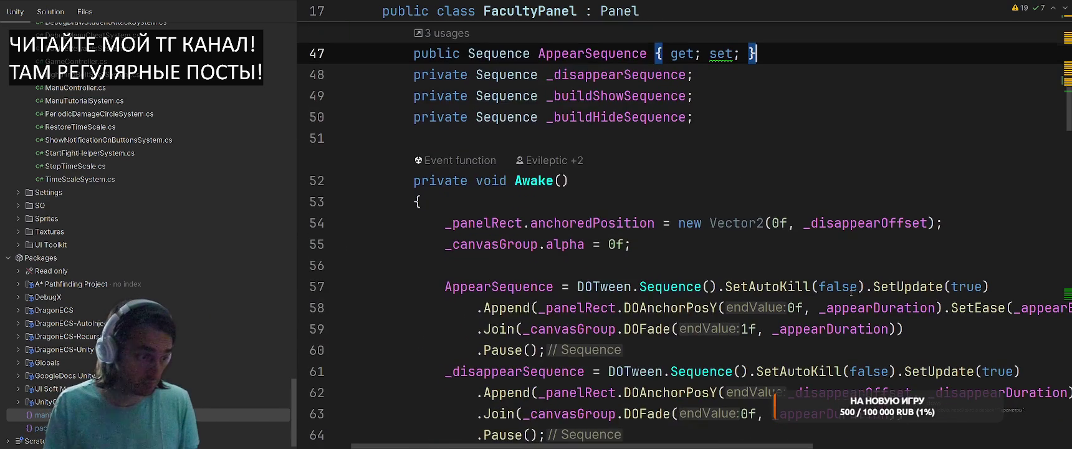
pyautogui.press('shift')
pyautogui.press('shift')
pyautogui.write('Rim')
pyautogui.press('BackSpace')
pyautogui.press('BackSpace')
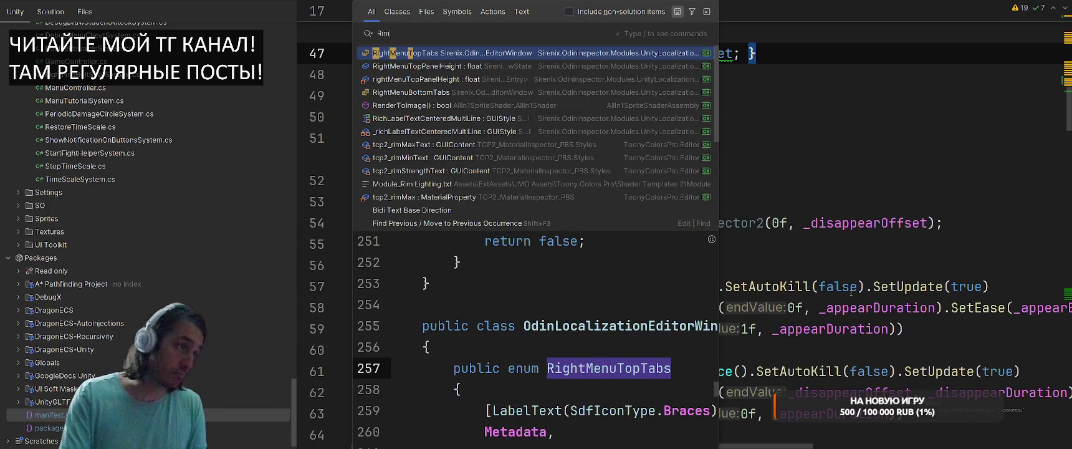
# In RuntimeData.cs add public int RerollPrice and IncomePerRound above Coins, then return to FacultyPanel.
pyautogui.write('un')
pyautogui.press('Return')
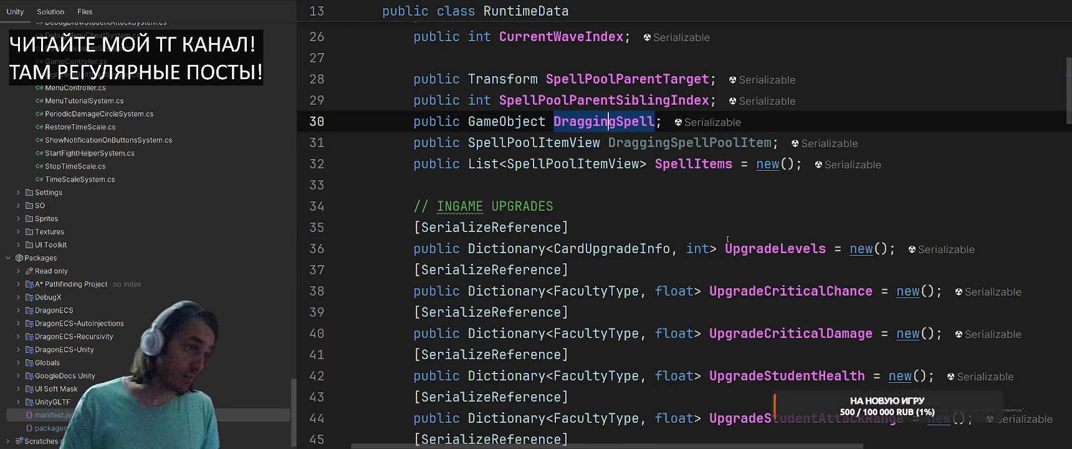
pyautogui.scroll(4, 959, 155)
pyautogui.click(904, 291)
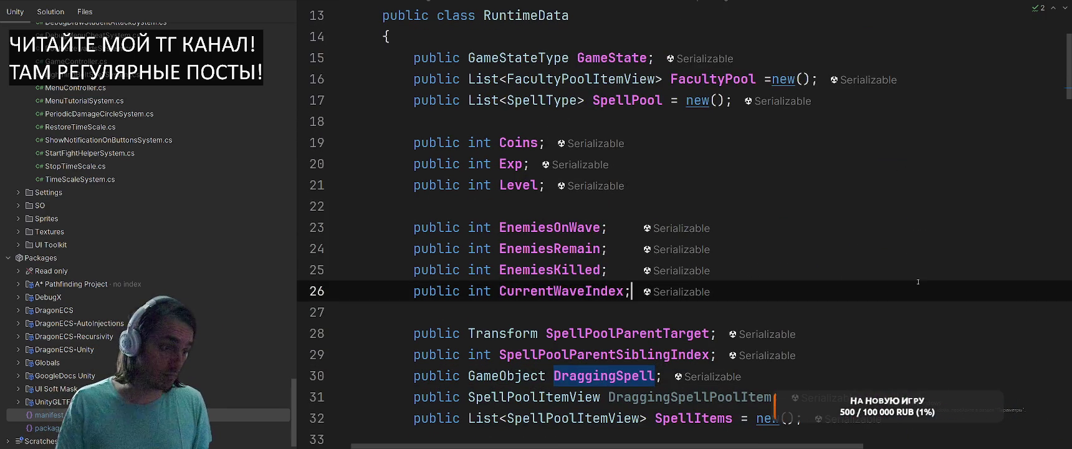
pyautogui.click(900, 185)
pyautogui.click(901, 153)
pyautogui.hotkey('ctrl', 'alt', 'Return')
pyautogui.hotkey('ctrl', 'alt', 'Return')
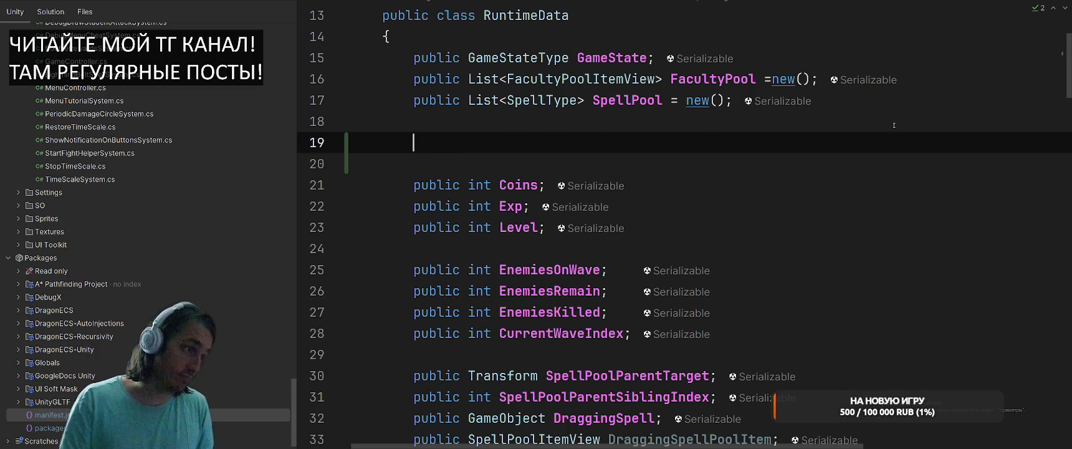
pyautogui.write('public int Reroll')
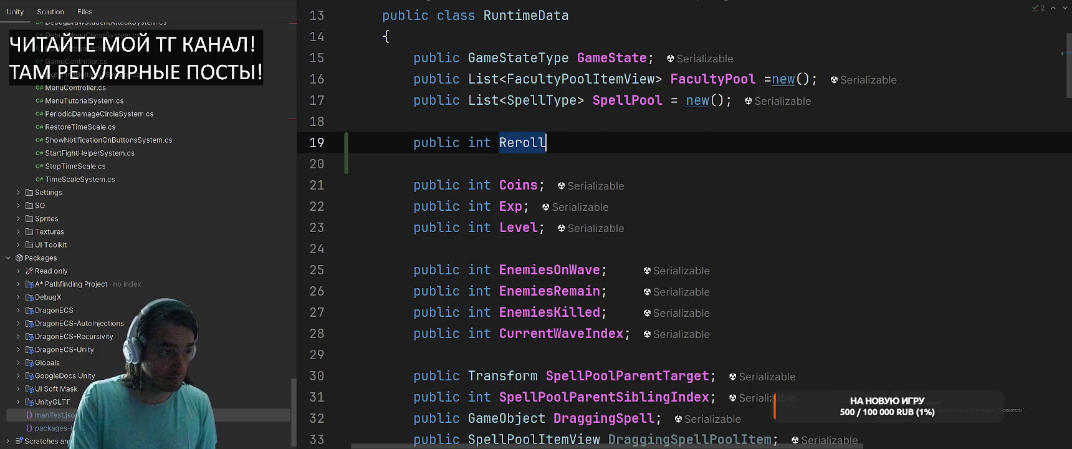
pyautogui.write('Price;')
pyautogui.press('Return')
pyautogui.write('p')
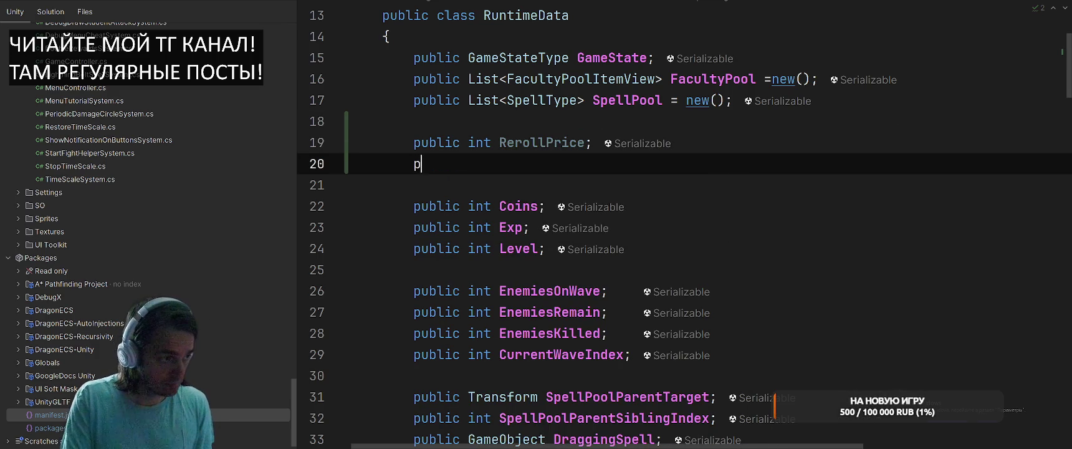
pyautogui.write('ublic int Inco')
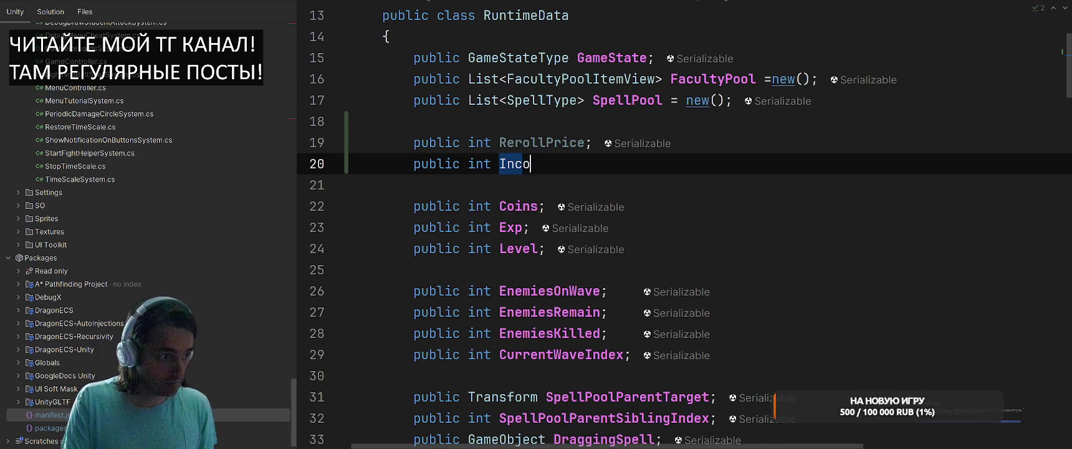
pyautogui.write('mePerRounw;')
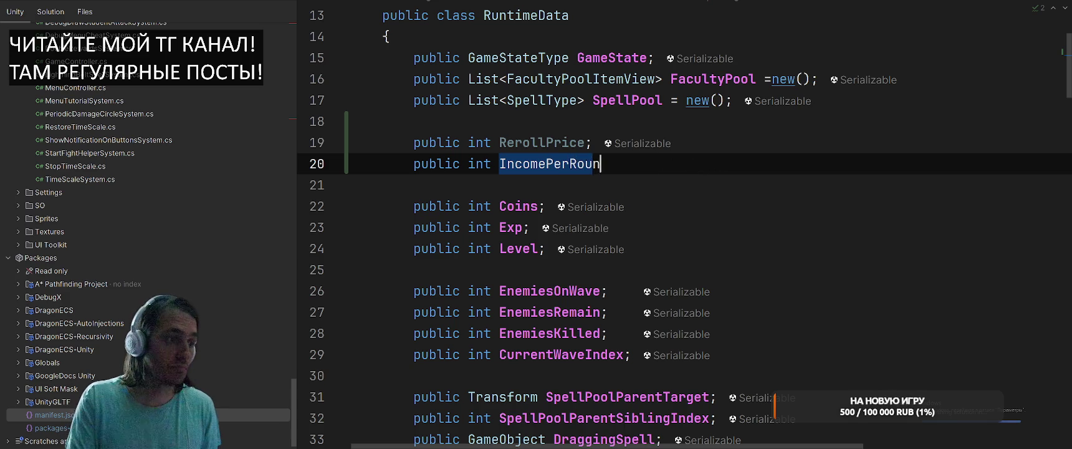
pyautogui.press('BackSpace')
pyautogui.press('BackSpace')
pyautogui.write('d;')
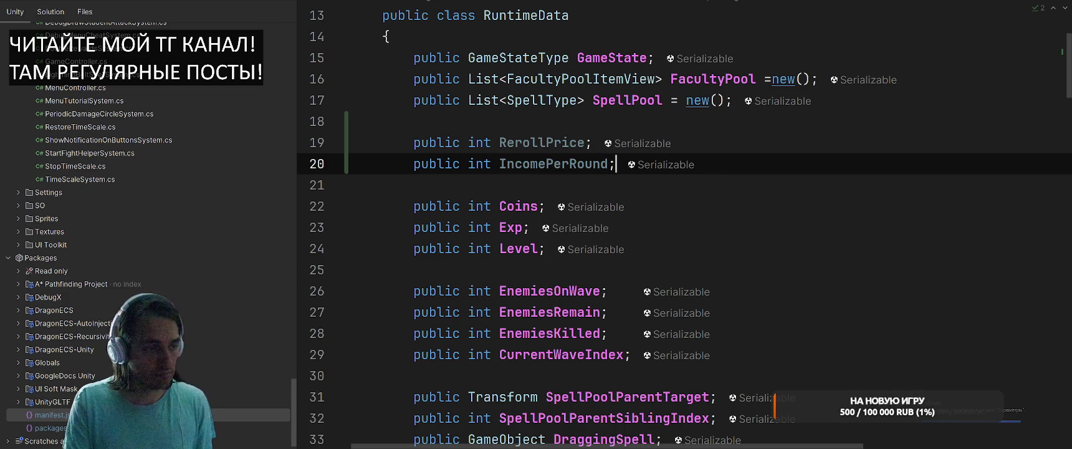
pyautogui.hotkey('ctrl', 'Tab')
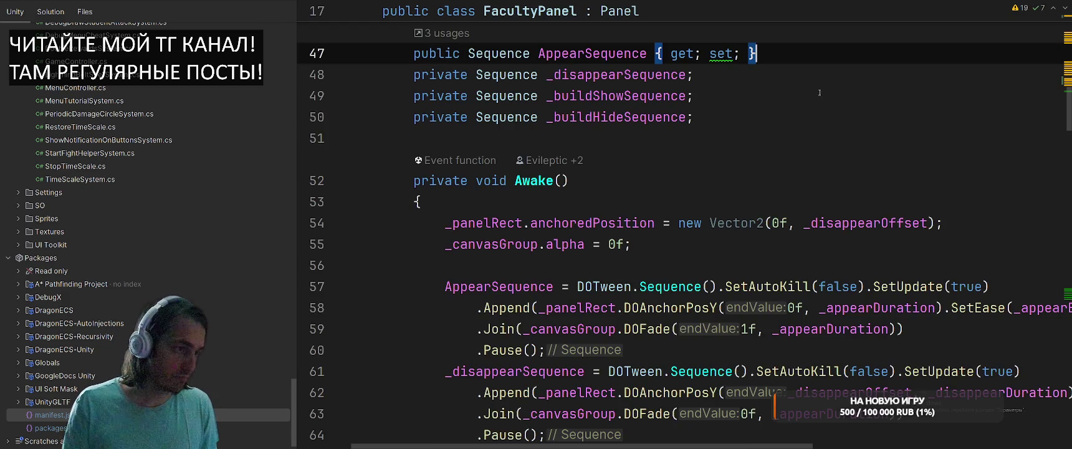
# Add a public SetIncomePerRound method that sets the income text.
pyautogui.scroll(3, 742, 234)
pyautogui.scroll(-1, 741, 235)
pyautogui.click(741, 235)
pyautogui.press('Return')
pyautogui.press('Return')
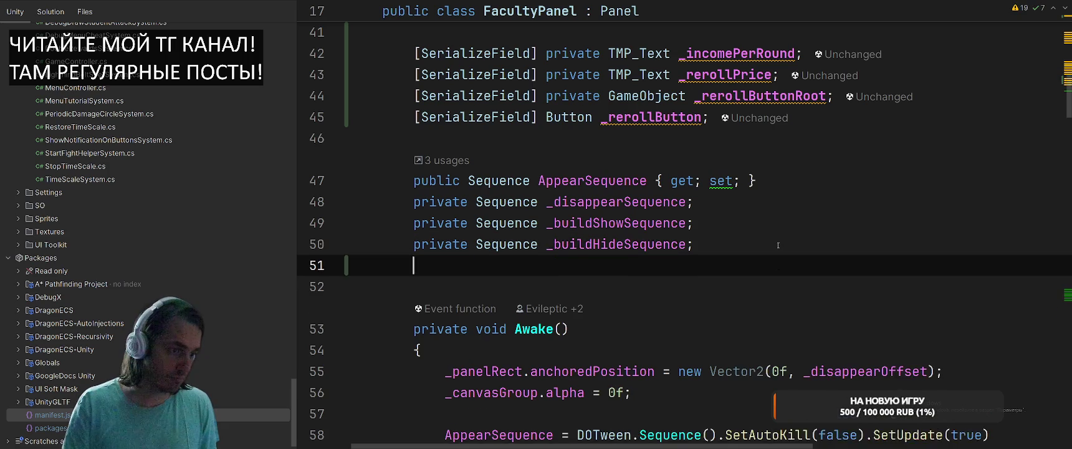
pyautogui.write('public void Set')
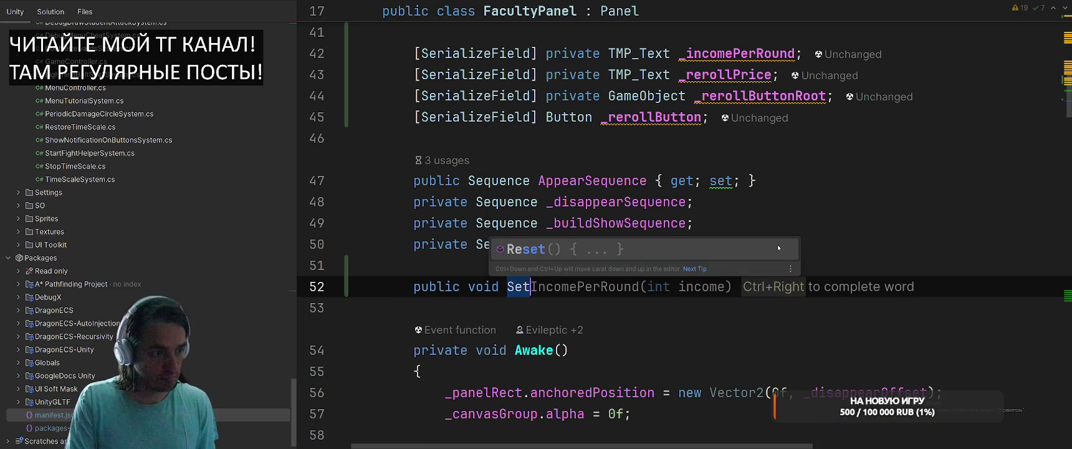
pyautogui.press('Tab')
pyautogui.hotkey('ctrl', 'shift', 'Return')
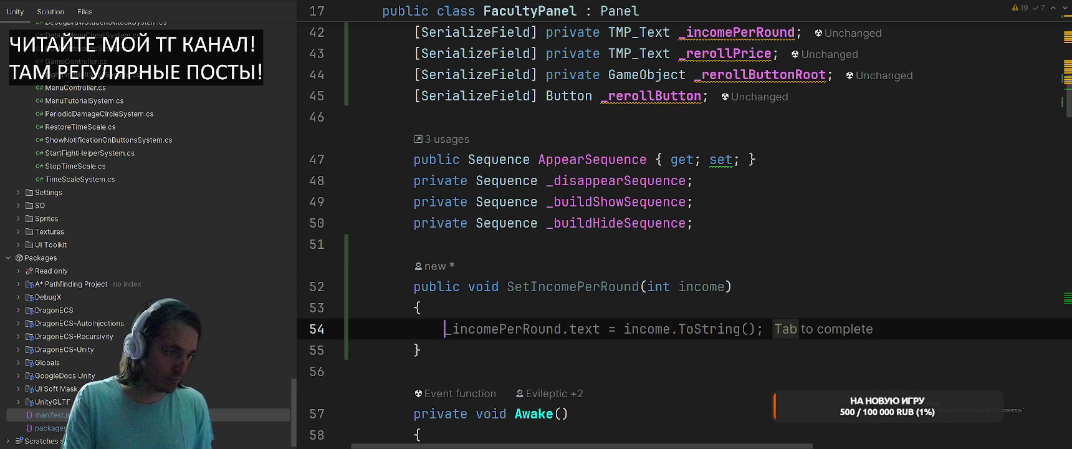
pyautogui.press('Tab')
# Replace the ToString() call with TextHelper.AsToken(income).
pyautogui.hotkey('ctrl', 'w')
pyautogui.hotkey('ctrl', 'w')
pyautogui.press('BackSpace')
pyautogui.hotkey('ctrl', 'Left')
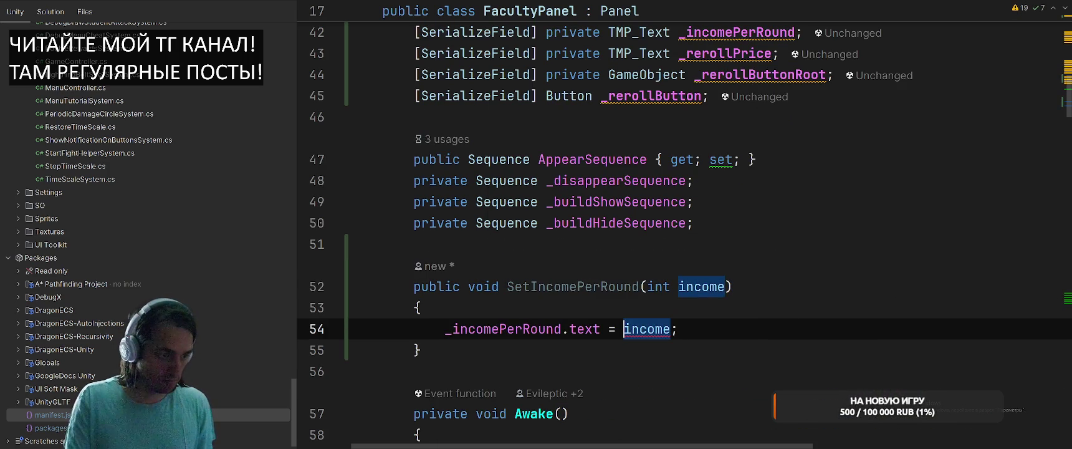
pyautogui.write('Texj')
pyautogui.press('BackSpace')
pyautogui.write('H')
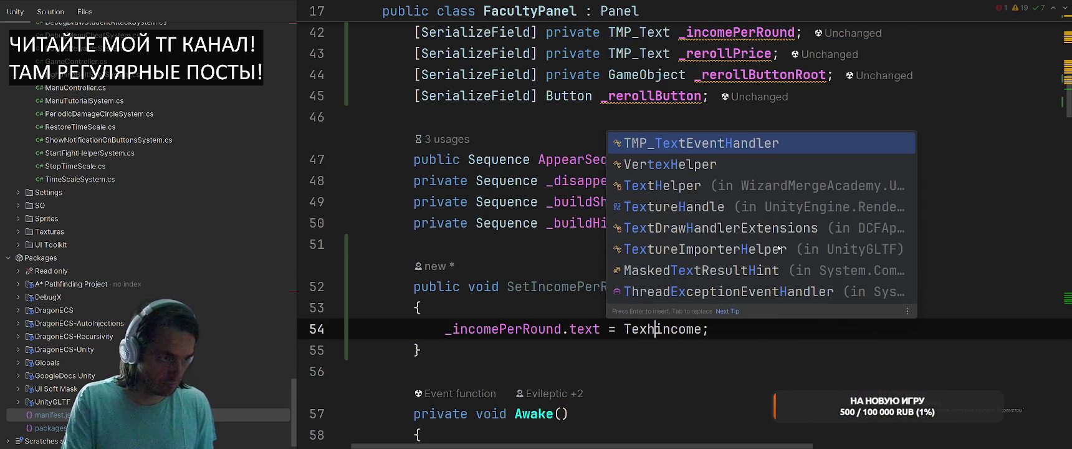
pyautogui.press('BackSpace')
pyautogui.write('tHe')
pyautogui.press('Return')
pyautogui.write('.AsTokl')
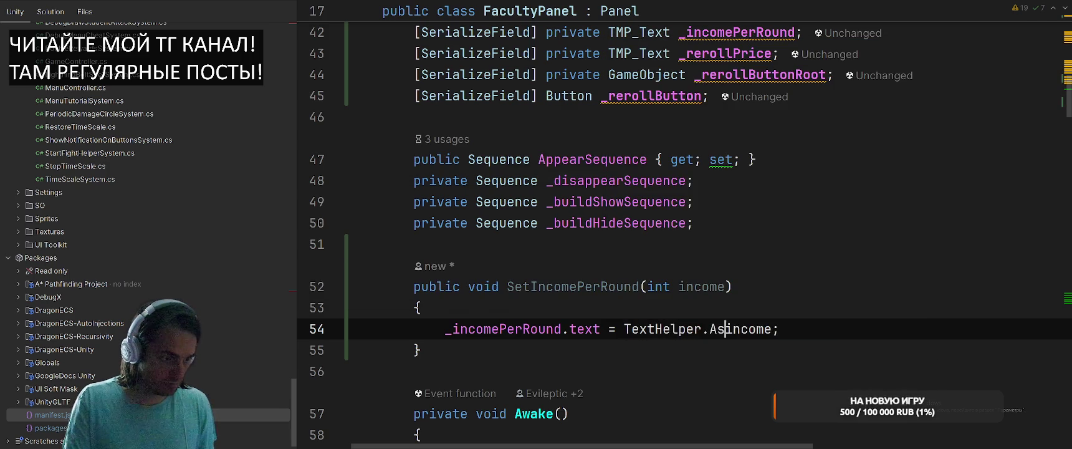
pyautogui.press('BackSpace')
pyautogui.write('en(')
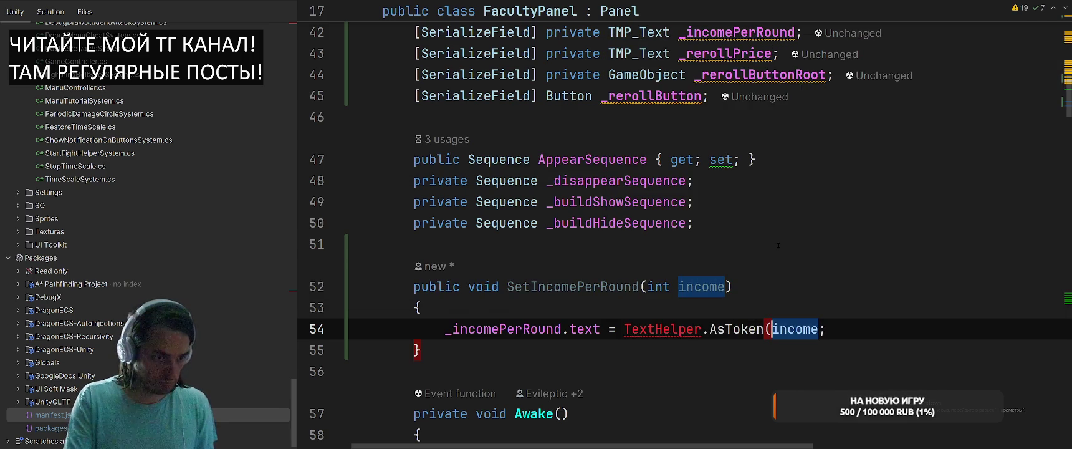
pyautogui.hotkey('ctrl', 'Right')
pyautogui.write(')')
# Import TextHelper and generate a stub AsToken method in it.
pyautogui.press('F2')
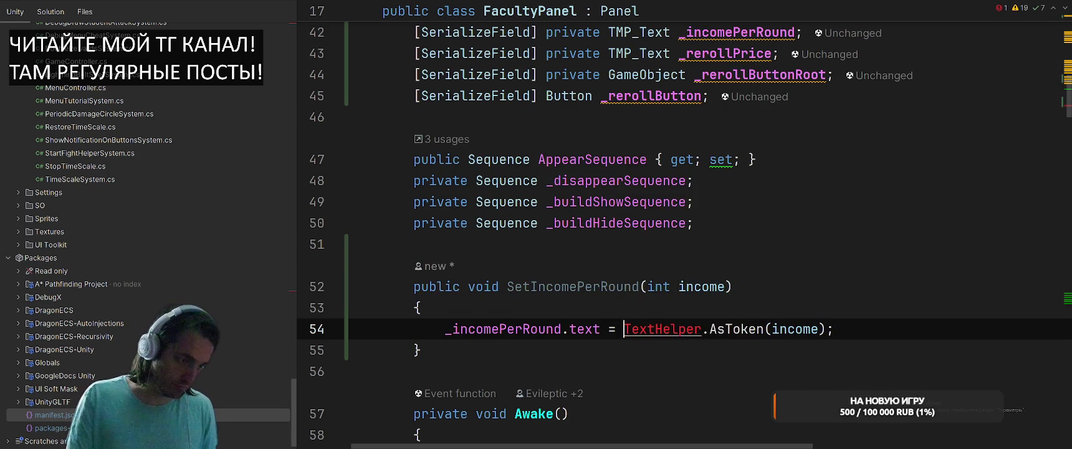
pyautogui.hotkey('alt', 'Return')
pyautogui.press('Return')
pyautogui.press('F2')
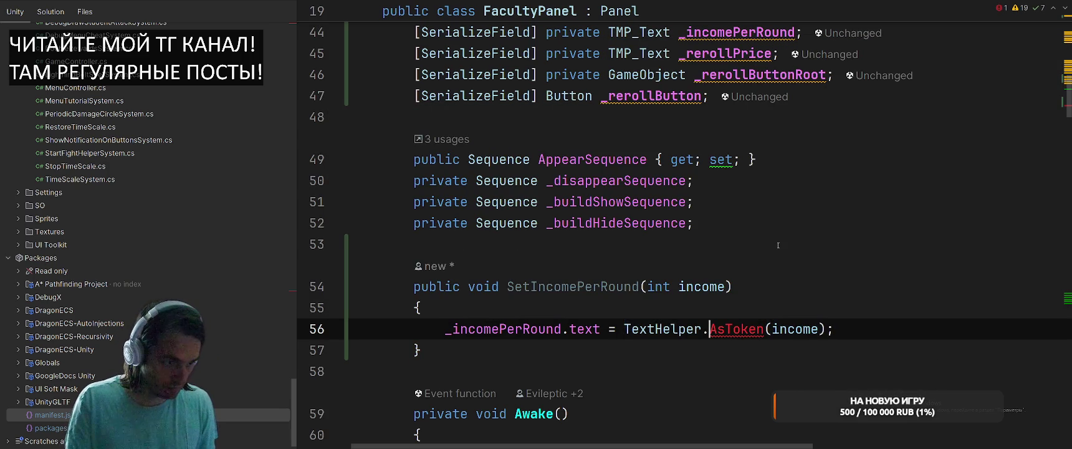
pyautogui.hotkey('alt', 'Return')
pyautogui.press('Return')
# Empty the AsToken body and make it an extension method on 'this int income'.
pyautogui.press('Return')
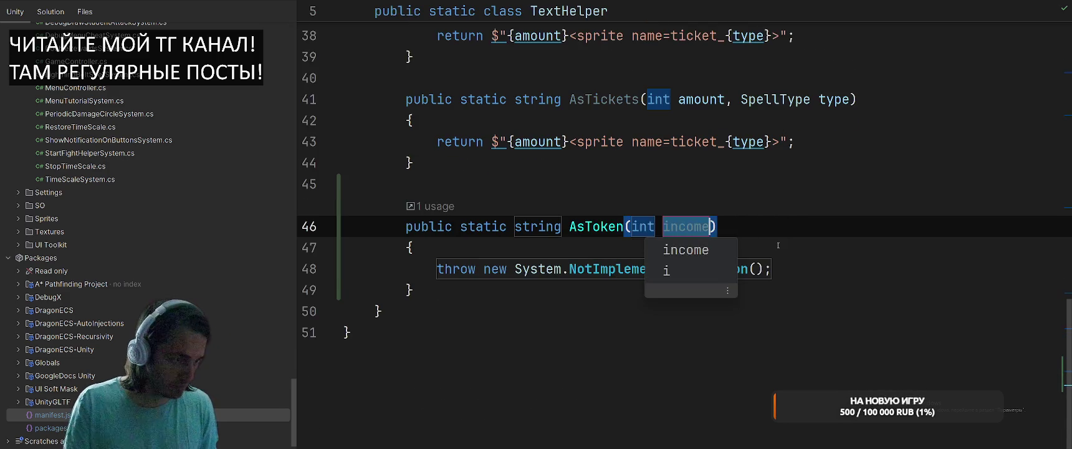
pyautogui.press('Return')
pyautogui.press('BackSpace')
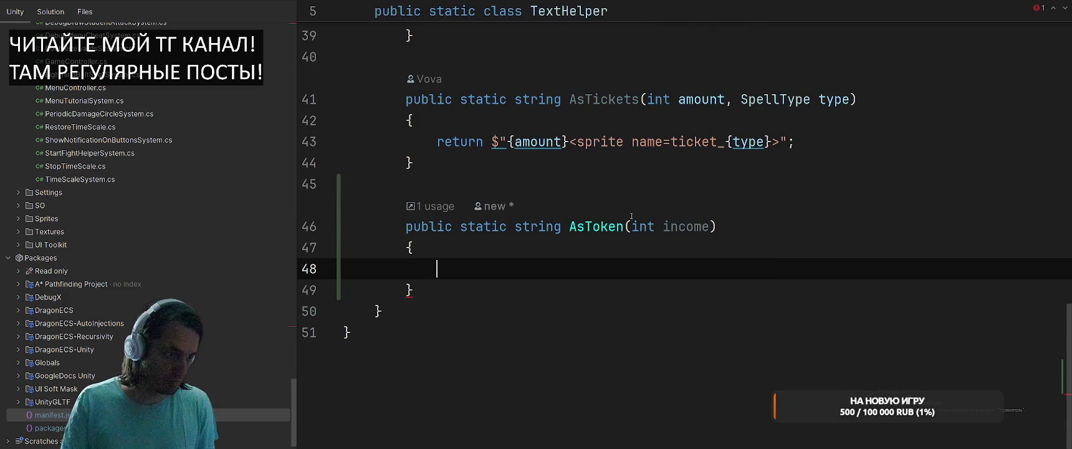
pyautogui.click(635, 227)
pyautogui.write('this')
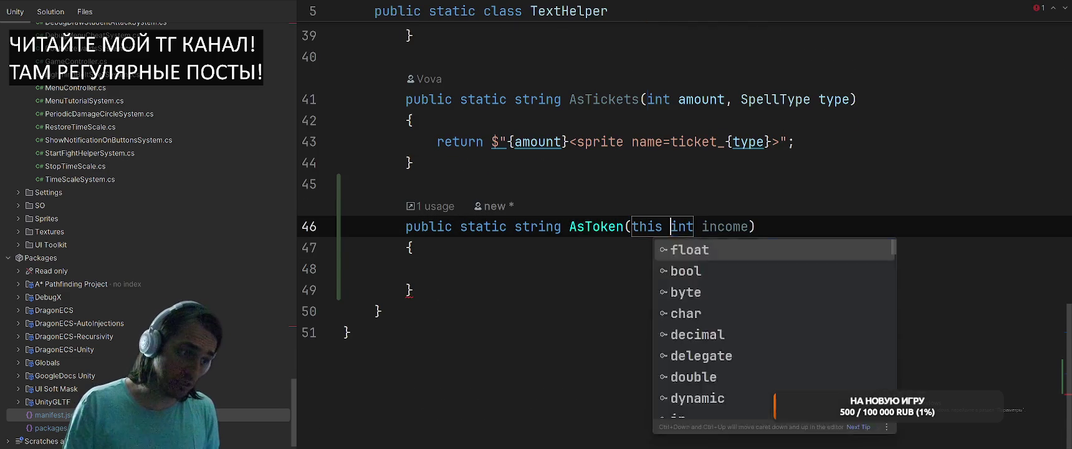
pyautogui.press('Escape')
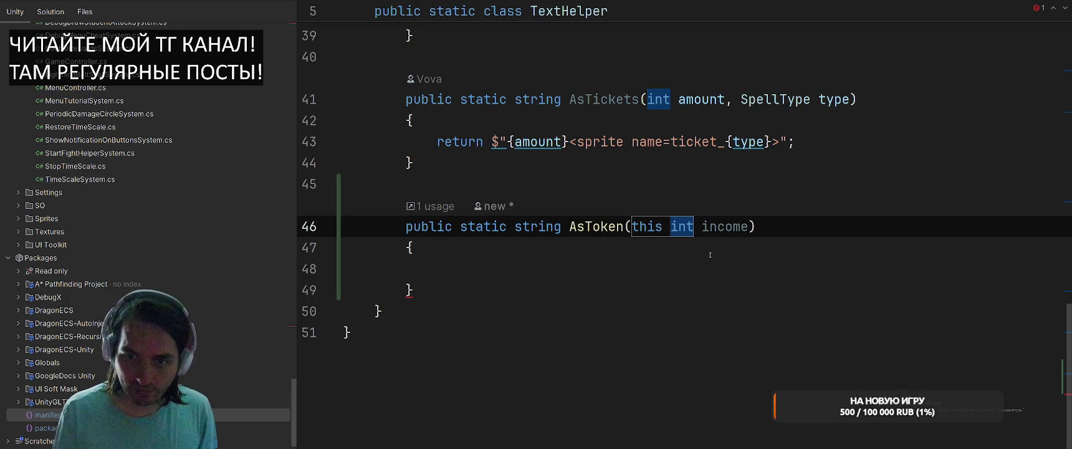
pyautogui.click(653, 269)
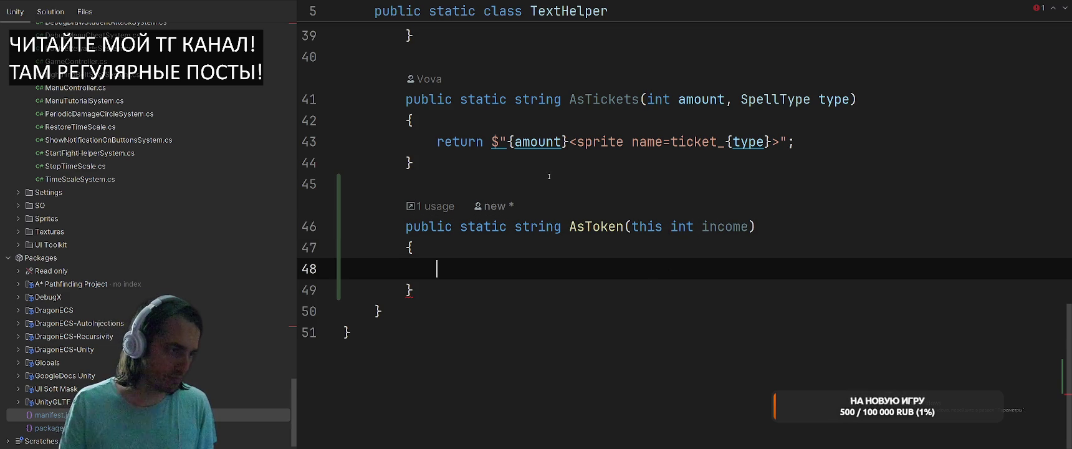
pyautogui.moveTo(437, 141); pyautogui.dragTo(843, 150)
# Delete the FacultyType and SpellType AsTickets overloads, keeping the AsToken method.
pyautogui.scroll(2, 834, 179)
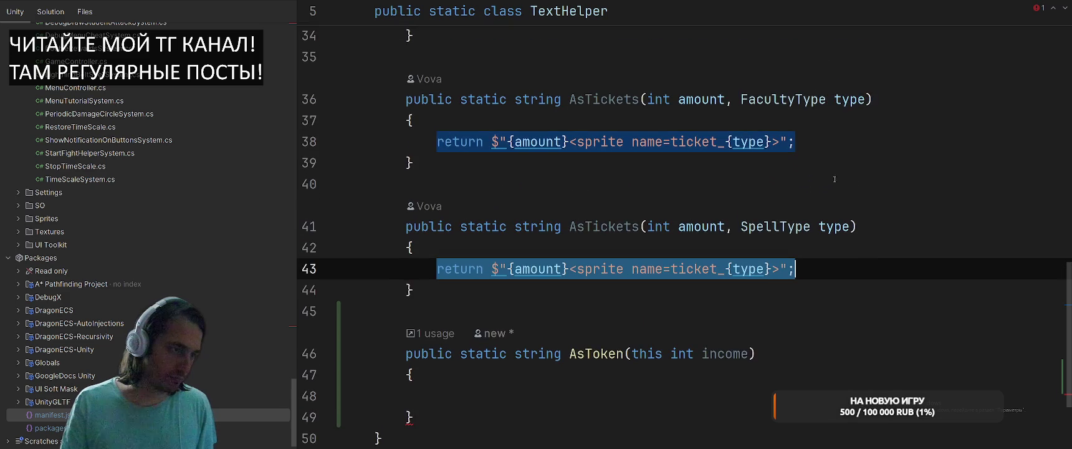
pyautogui.press('Up')
pyautogui.press('Up')
pyautogui.scroll(3, 865, 183)
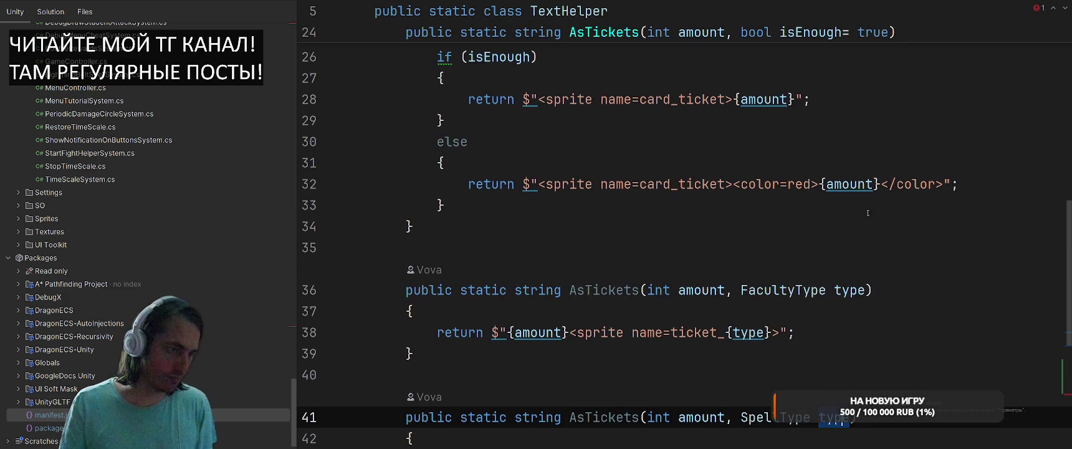
pyautogui.scroll(2, 855, 262)
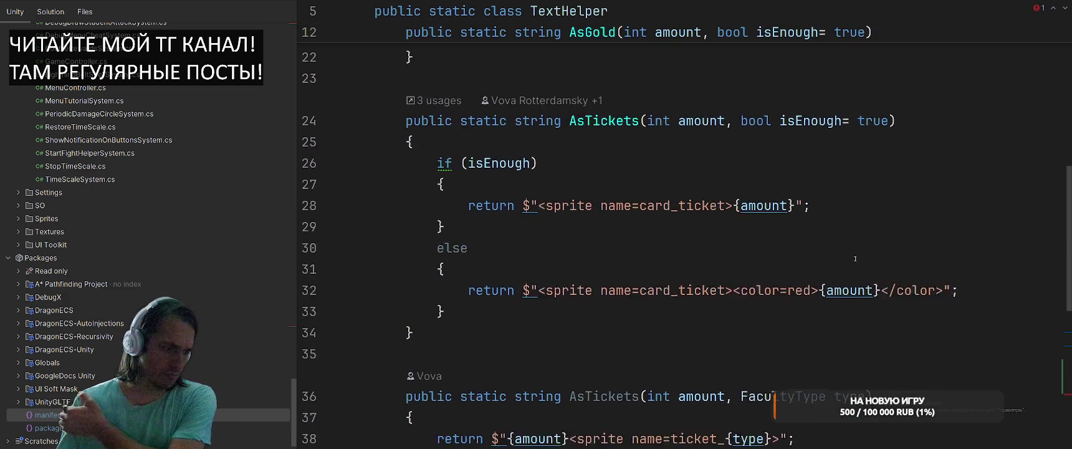
pyautogui.scroll(-5, 571, 184)
pyautogui.scroll(3, 570, 184)
pyautogui.moveTo(402, 226)
pyautogui.mouseDown()
pyautogui.moveTo(436, 269)
pyautogui.moveTo(476, 410)
pyautogui.mouseUp()
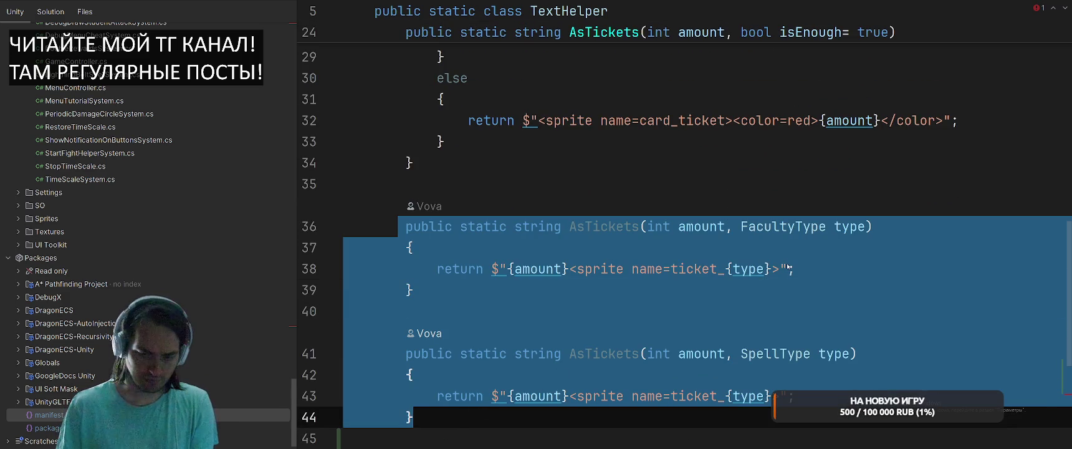
pyautogui.press('BackSpace')
pyautogui.press('BackSpace')
pyautogui.press('BackSpace')
pyautogui.scroll(4, 748, 266)
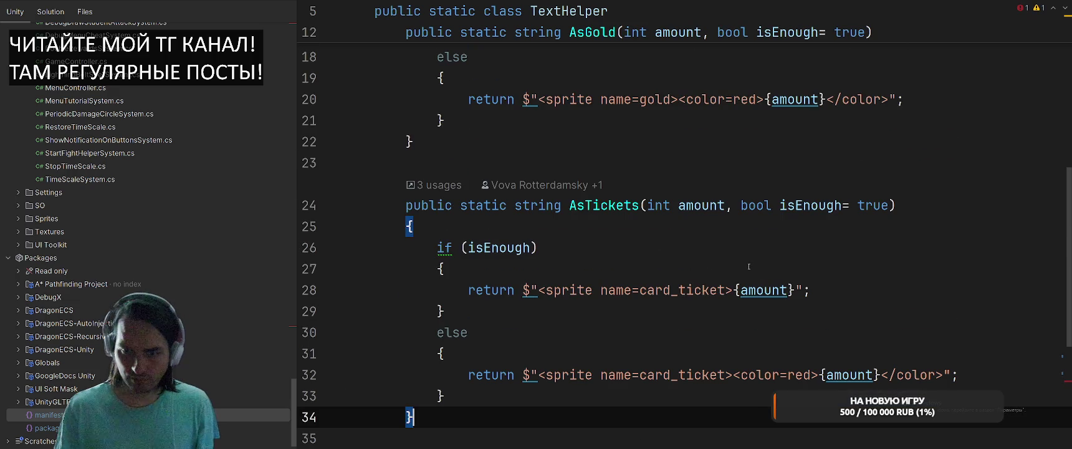
pyautogui.hotkey('ctrl', 'z')
pyautogui.scroll(-1, 748, 267)
# Remove the redundant else branch and its braces with a quick fix.
pyautogui.click(561, 266)
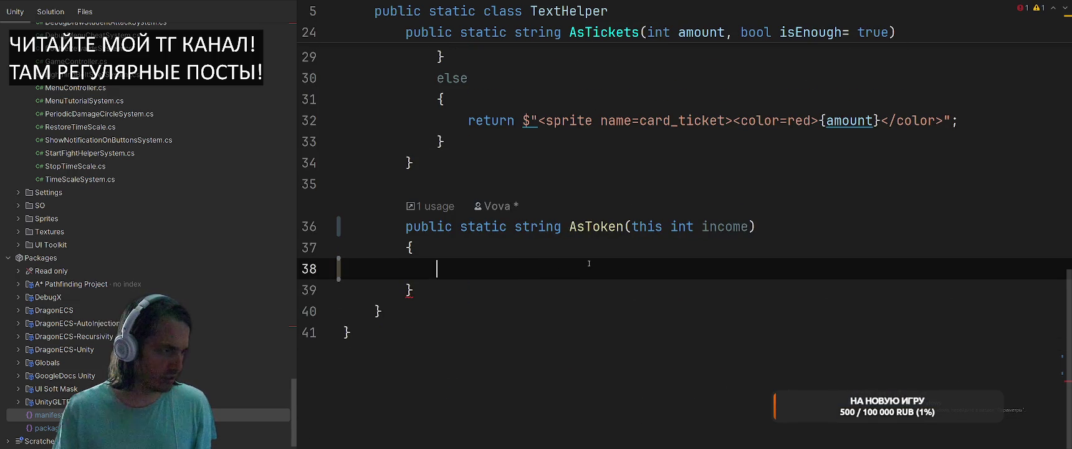
pyautogui.scroll(6, 589, 263)
pyautogui.scroll(-4, 630, 191)
pyautogui.click(452, 205)
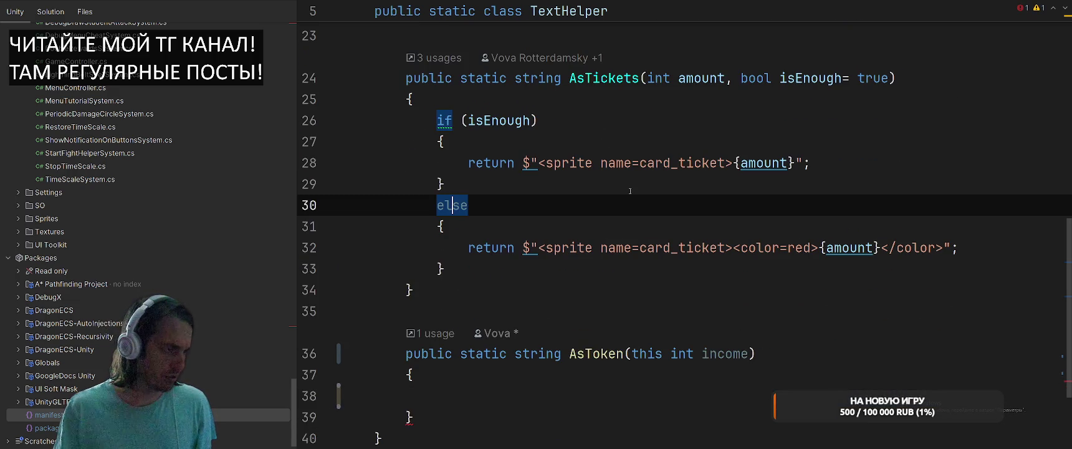
pyautogui.hotkey('alt', 'Return')
pyautogui.press('Return')
# Copy the red-coloured return statement into AsToken and change card_ticket to token.
pyautogui.scroll(3, 633, 206)
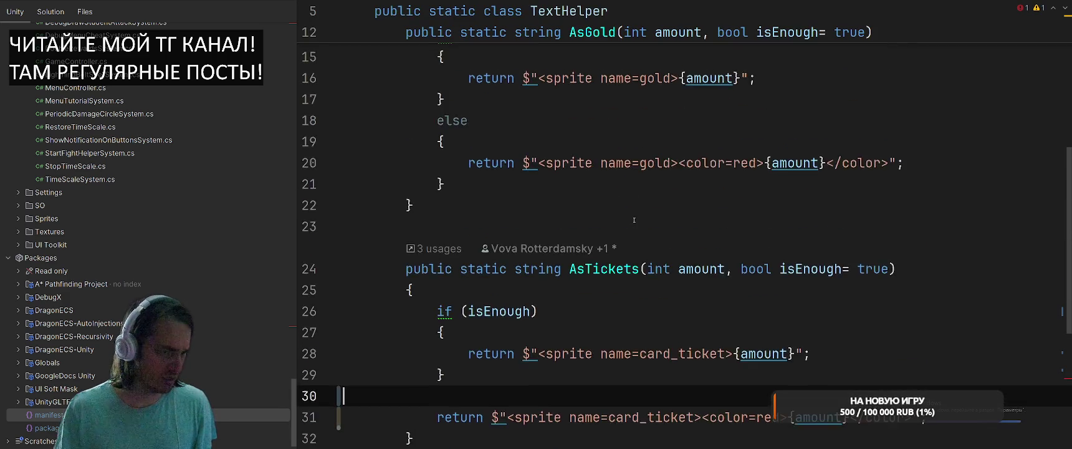
pyautogui.scroll(-3, 634, 220)
pyautogui.click(507, 352)
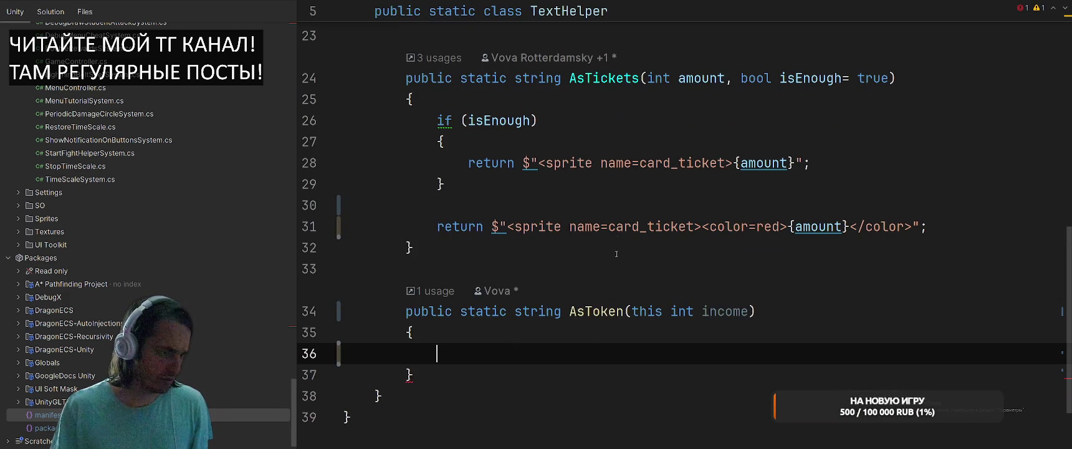
pyautogui.moveTo(436, 227); pyautogui.dragTo(940, 226)
pyautogui.hotkey('ctrl', 'c')
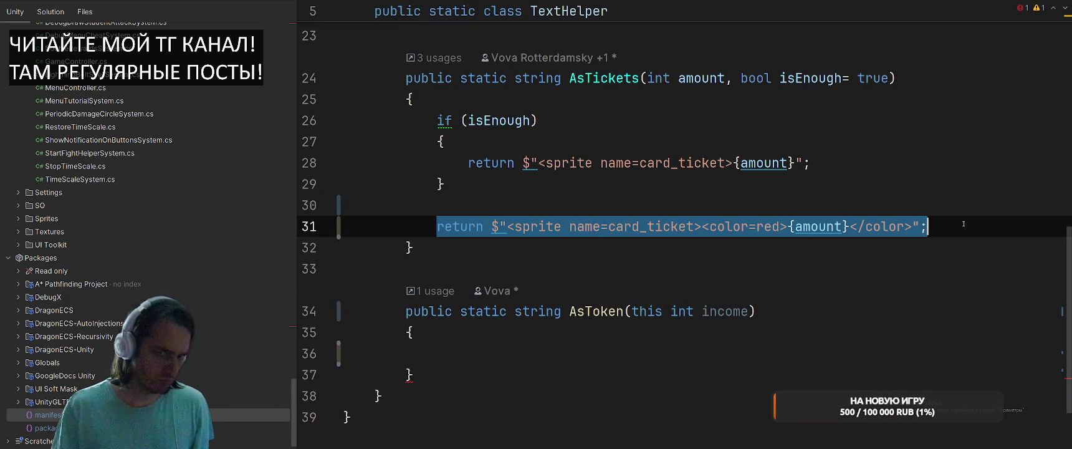
pyautogui.click(572, 362)
pyautogui.hotkey('ctrl', 'v')
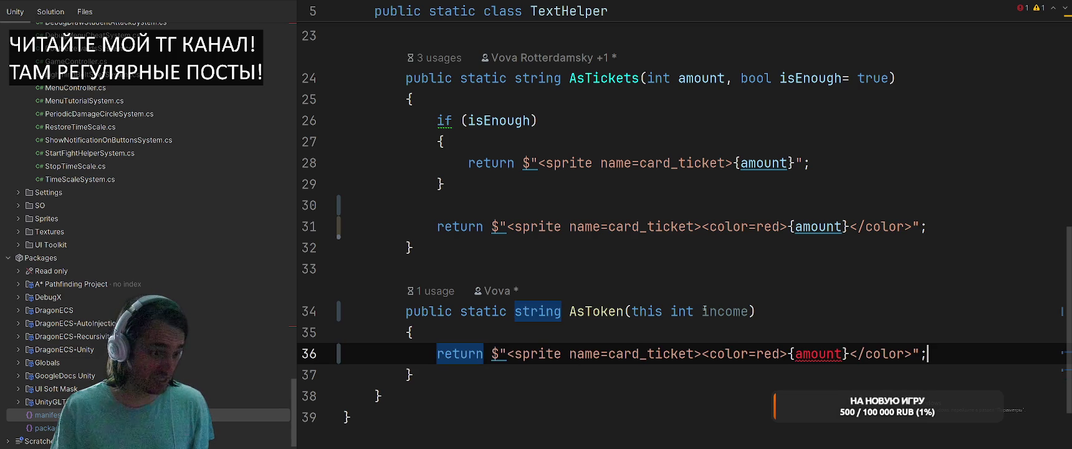
pyautogui.doubleClick(671, 353)
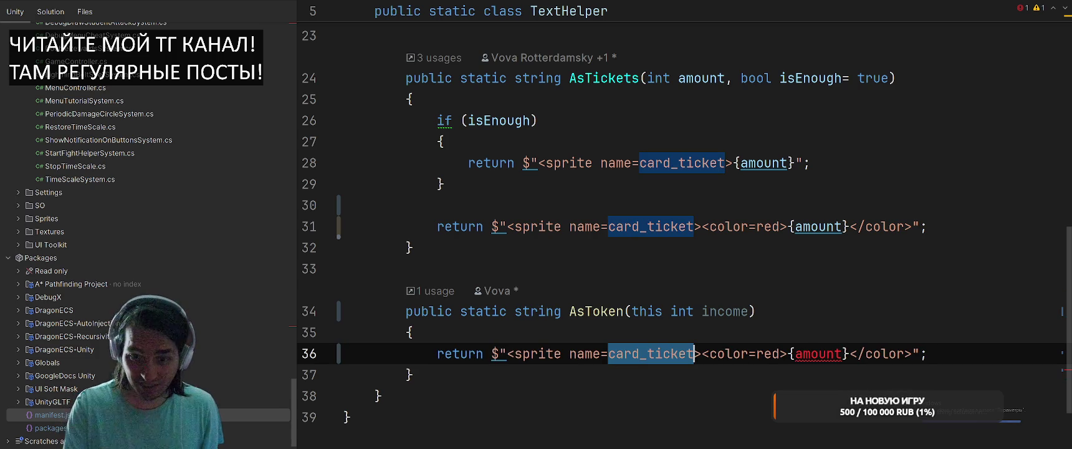
pyautogui.write('token')
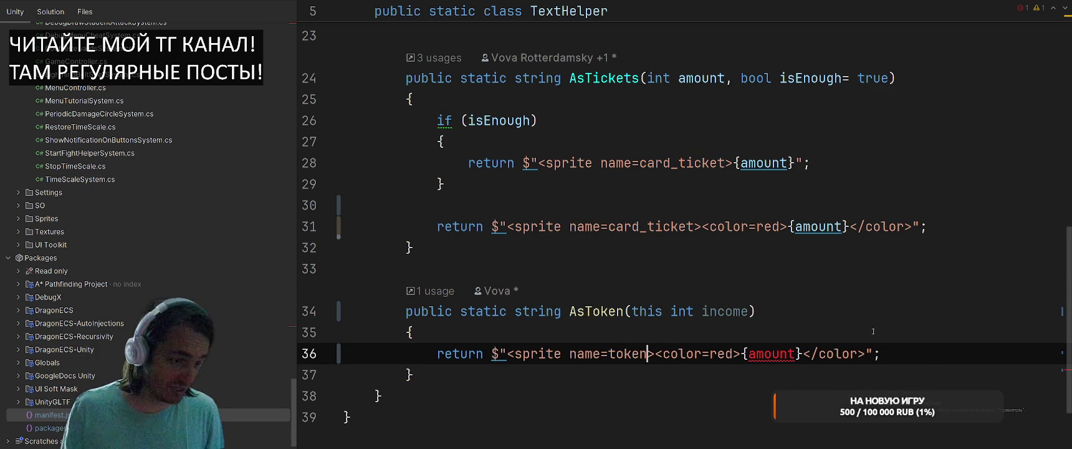
# Rename the AsToken parameter income to amount and return to FacultyPanel.
pyautogui.hotkey('alt', 'Return')
pyautogui.press('Return')
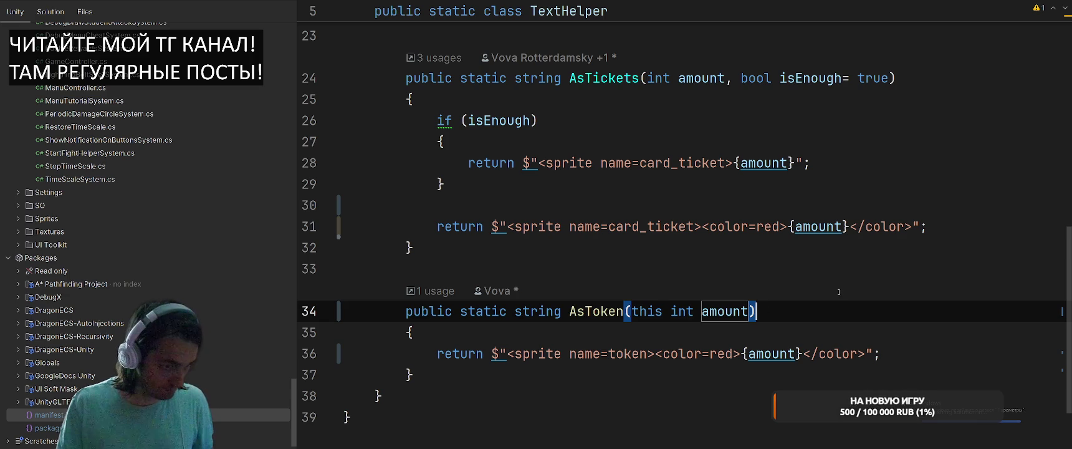
pyautogui.hotkey('ctrl', 'alt', 'Left')
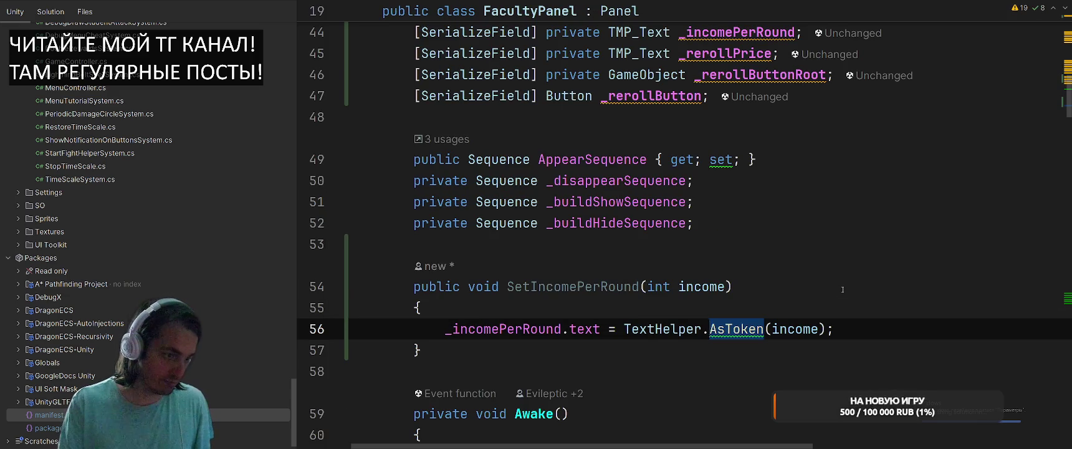
# Use extension form for AsToken and add SetRerollPrice(int price) setting _rerollPrice.text to price.AsToken().
pyautogui.hotkey('alt', 'Return')
pyautogui.press('Return')
pyautogui.click(603, 341)
pyautogui.press('Return')
pyautogui.press('Return')
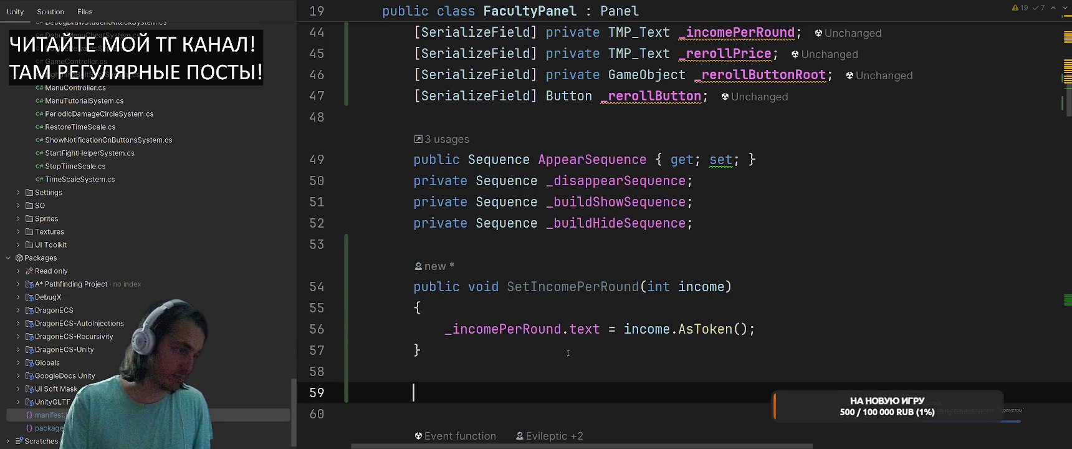
pyautogui.write('public void Se')
pyautogui.press('Tab')
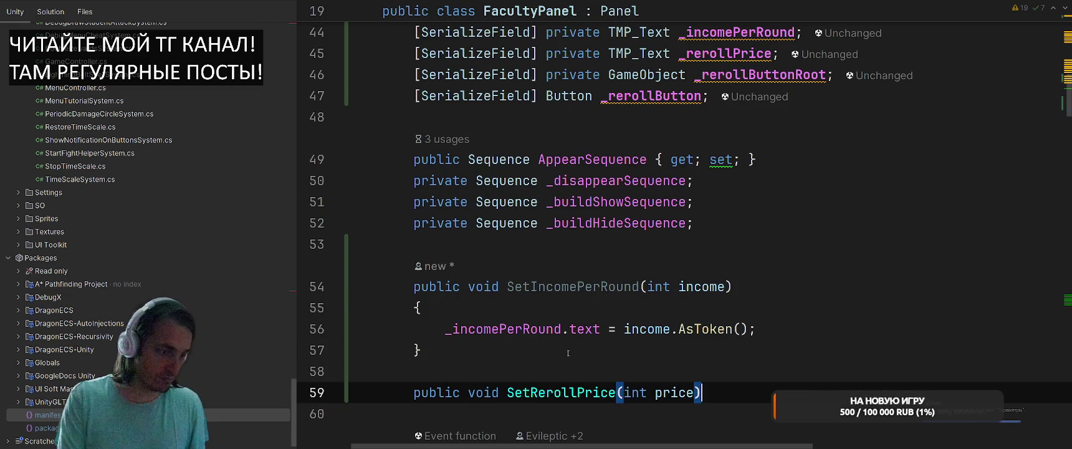
pyautogui.write('{')
pyautogui.press('Return')
pyautogui.press('Tab')
pyautogui.write('_rerollPrice.text = price.AsToken();')
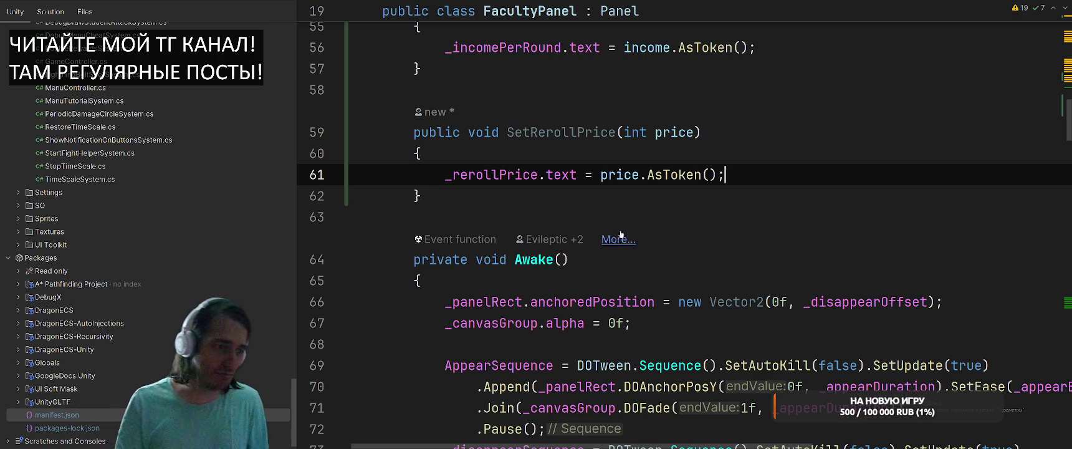
# Look through TextHelper.cs and the RuntimeData fields such as Coins.
pyautogui.click(731, 220)
pyautogui.hotkey('ctrl', 'Tab')
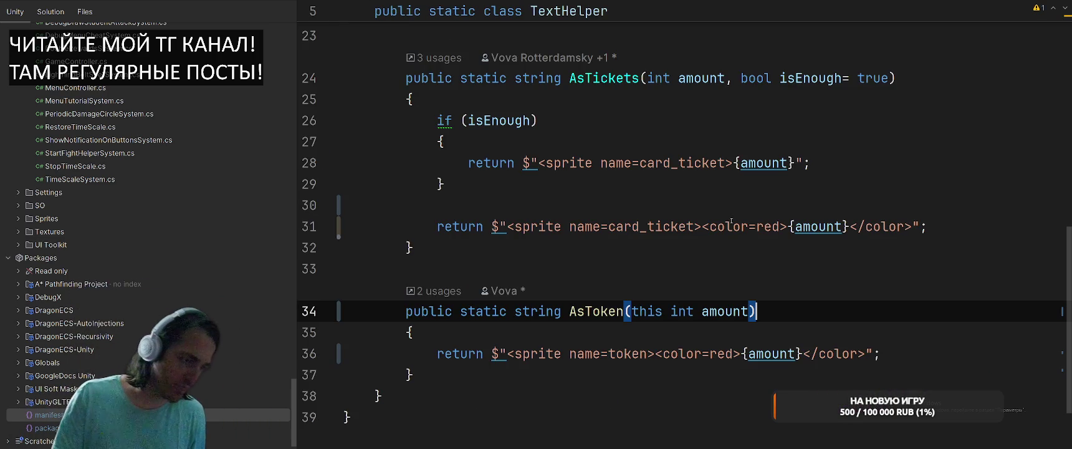
pyautogui.hotkey('ctrl', 'Tab')
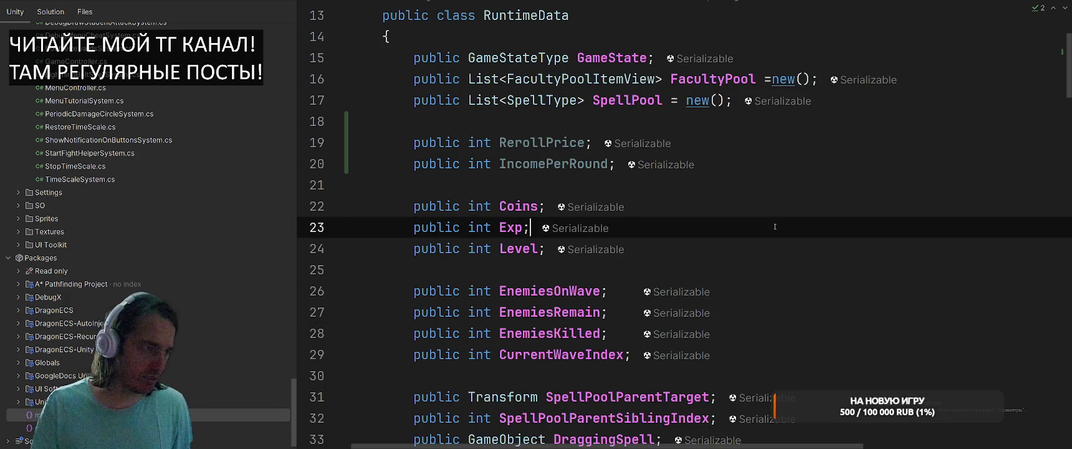
pyautogui.press('Up')
pyautogui.scroll(-4, 863, 216)
pyautogui.moveTo(861, 212)
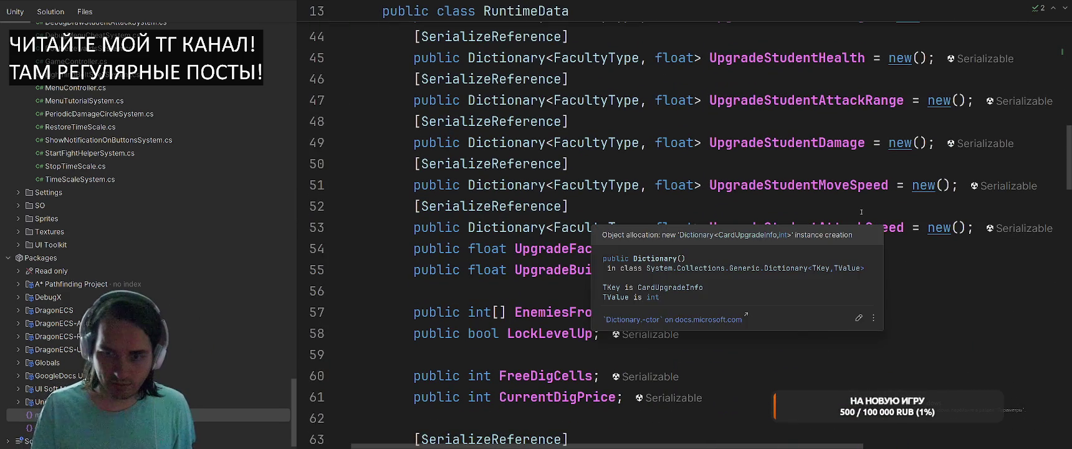
pyautogui.scroll(-20, 861, 212)
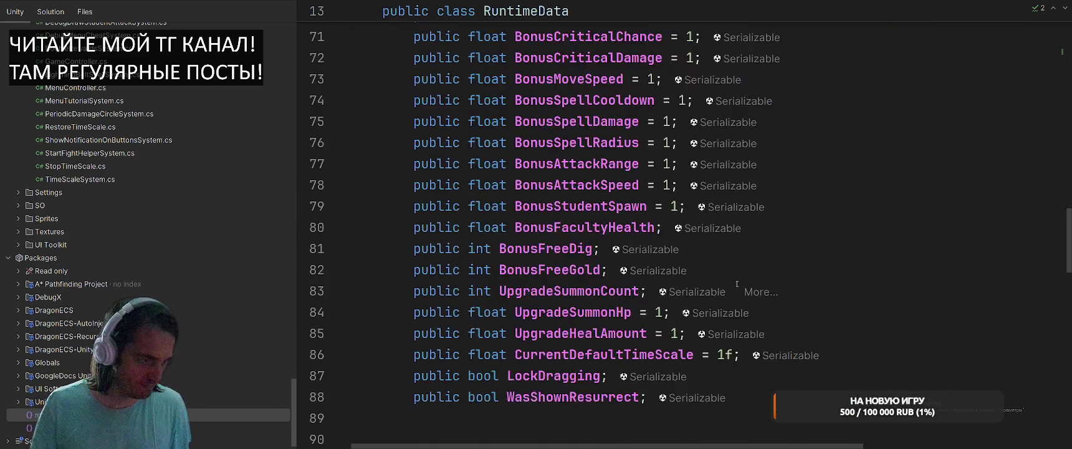
pyautogui.hotkey('ctrl', 't')
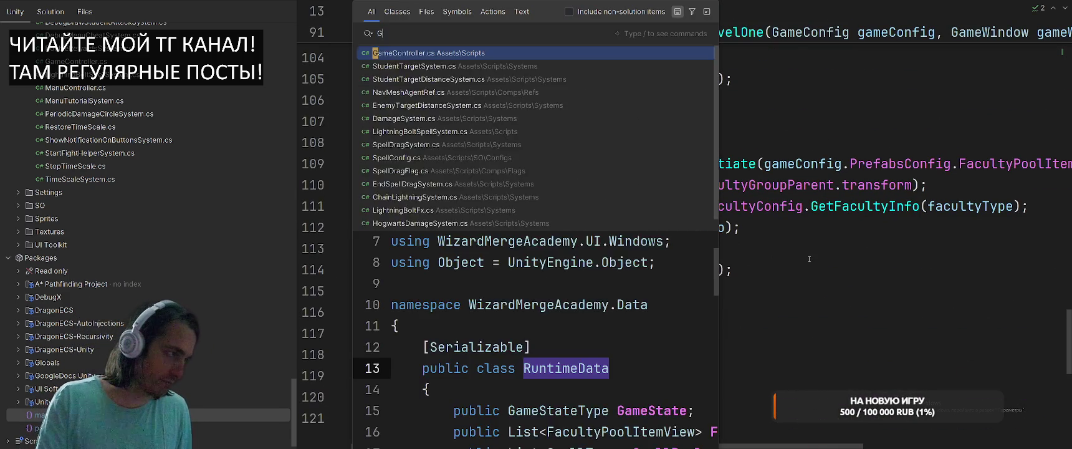
# Open GameController.cs and go to the InitializeSystem class definition.
pyautogui.write('GameController')
pyautogui.press('Return')
pyautogui.scroll(15, 809, 259)
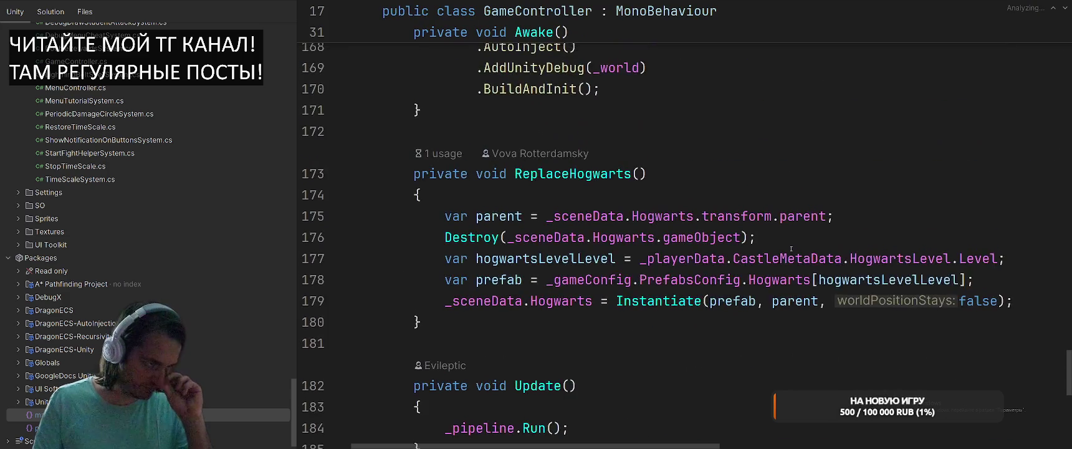
pyautogui.scroll(20, 789, 252)
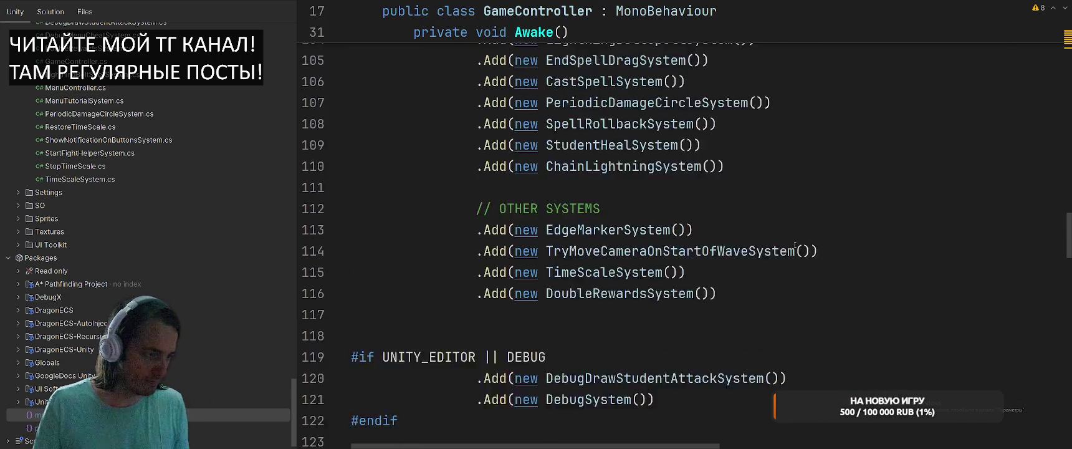
pyautogui.scroll(8, 794, 245)
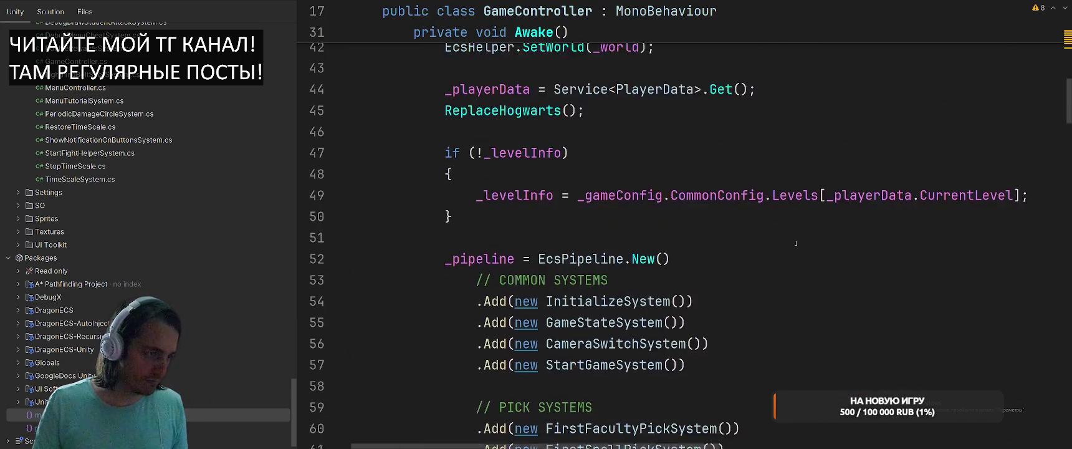
pyautogui.keyDown('ctrl'); pyautogui.click(593, 241); pyautogui.keyUp('ctrl')
pyautogui.scroll(-5, 849, 199)
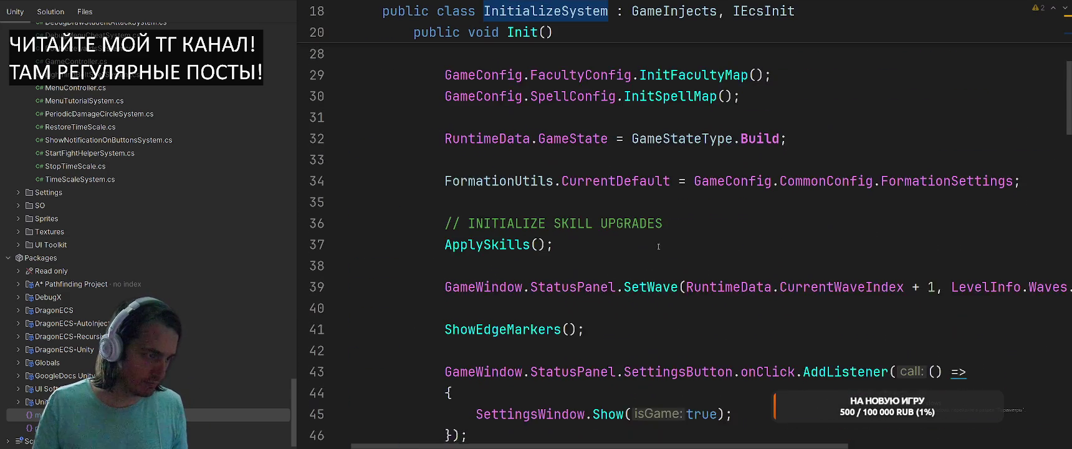
pyautogui.scroll(2, 848, 199)
# Below the GameState assignment, write RuntimeData.RerollPrice = GameConfig.CommonConfig.RerollPrice[0].
pyautogui.click(849, 199)
pyautogui.press('Return')
pyautogui.press('Return')
pyautogui.write('Ru')
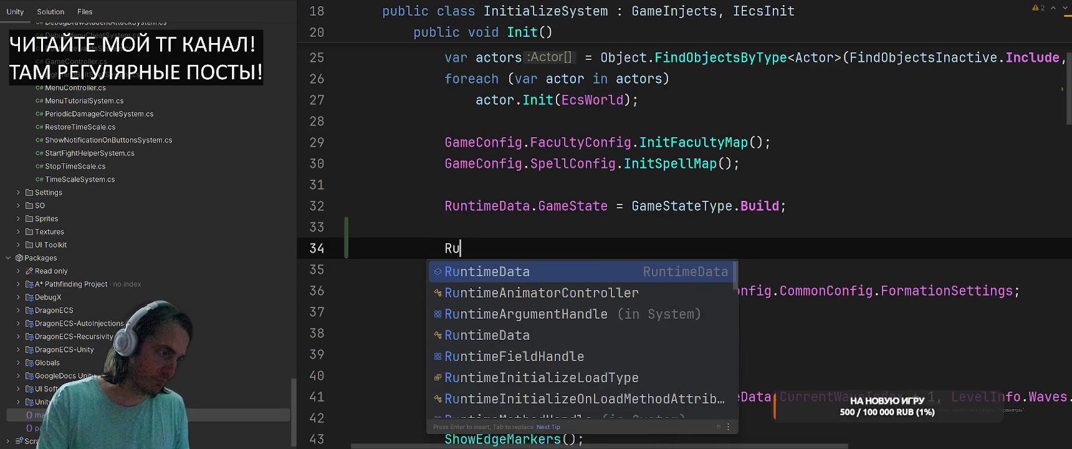
pyautogui.press('Return')
pyautogui.write('.Rer')
pyautogui.press('Return')
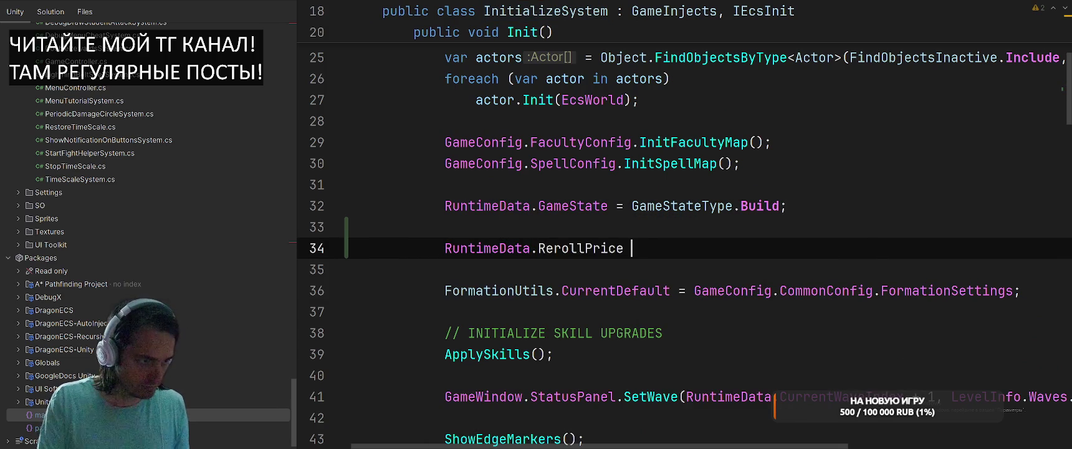
pyautogui.write('= GameCo')
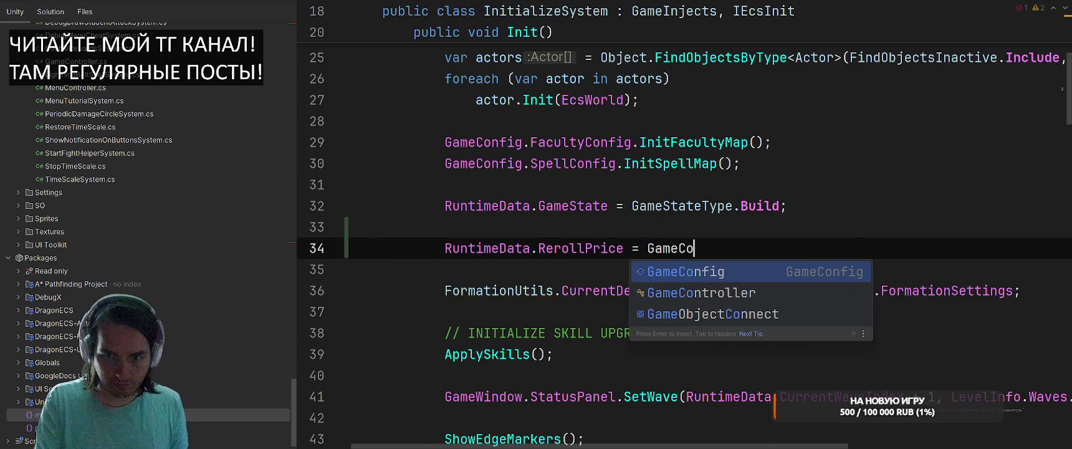
pyautogui.write('nfig.')
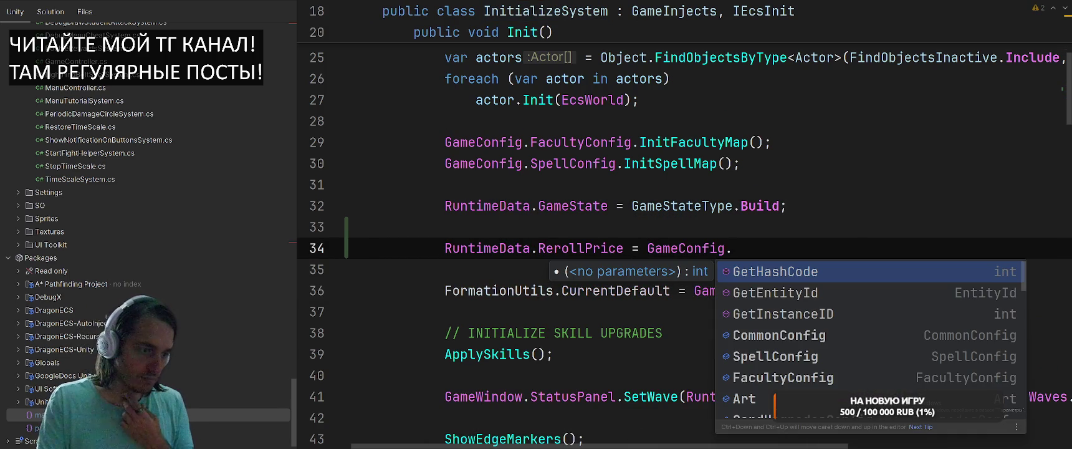
pyautogui.write('Com')
pyautogui.press('Return')
pyautogui.write('.R')
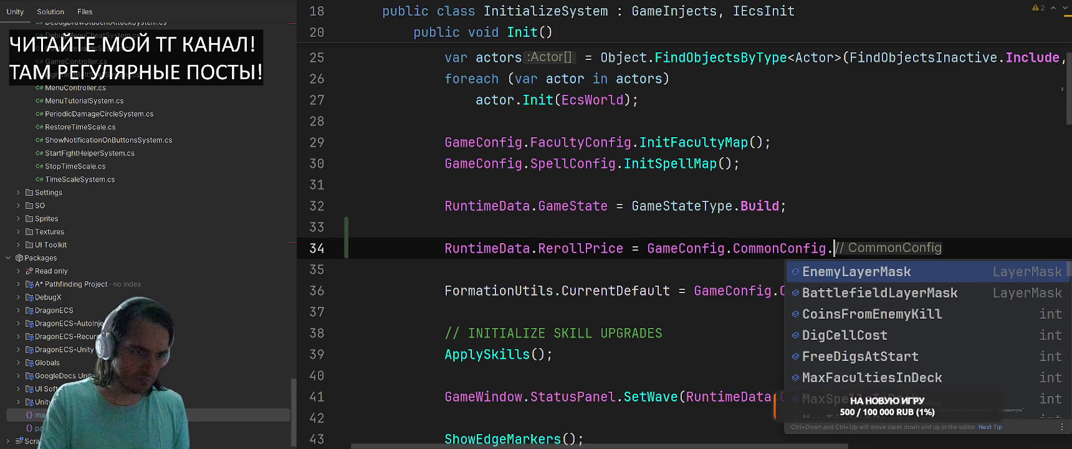
pyautogui.write('erollPrice[0];')
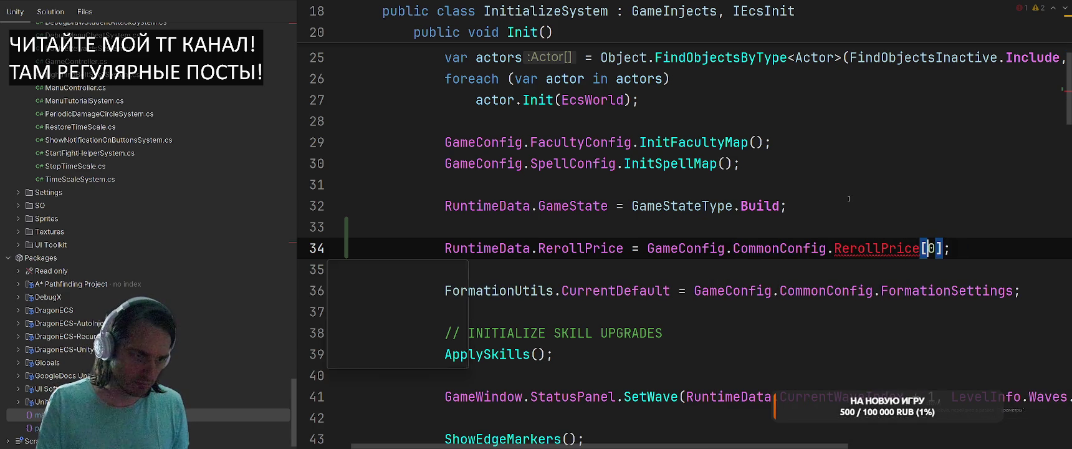
# Create the missing RerollPrice field in CommonConfig via the quick-fix menu.
pyautogui.press('Left')
pyautogui.hotkey('alt', 'Return')
pyautogui.press('Escape')
pyautogui.hotkey('alt', 'Return')
pyautogui.press('Down')
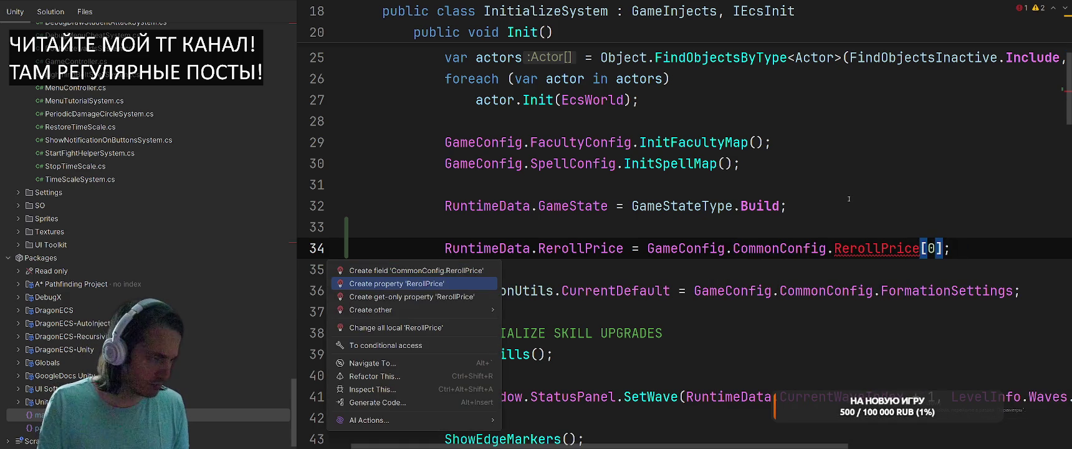
pyautogui.press('Down')
pyautogui.press('Down')
pyautogui.press('Up')
pyautogui.press('Up')
pyautogui.press('Up')
pyautogui.press('Return')
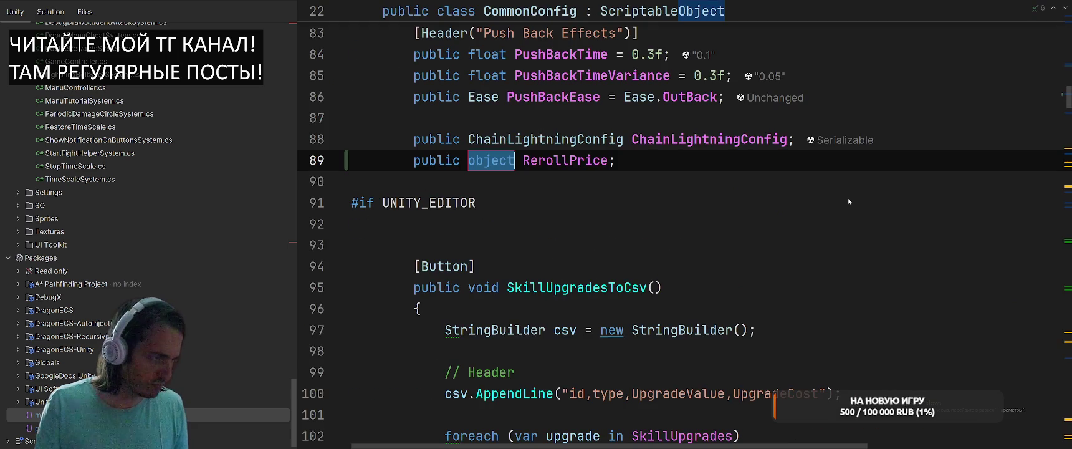
# Make RerollPrice an int[] and duplicate it into an int DefaultIncomePerRound field.
pyautogui.write('int[]')
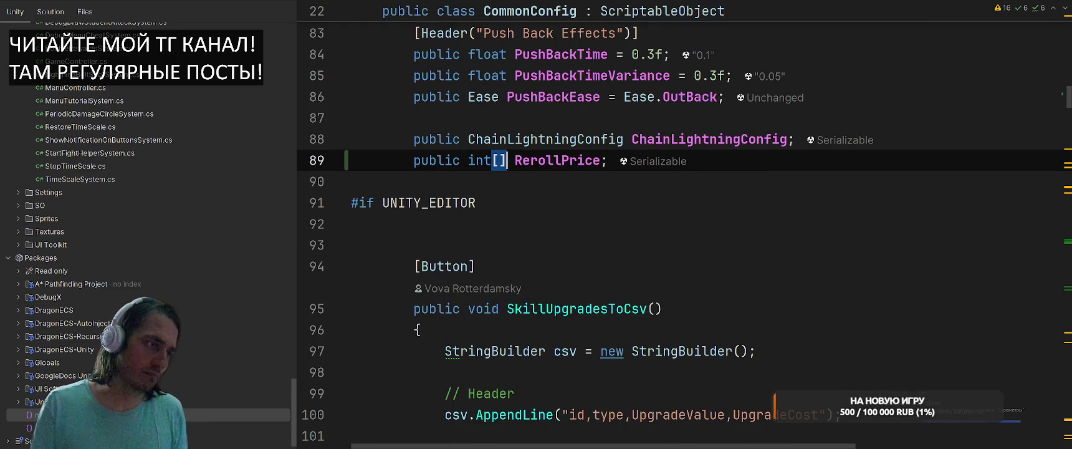
pyautogui.hotkey('ctrl', 'd')
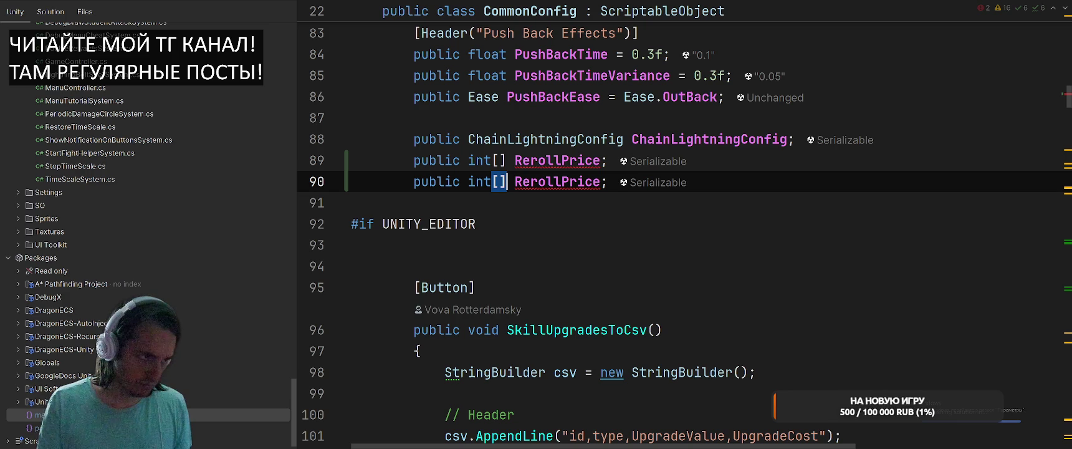
pyautogui.press('BackSpace')
pyautogui.press('BackSpace')
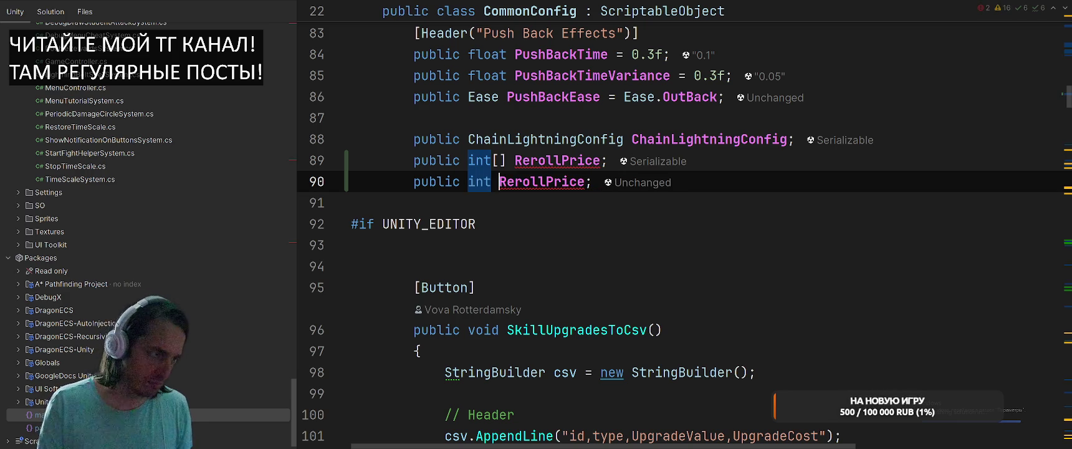
pyautogui.press('Right')
pyautogui.press('Right')
pyautogui.press('Delete')
pyautogui.press('Delete')
pyautogui.press('Delete')
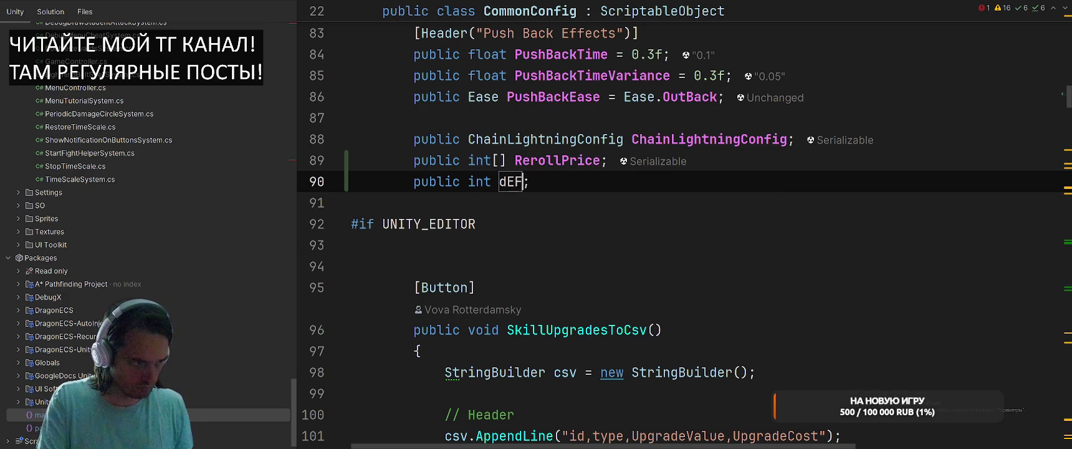
pyautogui.write('ultIncomePerL')
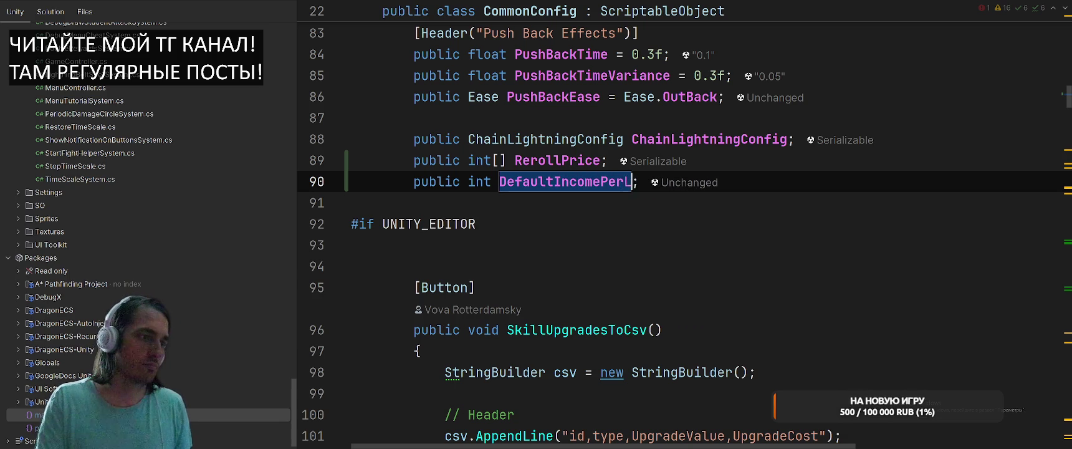
pyautogui.press('BackSpace')
pyautogui.write('Round')
pyautogui.press('Escape')
# In InitializeSystem, set RuntimeData.IncomePerRound = GameConfig.CommonConfig.DefaultIncomePerRound.
pyautogui.hotkey('ctrl', 'alt', 'Left')
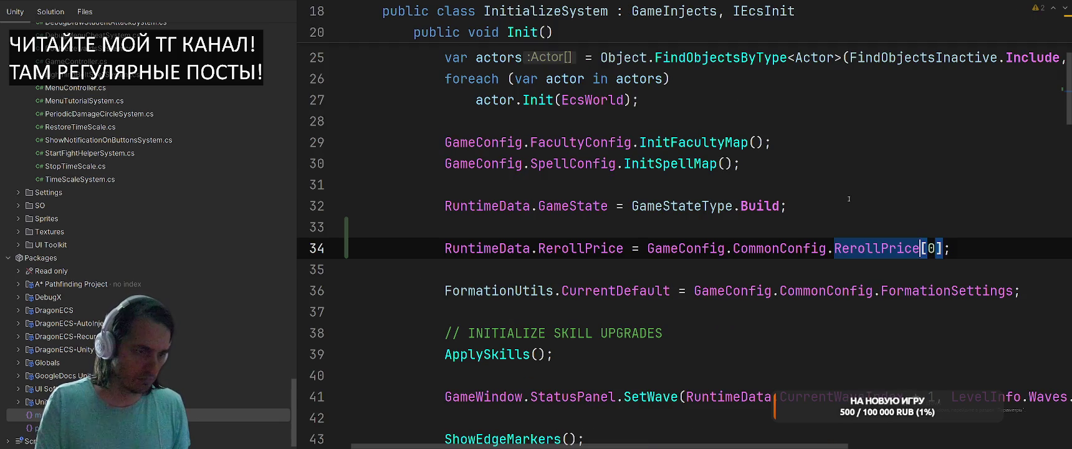
pyautogui.press('End')
pyautogui.press('Return')
pyautogui.write('R')
pyautogui.press('Return')
pyautogui.write('.')
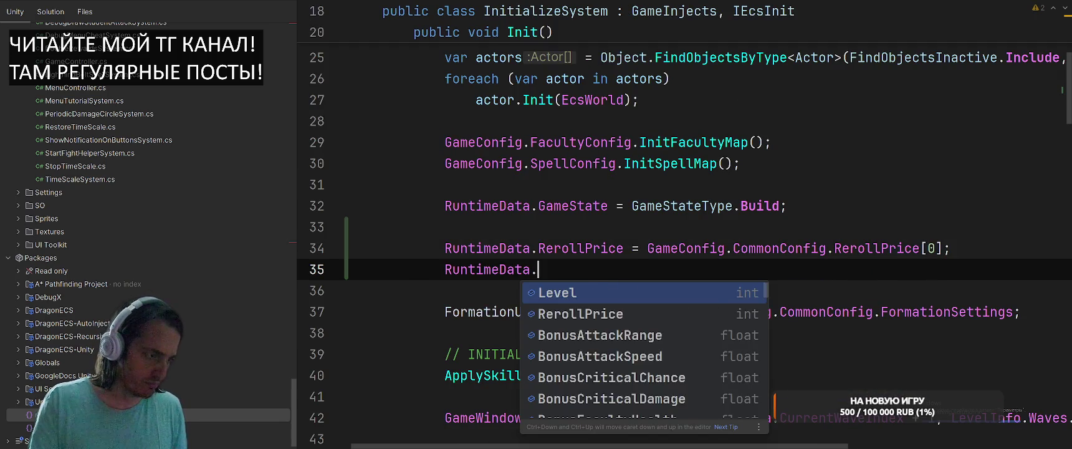
pyautogui.write('De')
pyautogui.press('BackSpace')
pyautogui.press('BackSpace')
pyautogui.write('In')
pyautogui.press('Return')
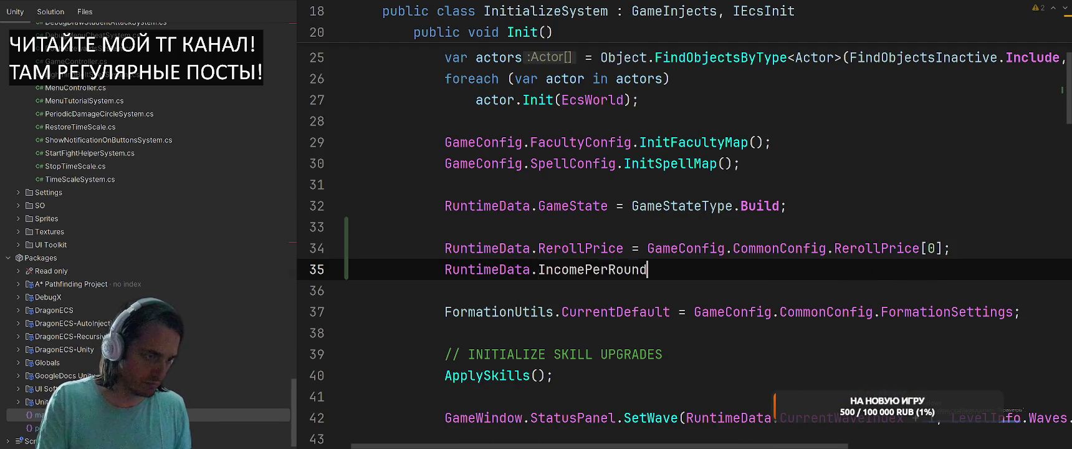
pyautogui.write(' = GameConfig.Co')
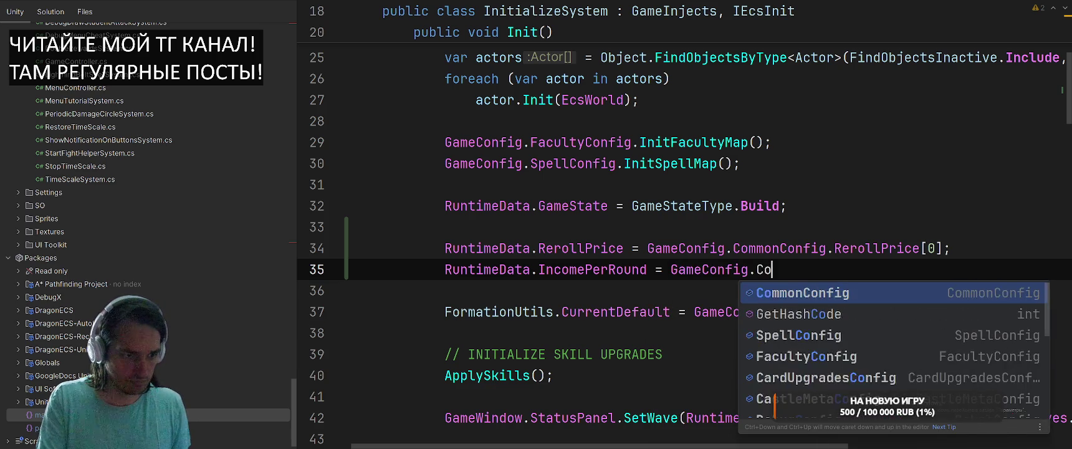
pyautogui.press('Return')
pyautogui.write('.')
pyautogui.press('Return')
pyautogui.write(';')
# Add GameWindow.FacultyPanel.SetIncomePerRound(RuntimeData.IncomePerRound);.
pyautogui.press('Return')
pyautogui.press('Return')
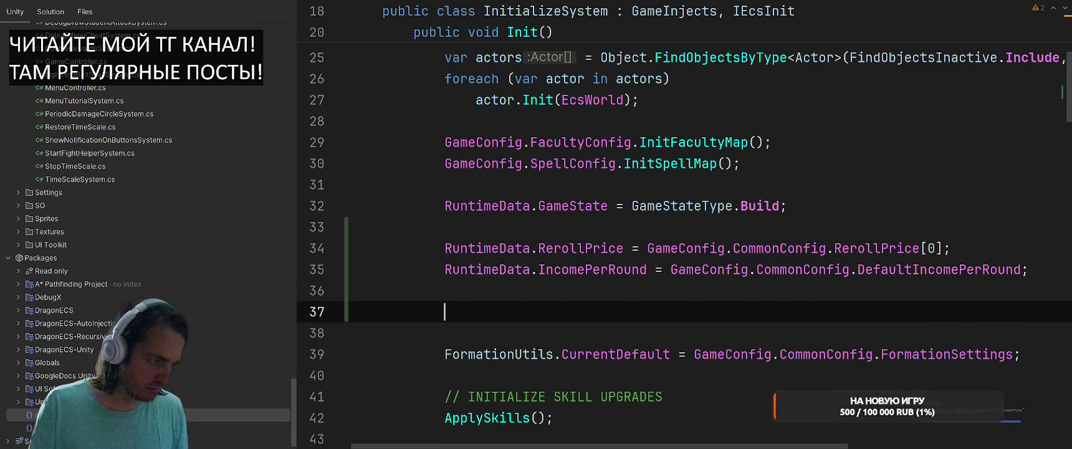
pyautogui.write('Me')
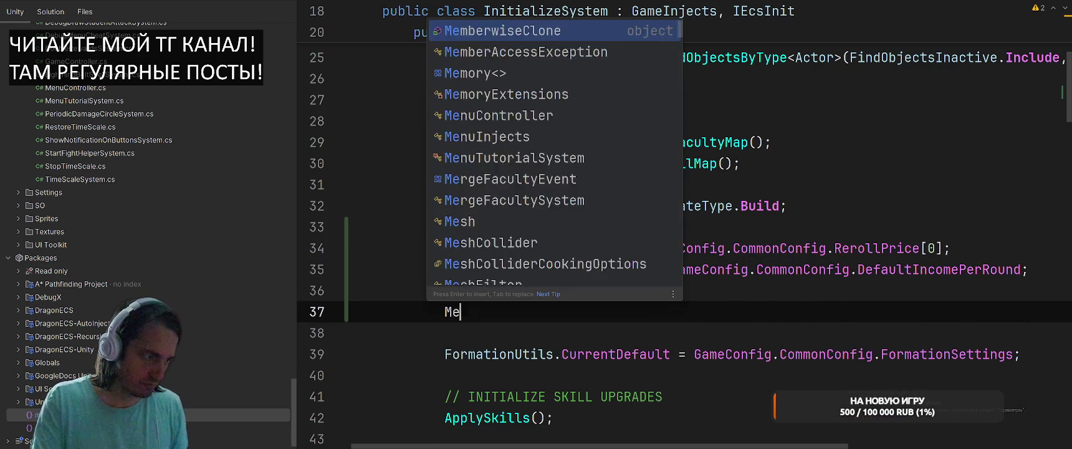
pyautogui.write('n')
pyautogui.press('BackSpace')
pyautogui.press('BackSpace')
pyautogui.press('BackSpace')
pyautogui.write('GameWI')
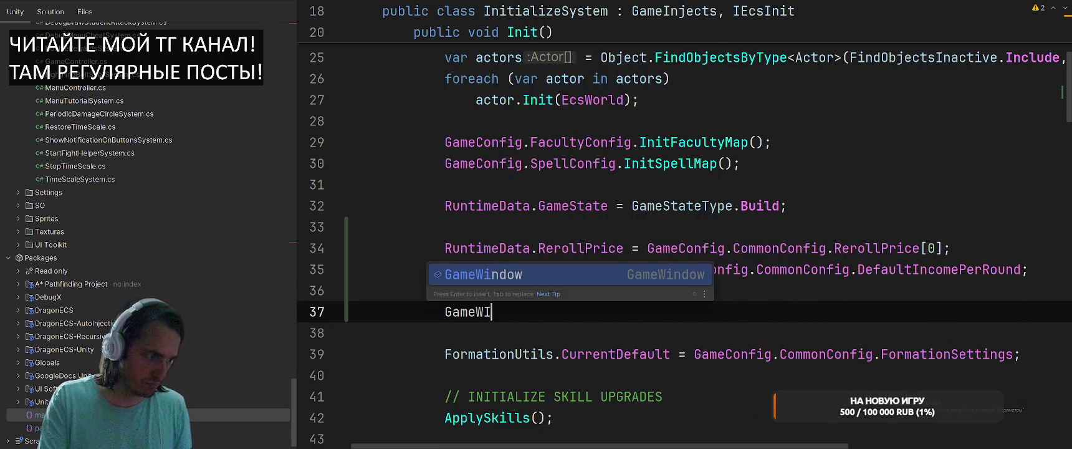
pyautogui.press('Return')
pyautogui.write('.fAcu')
pyautogui.press('Return')
pyautogui.write('.Set')
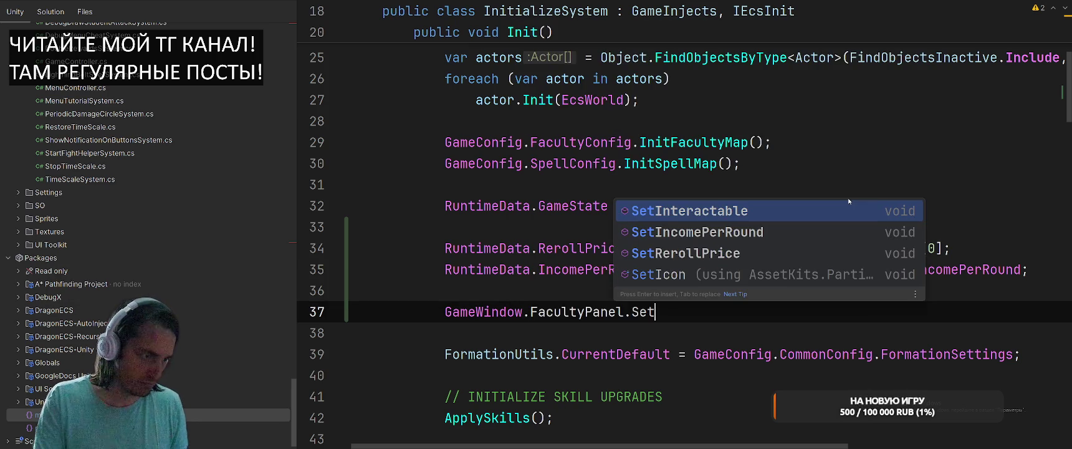
pyautogui.press('Down')
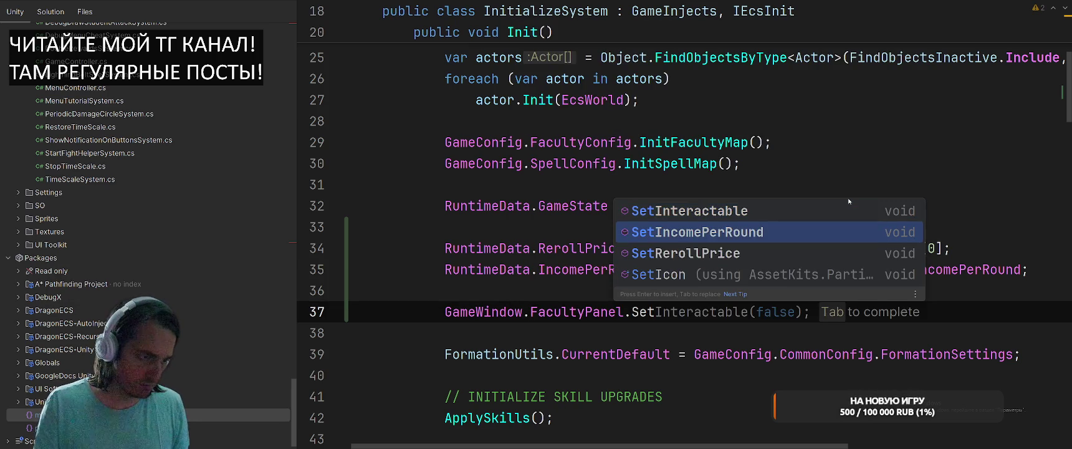
pyautogui.press('Return')
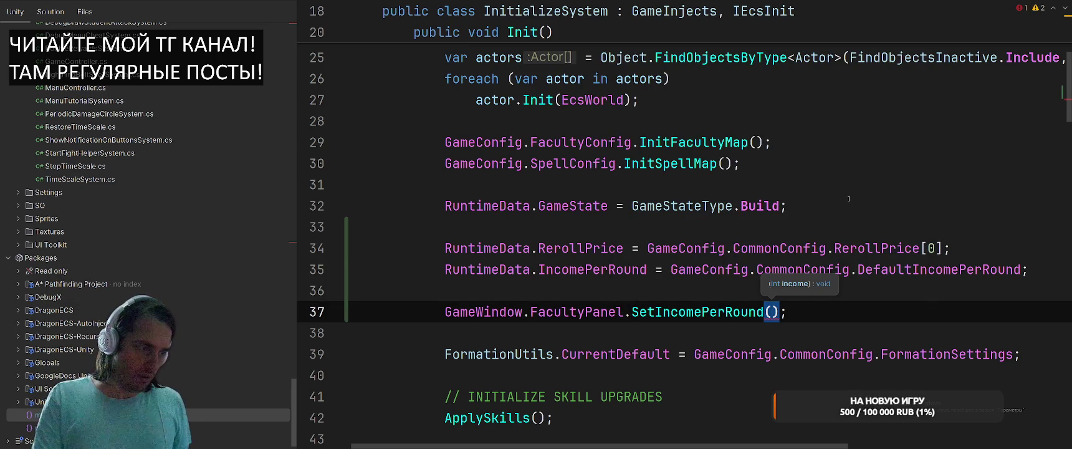
pyautogui.press('Tab')
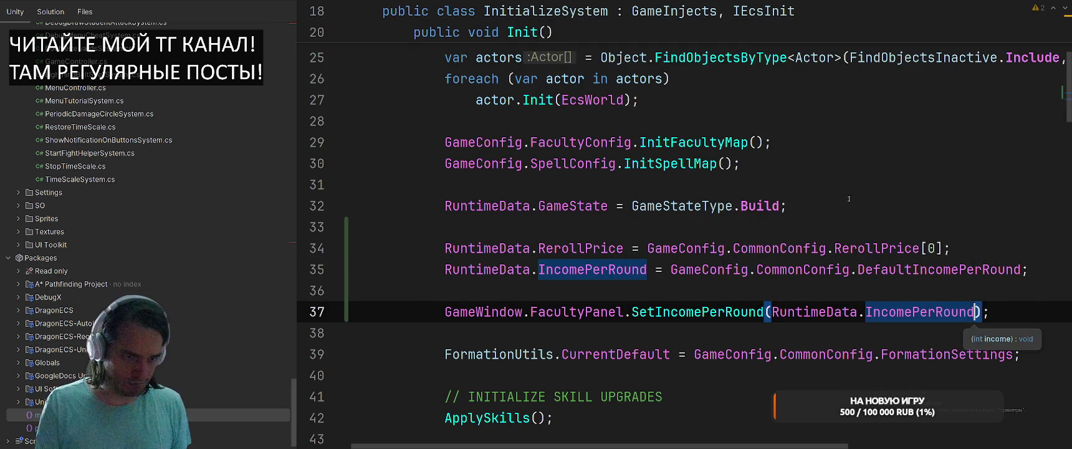
# Add GameWindow.FacultyPanel.SetRerollPrice(RuntimeData.RerollPrice); on the next line.
pyautogui.press('Return')
pyautogui.write('Ga')
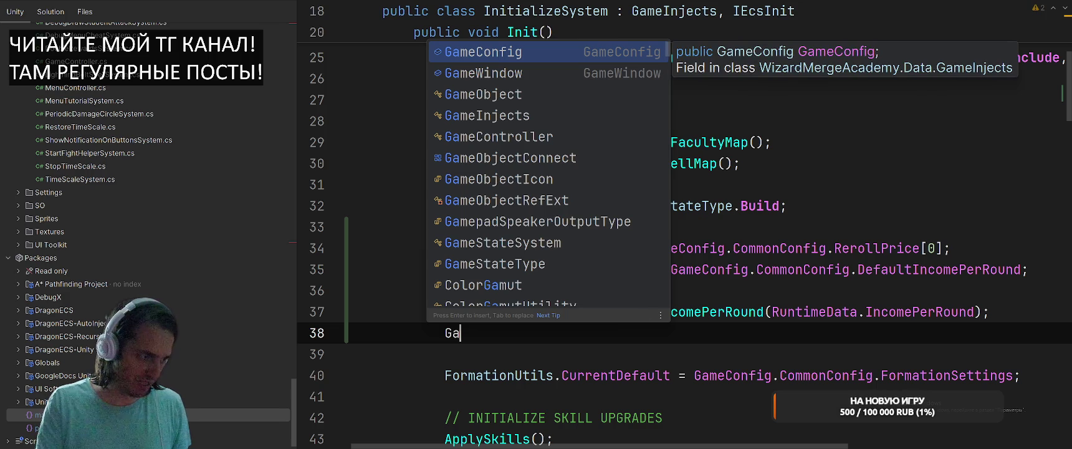
pyautogui.write('me')
pyautogui.press('Down')
pyautogui.press('Tab')
pyautogui.write('.Fac')
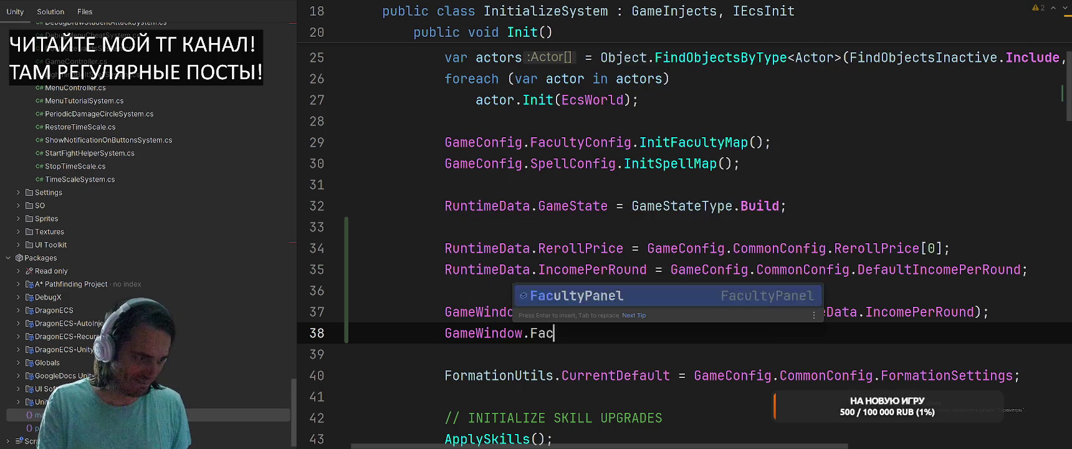
pyautogui.press('Tab')
pyautogui.write('.Set')
pyautogui.hotkey('ctrl', 'Right')
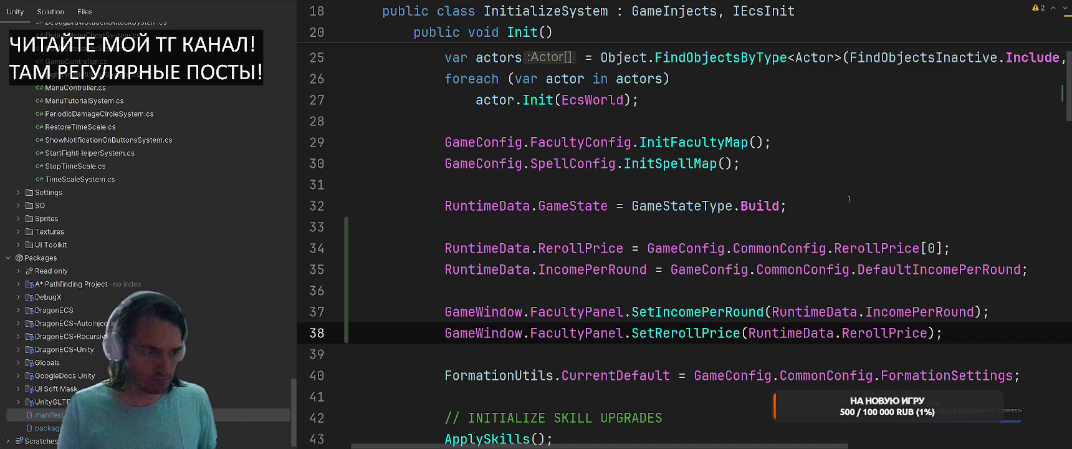
pyautogui.scroll(-4, 848, 198)
pyautogui.scroll(10, 855, 257)
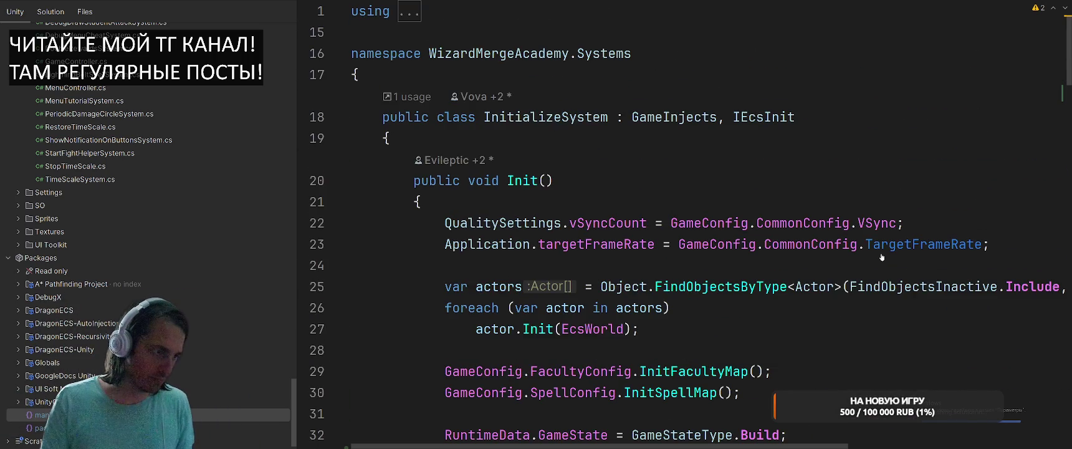
# Register a new RerollSystem with .Add(new RerollSystem) after the DoubleRewardsSystem line.
pyautogui.hotkey('ctrl', 'Tab')
pyautogui.hotkey('ctrl', 'Tab')
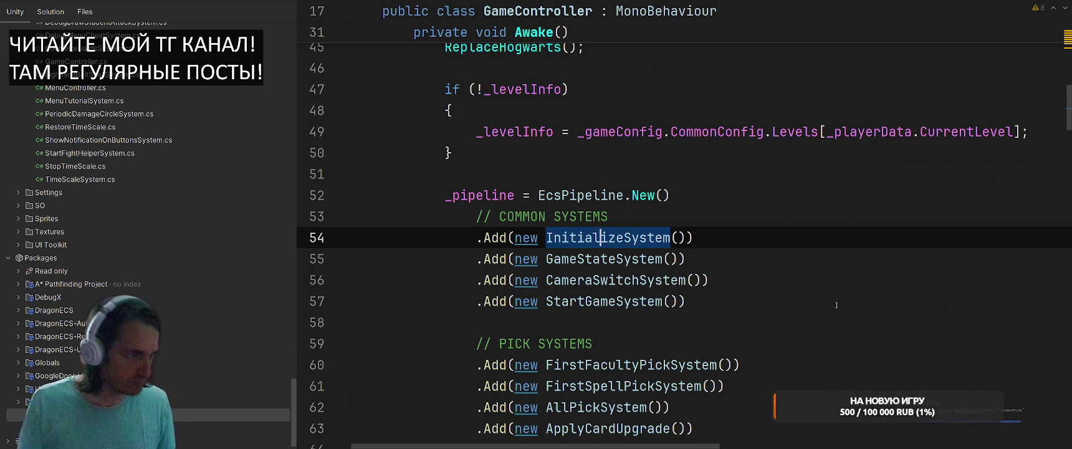
pyautogui.click(770, 235)
pyautogui.press('Return')
pyautogui.write('.')
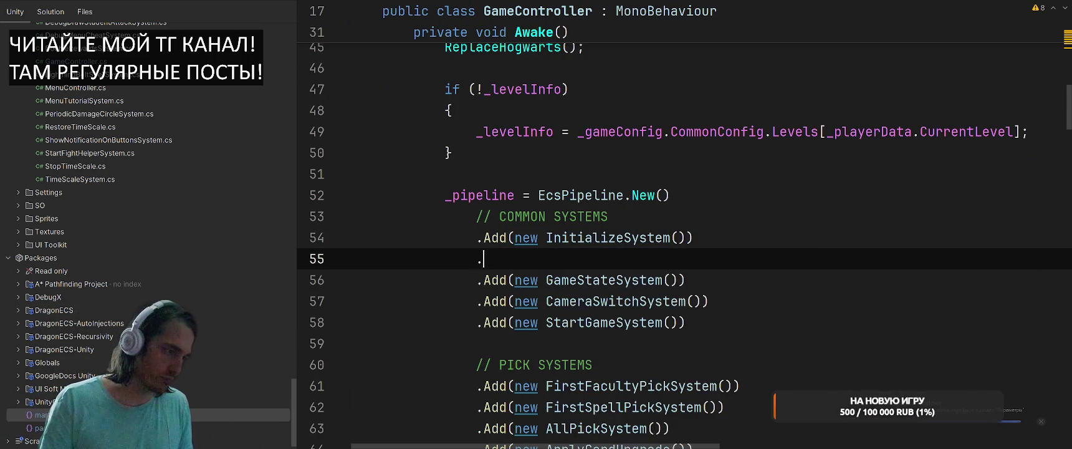
pyautogui.hotkey('ctrl', 'z')
pyautogui.scroll(-20, 805, 291)
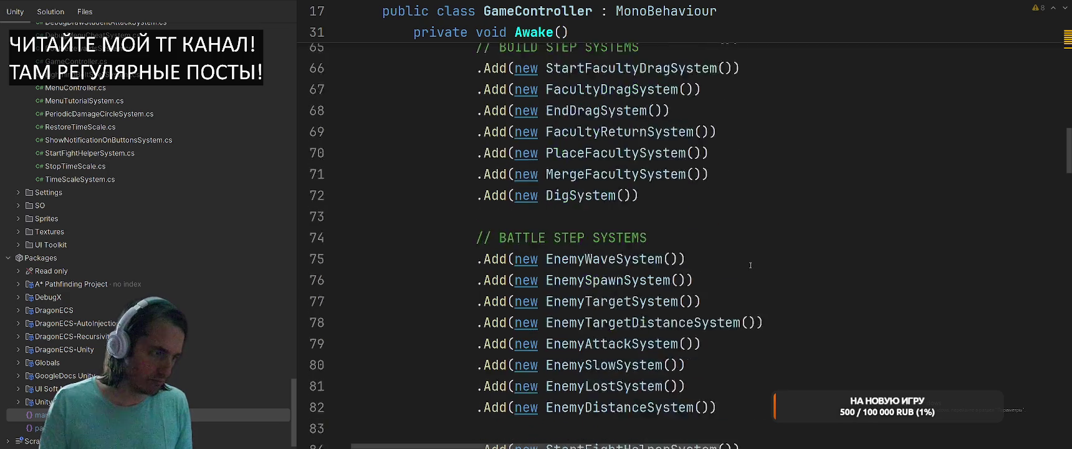
pyautogui.scroll(-5, 750, 240)
pyautogui.scroll(7, 751, 224)
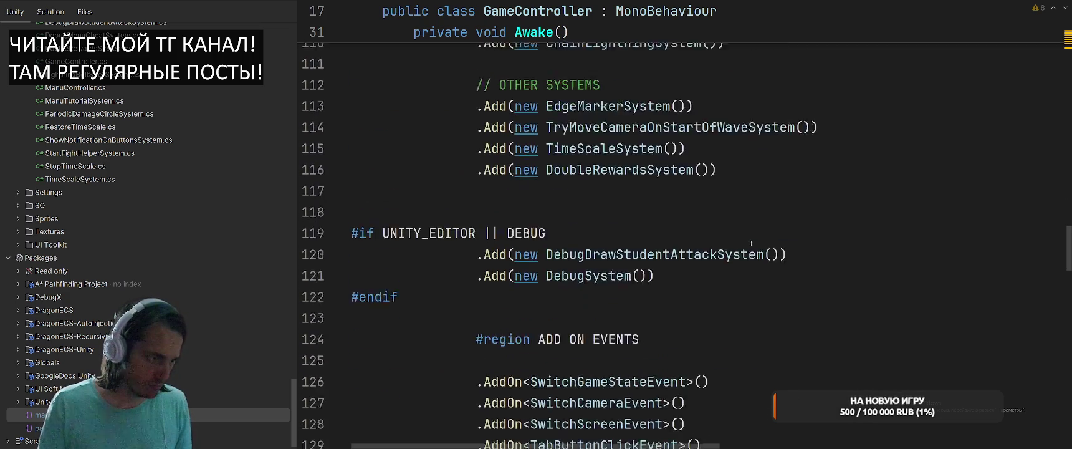
pyautogui.scroll(-4, 752, 205)
pyautogui.click(752, 215)
pyautogui.press('Return')
pyautogui.write('.Add(new RerollSystem(')
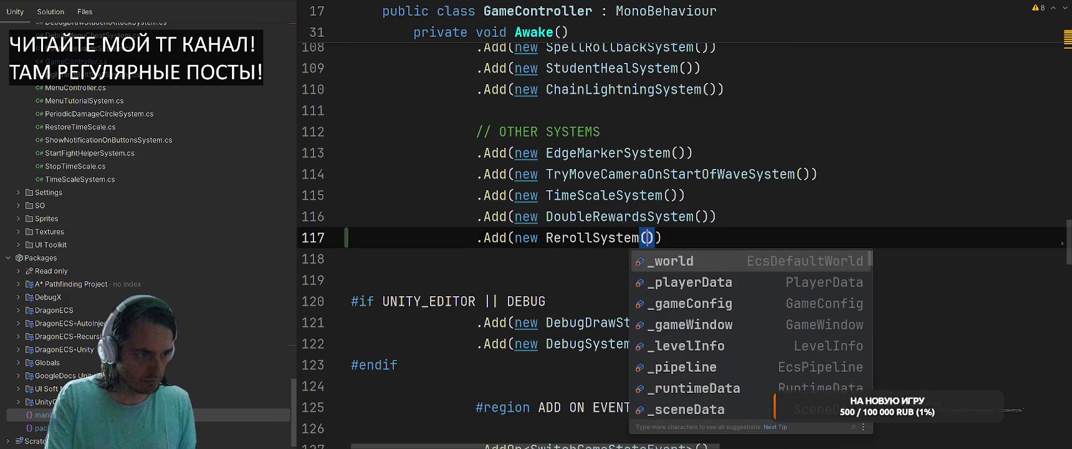
# Create the missing RerollSystem class implementing IEcsRun.
pyautogui.press('Left')
pyautogui.press('Left')
pyautogui.press('Return')
pyautogui.hotkey('ctrl', 'z')
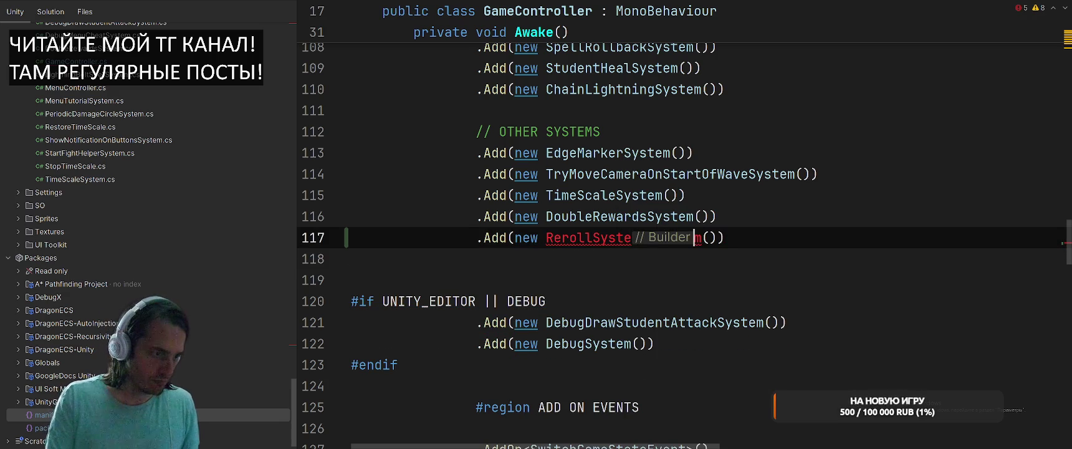
pyautogui.press('Left')
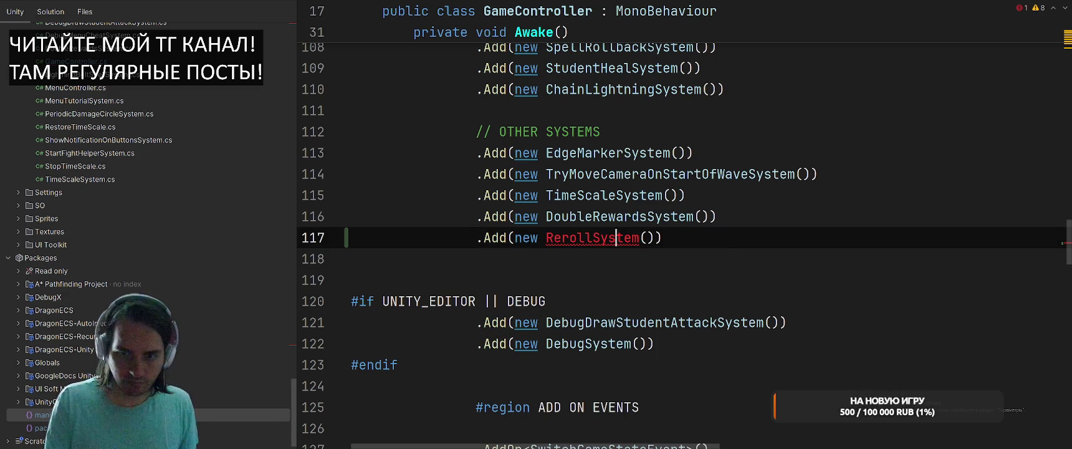
pyautogui.hotkey('alt', 'Return')
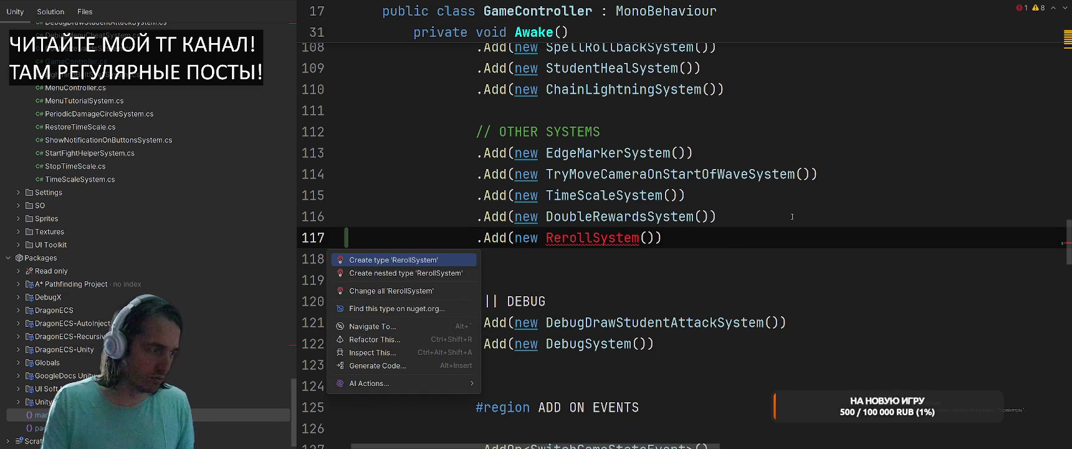
pyautogui.press('Return')
pyautogui.press('Return')
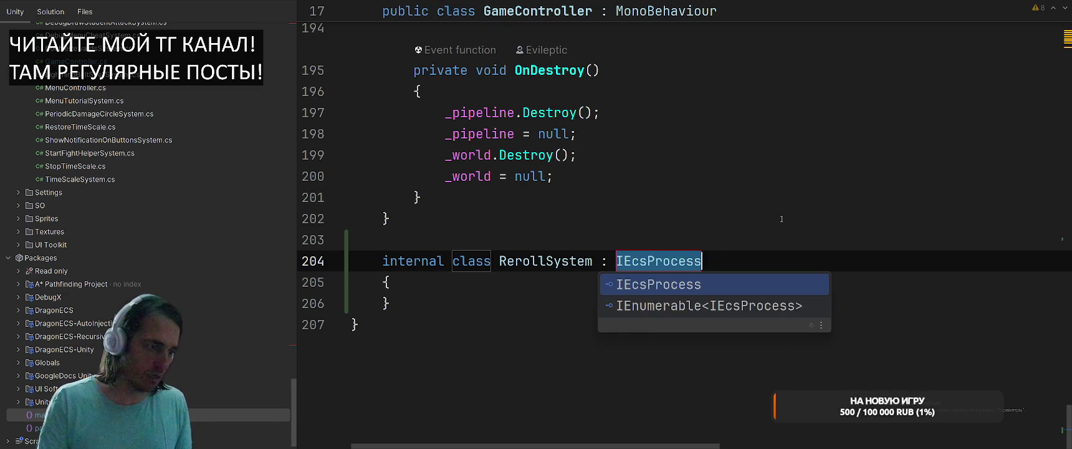
pyautogui.write('IecS')
pyautogui.press('BackSpace')
pyautogui.press('BackSpace')
pyautogui.press('BackSpace')
pyautogui.write('E')
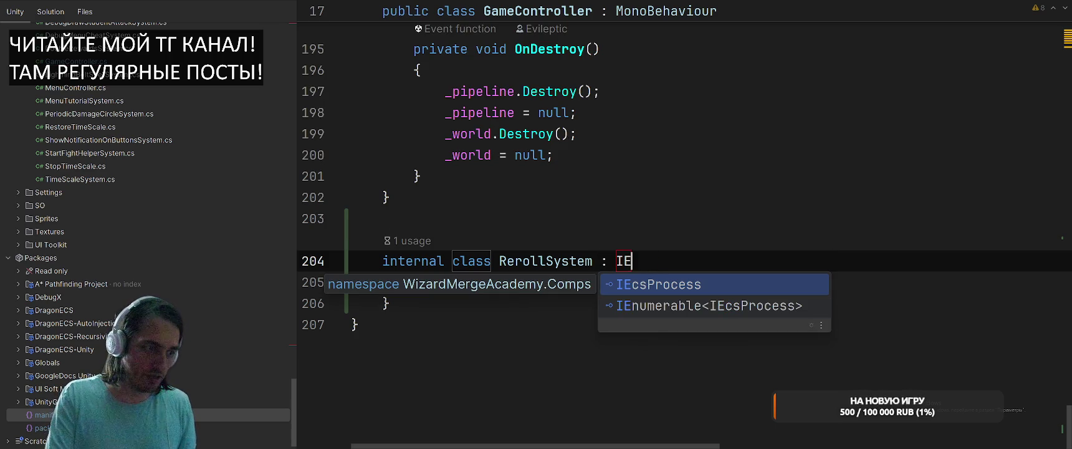
pyautogui.write('csRun')
pyautogui.press('Return')
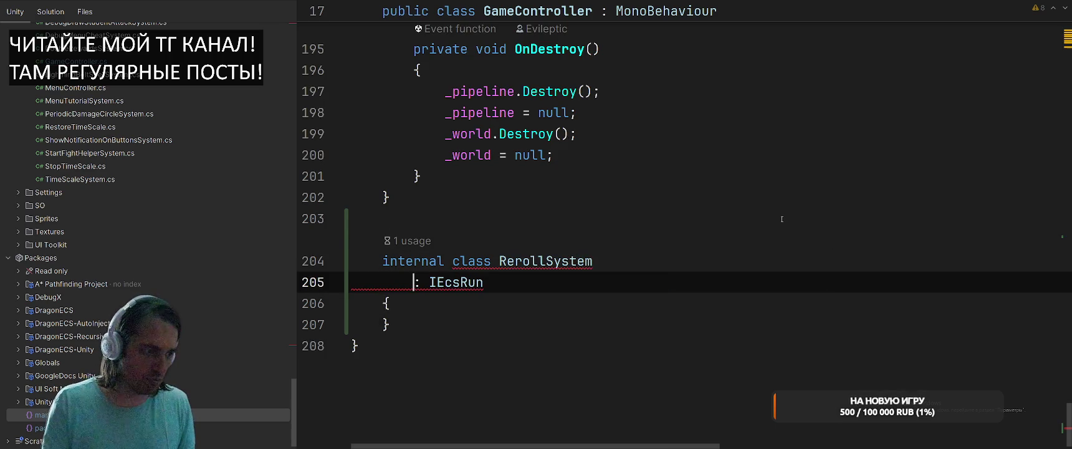
# Generate the Run() method for IEcsRun and remove its NotImplementedException line.
pyautogui.hotkey('ctrl', 'z')
pyautogui.hotkey('shift', 'F10')
pyautogui.press('Return')
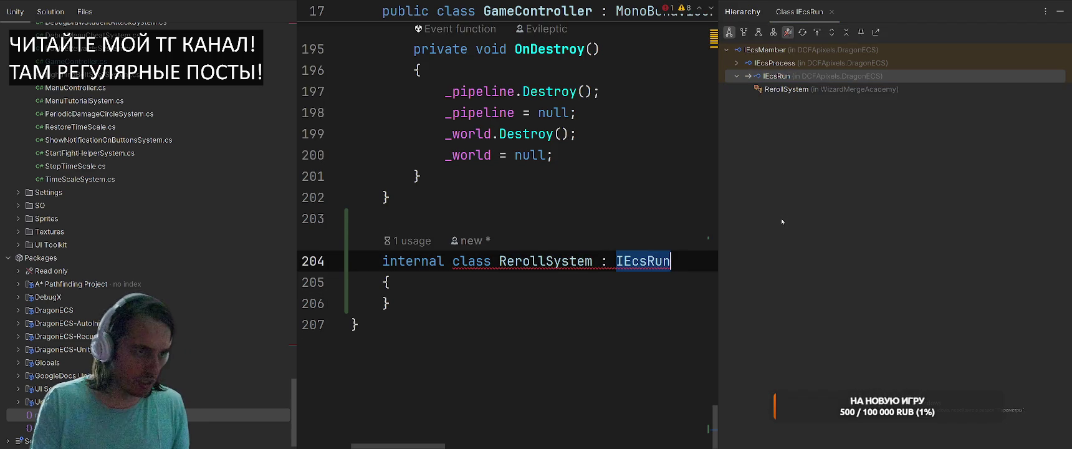
pyautogui.click(1059, 12)
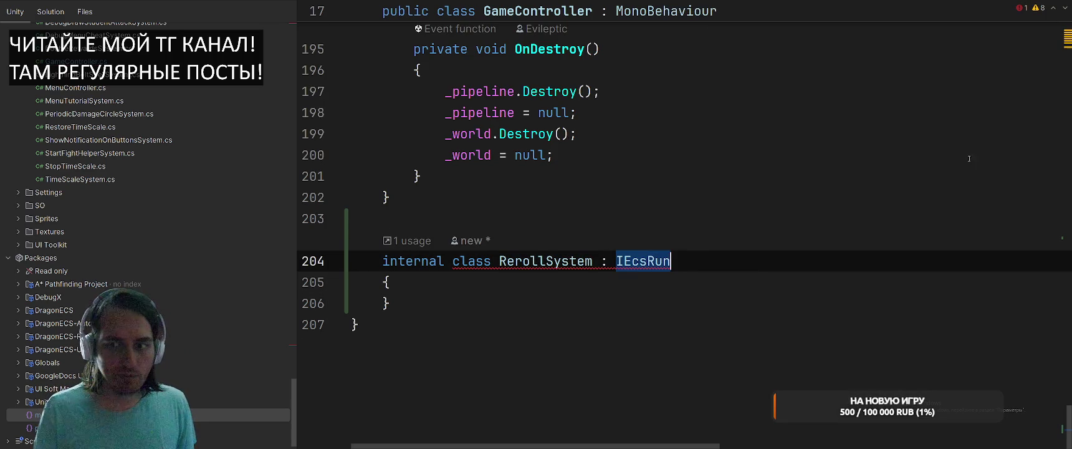
pyautogui.click(746, 314)
pyautogui.click(630, 261)
pyautogui.hotkey('alt', 'Return')
pyautogui.press('Return')
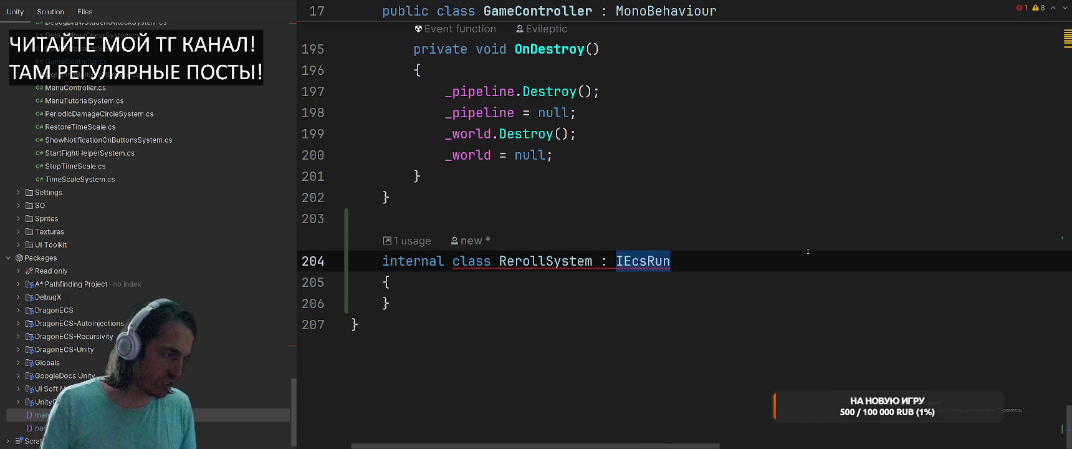
pyautogui.press('BackSpace')
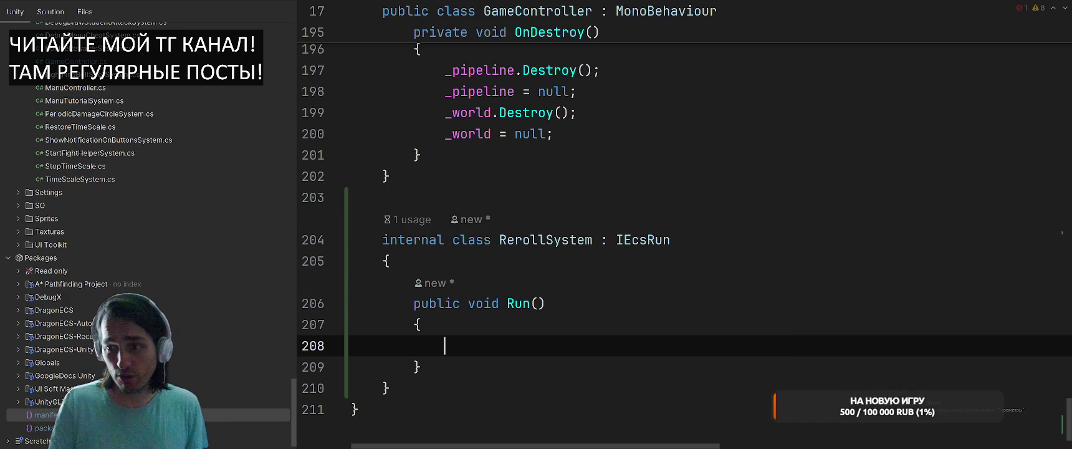
pyautogui.press('Up')
pyautogui.press('Up')
pyautogui.press('Up')
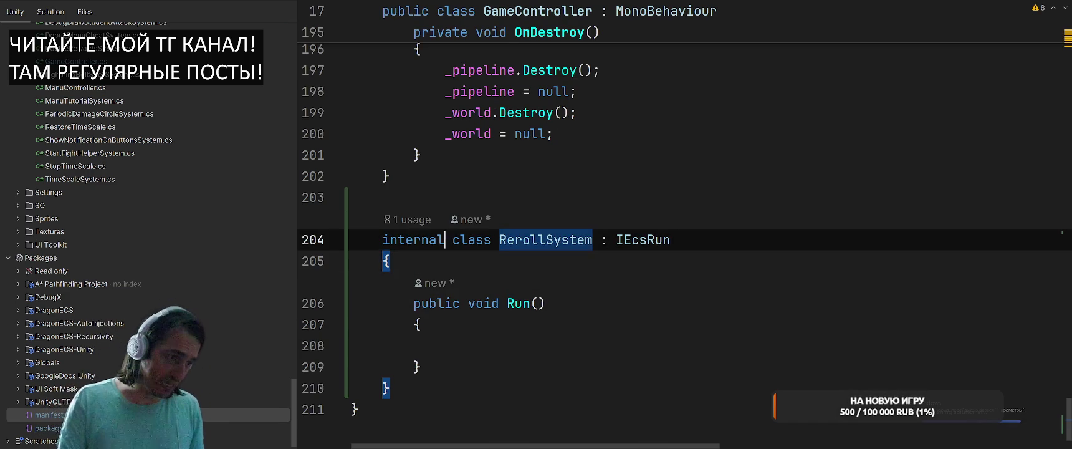
# Add IEcsInit alongside IEcsRun in RerollSystem's interface list.
pyautogui.click(664, 240)
pyautogui.write('II')
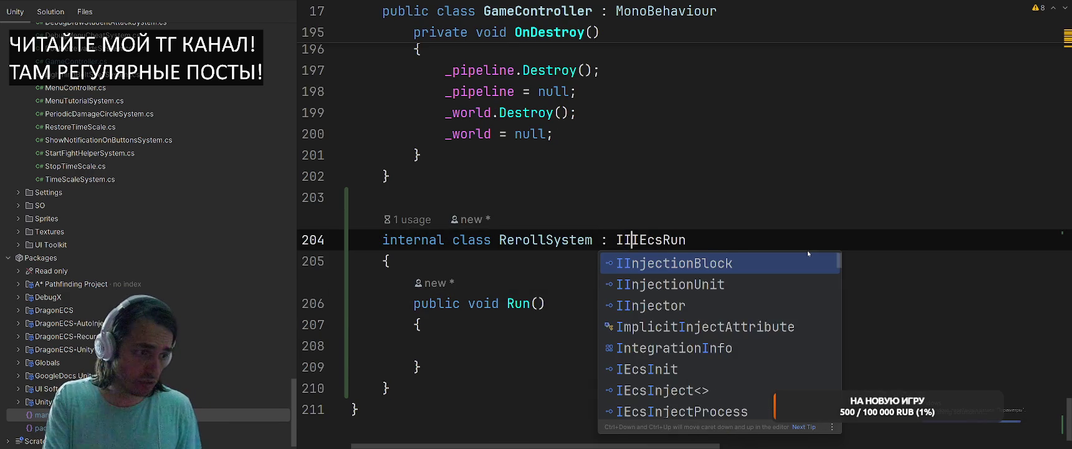
pyautogui.write('Ecs')
pyautogui.press('Down')
pyautogui.press('Return')
pyautogui.write(',')
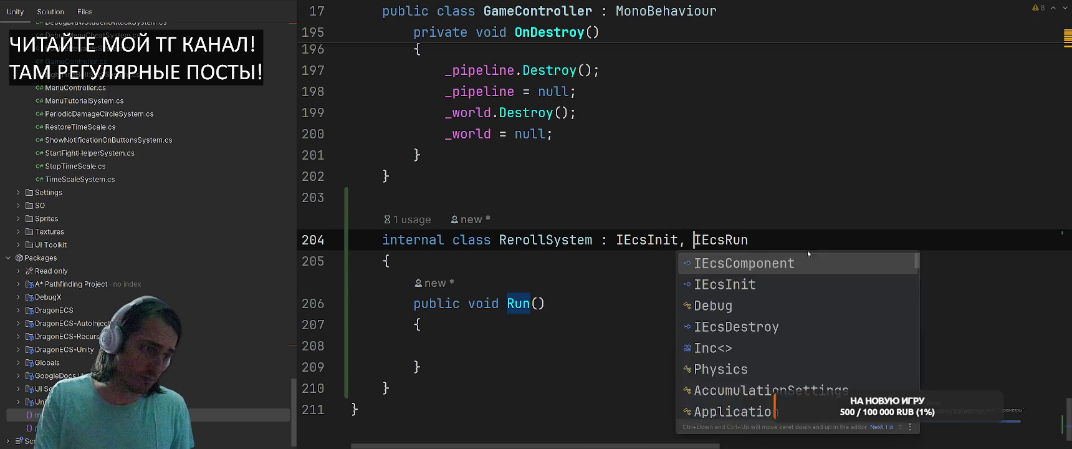
pyautogui.press('End')
pyautogui.hotkey('ctrl', 'Left')
pyautogui.press('Return')
pyautogui.press('End')
pyautogui.press('BackSpace')
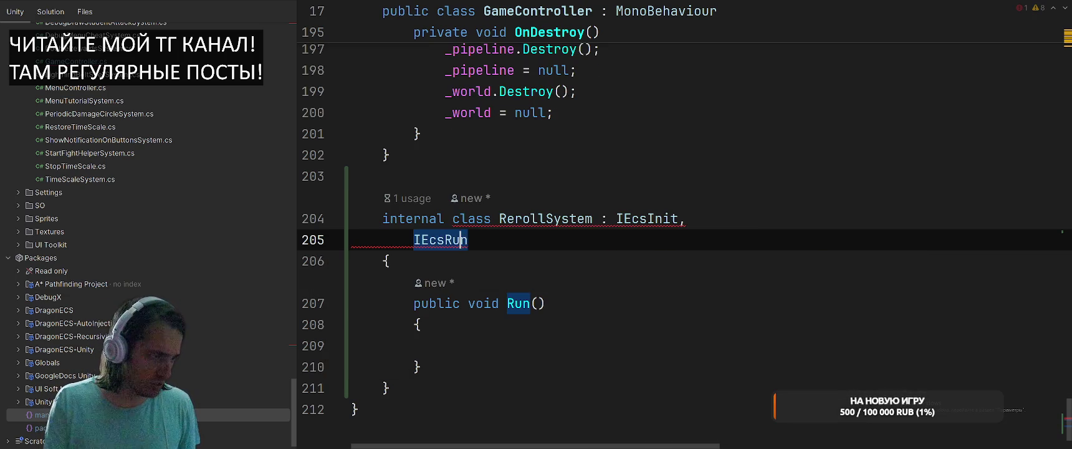
pyautogui.press('BackSpace')
# Make GameInjects the base class and generate an empty Init() without the throw line.
pyautogui.hotkey('ctrl', 'Left')
pyautogui.hotkey('ctrl', 'Left')
pyautogui.write('GameI')
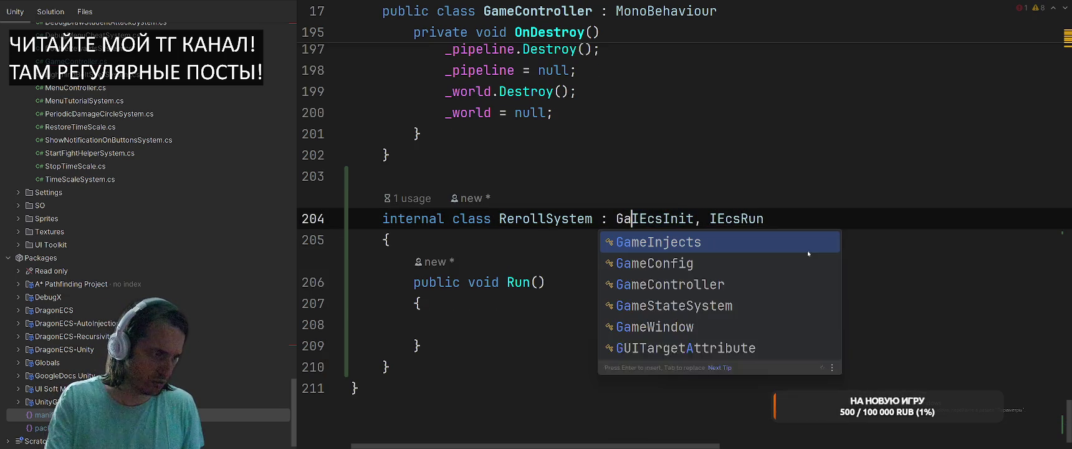
pyautogui.press('Return')
pyautogui.write(',')
pyautogui.hotkey('ctrl', 'w')
pyautogui.hotkey('alt', 'Return')
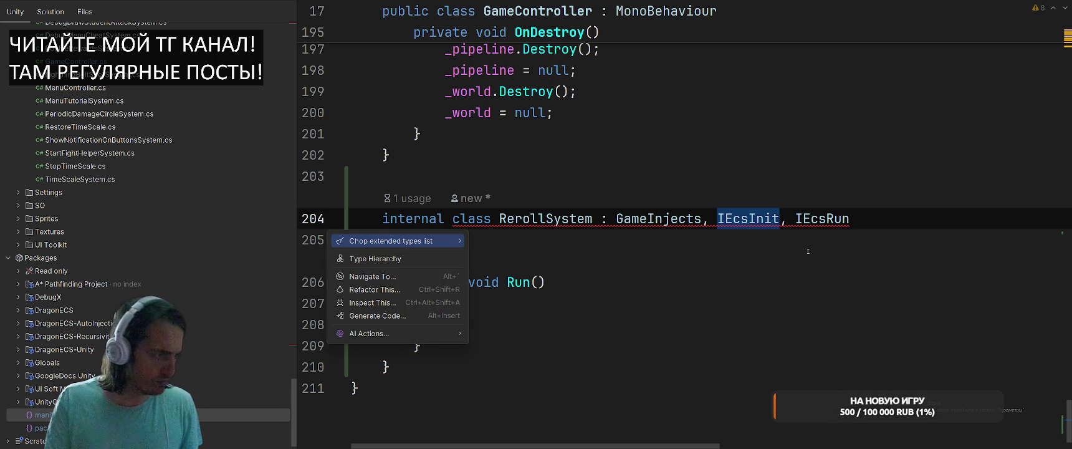
pyautogui.press('Escape')
pyautogui.hotkey('ctrl', 'Left')
pyautogui.hotkey('ctrl', 'Left')
pyautogui.hotkey('alt', 'Return')
pyautogui.press('Return')
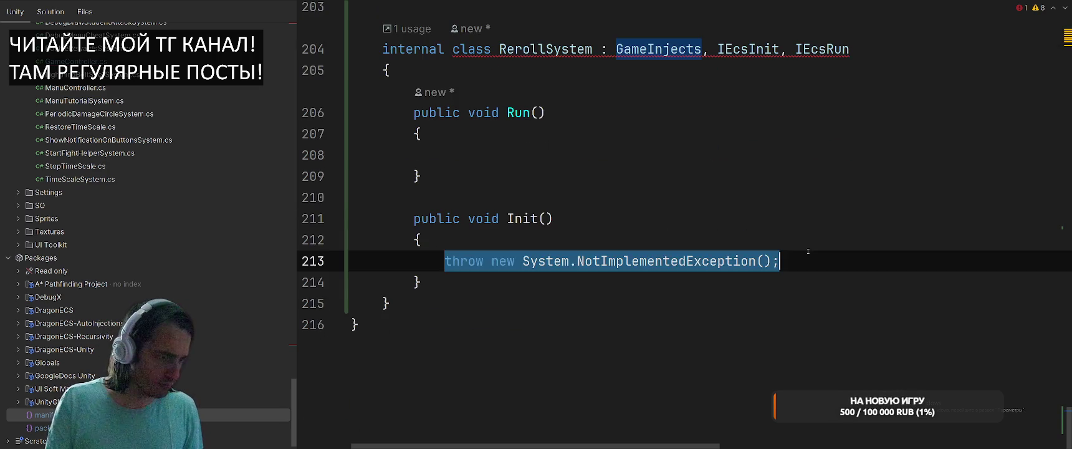
pyautogui.press('BackSpace')
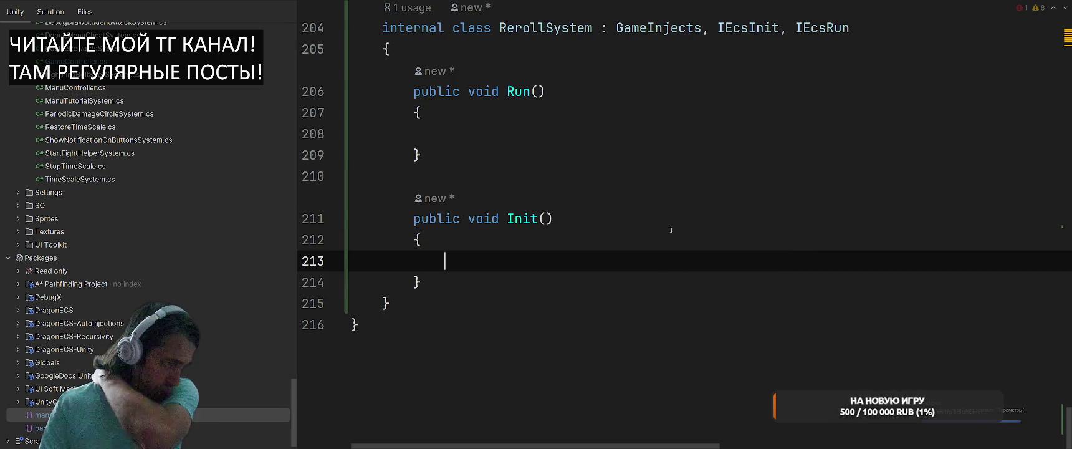
pyautogui.scroll(2, 672, 230)
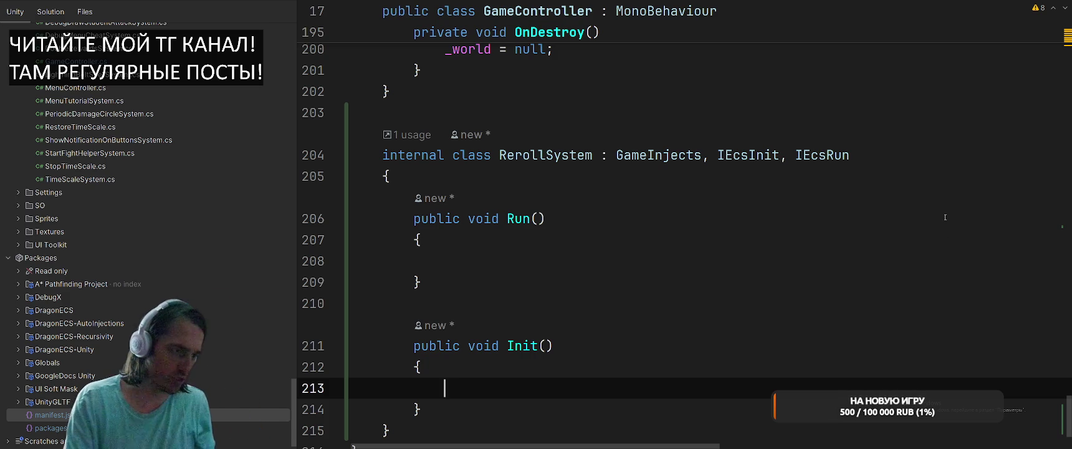
# In Init(), start the statement GameWindow.FacultyPanel.RerollButton. using completion.
pyautogui.write('MG')
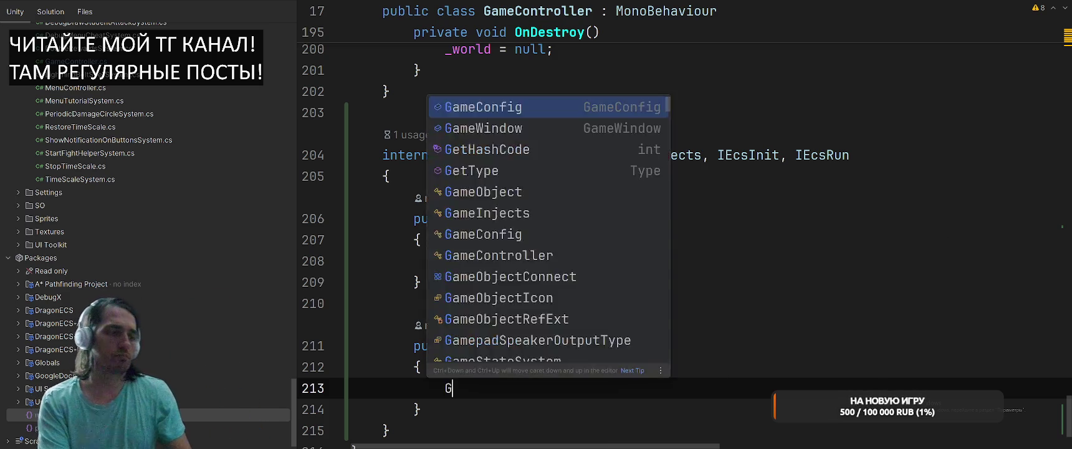
pyautogui.press('Return')
pyautogui.write(',ec')
pyautogui.press('BackSpace')
pyautogui.press('BackSpace')
pyautogui.hotkey('shift', 'Home')
pyautogui.write('GameWi')
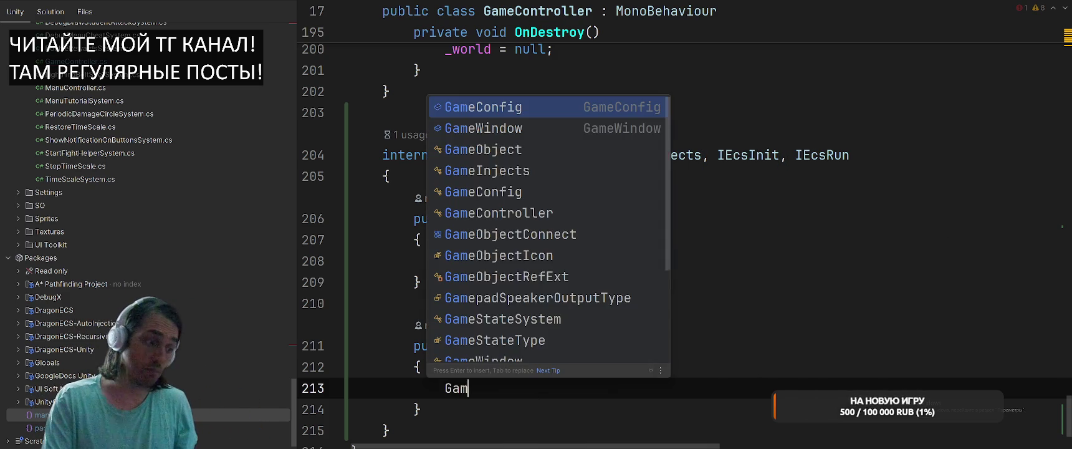
pyautogui.press('Return')
pyautogui.write('.')
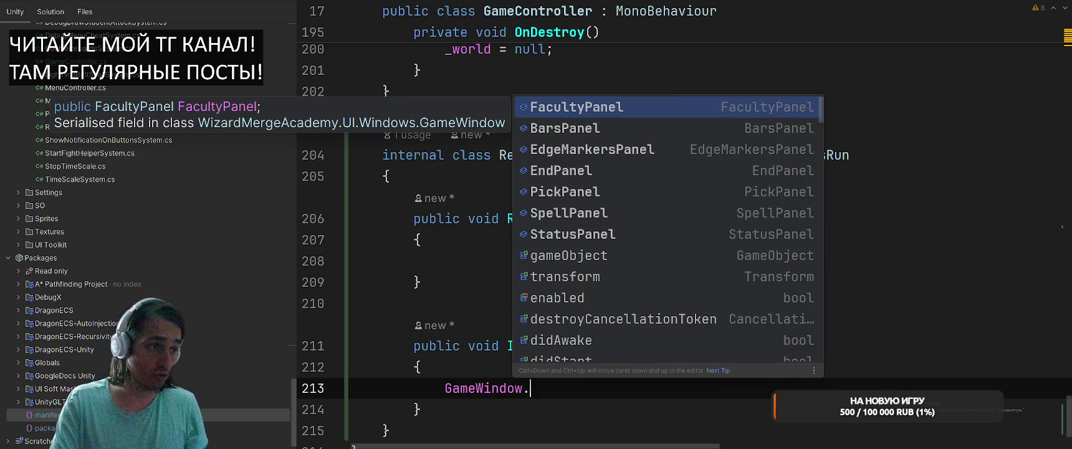
pyautogui.press('Return')
pyautogui.write('.RerollButton')
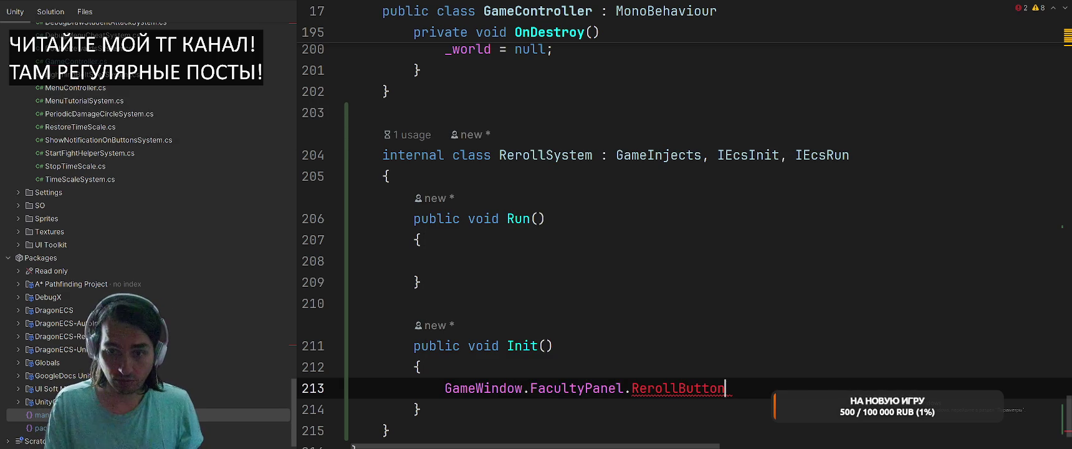
pyautogui.write('.Add')
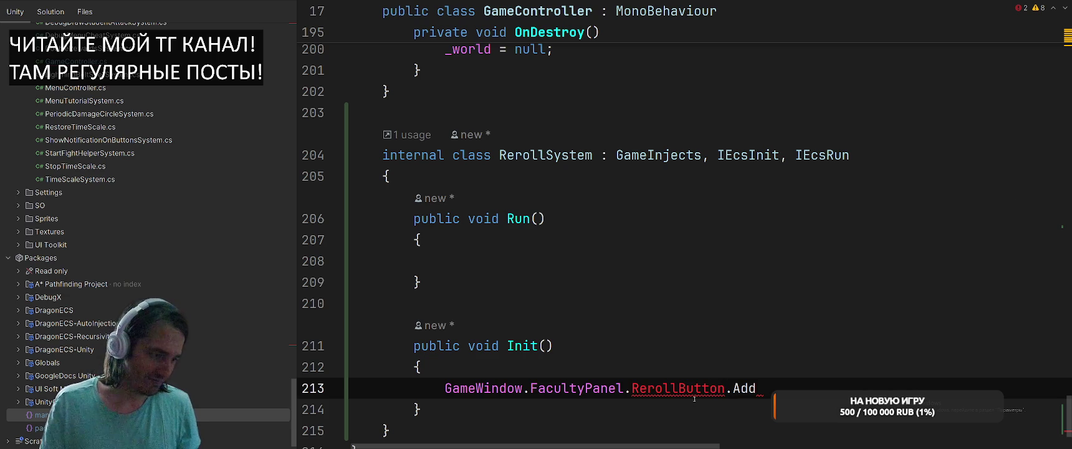
# Rename FacultyPanel's _rerollButton to public RerollButton, then return to GameController.cs.
pyautogui.keyDown('ctrl'); pyautogui.click(586, 390); pyautogui.keyUp('ctrl')
pyautogui.keyDown('ctrl'); pyautogui.click(522, 202); pyautogui.keyUp('ctrl')
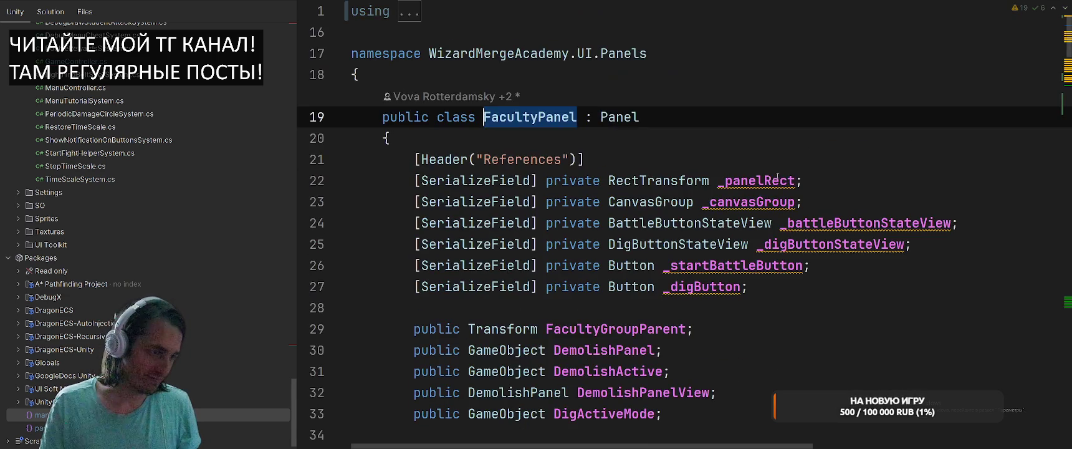
pyautogui.scroll(-7, 523, 201)
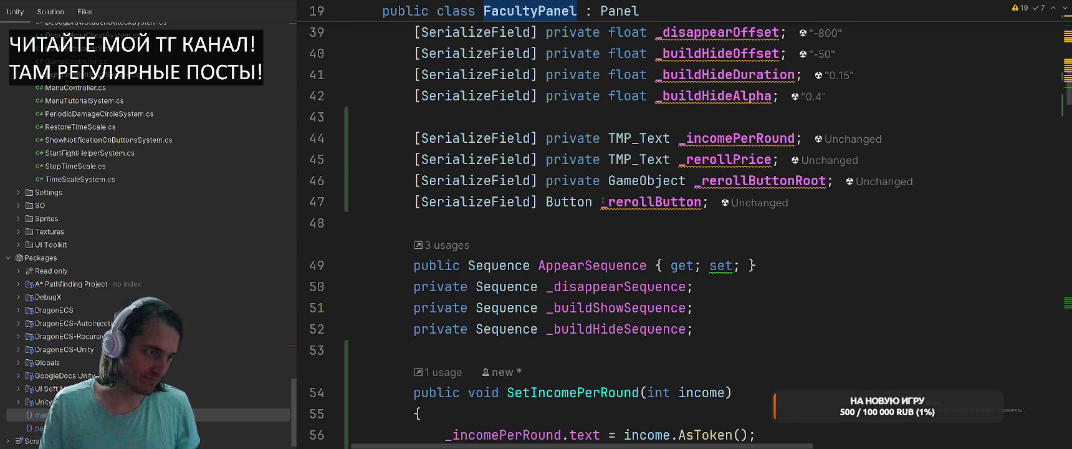
pyautogui.click(654, 201)
pyautogui.hotkey('ctrl', 'Left')
pyautogui.press('Right')
pyautogui.press('Right')
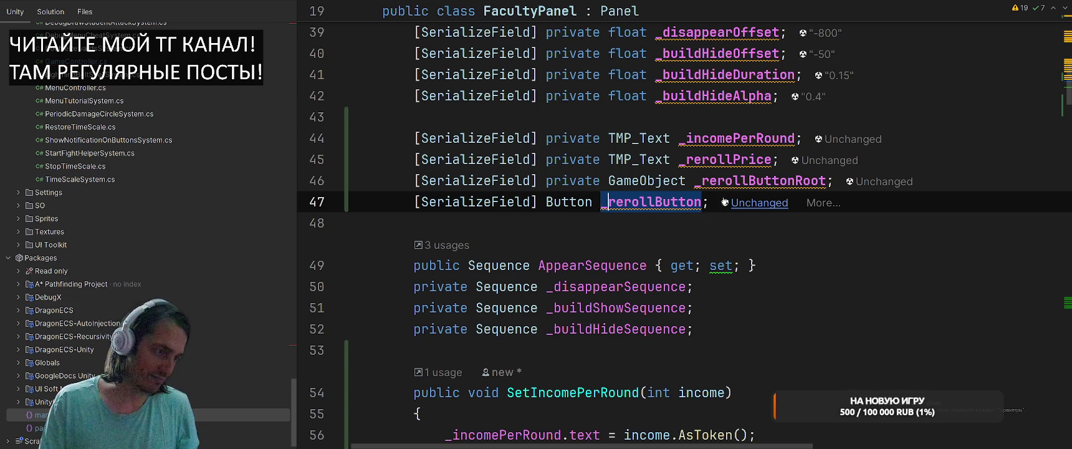
pyautogui.press('BackSpace')
pyautogui.press('BackSpace')
pyautogui.write('R')
pyautogui.hotkey('ctrl', 'Left')
pyautogui.hotkey('ctrl', 'Left')
pyautogui.write('p')
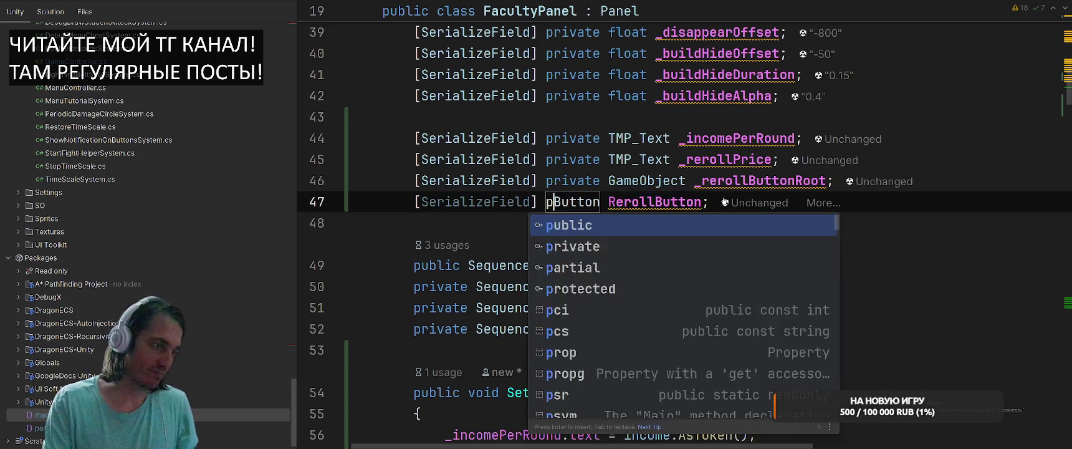
pyautogui.press('Return')
pyautogui.hotkey('ctrl', 'Tab')
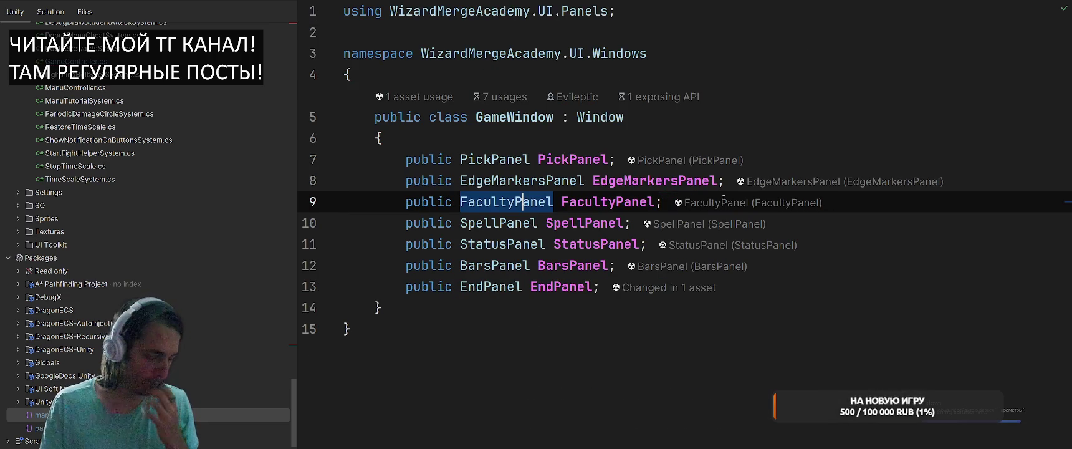
pyautogui.hotkey('ctrl', 'Tab')
pyautogui.hotkey('ctrl', 'Tab')
pyautogui.press('Tab')
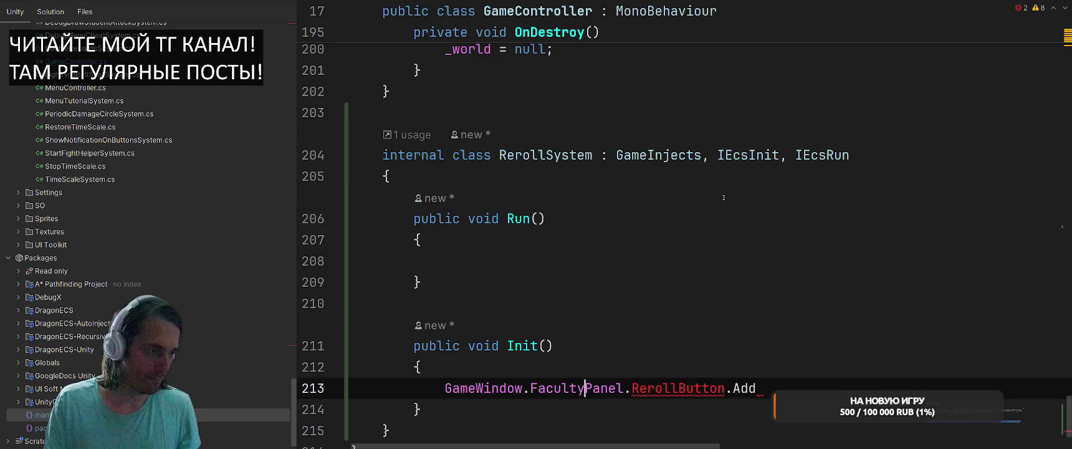
# Wire RerollButton.onClick.AddListener(OnRerollClick) and generate the OnRerollClick method.
pyautogui.press('BackSpace')
pyautogui.press('BackSpace')
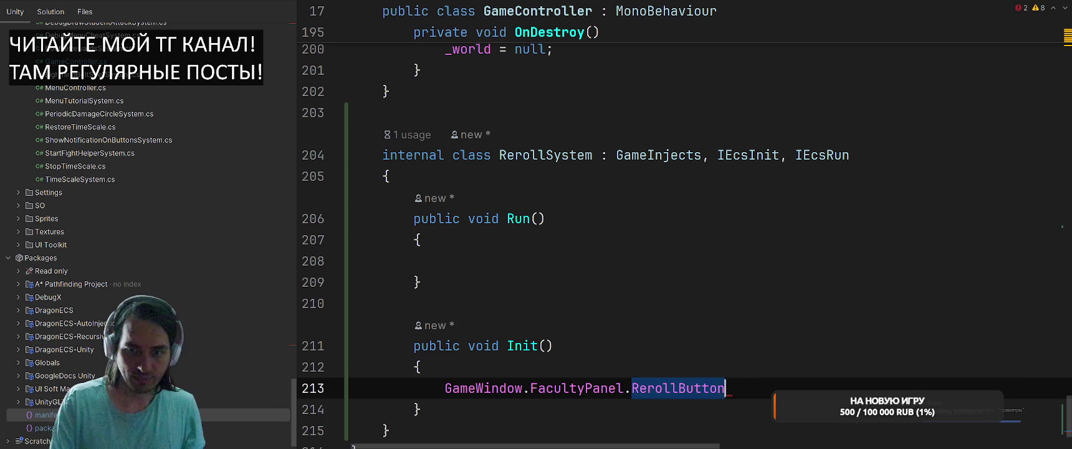
pyautogui.write('.Add')
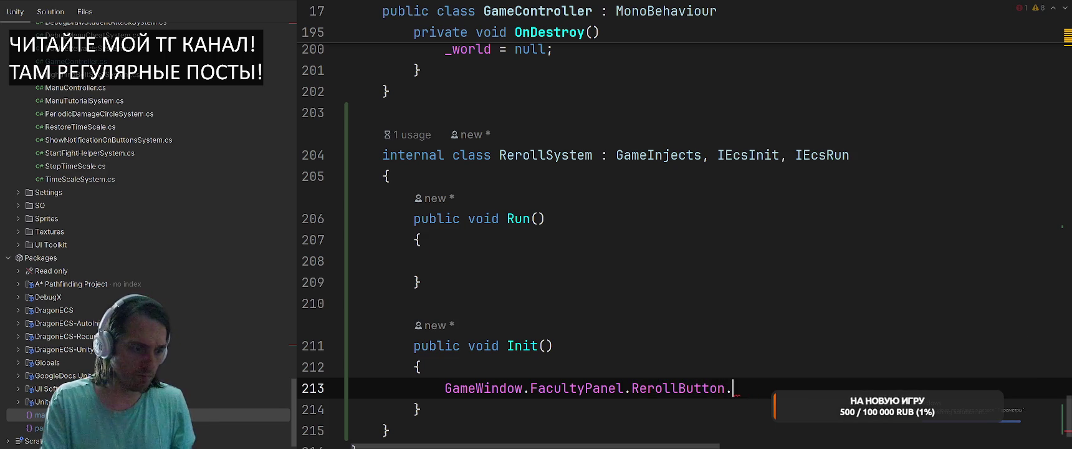
pyautogui.write('onClick')
pyautogui.press('Return')
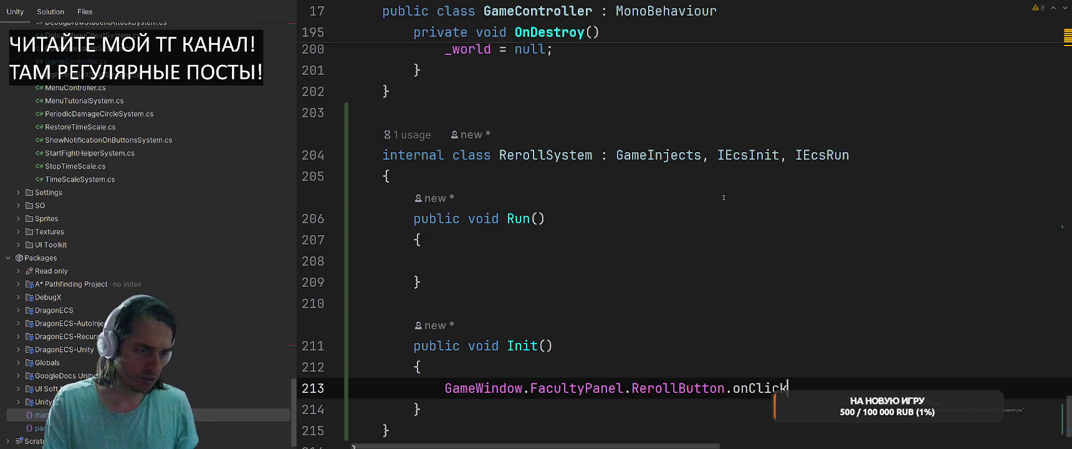
pyautogui.write('.Ad')
pyautogui.press('Return')
pyautogui.write('OnRer')
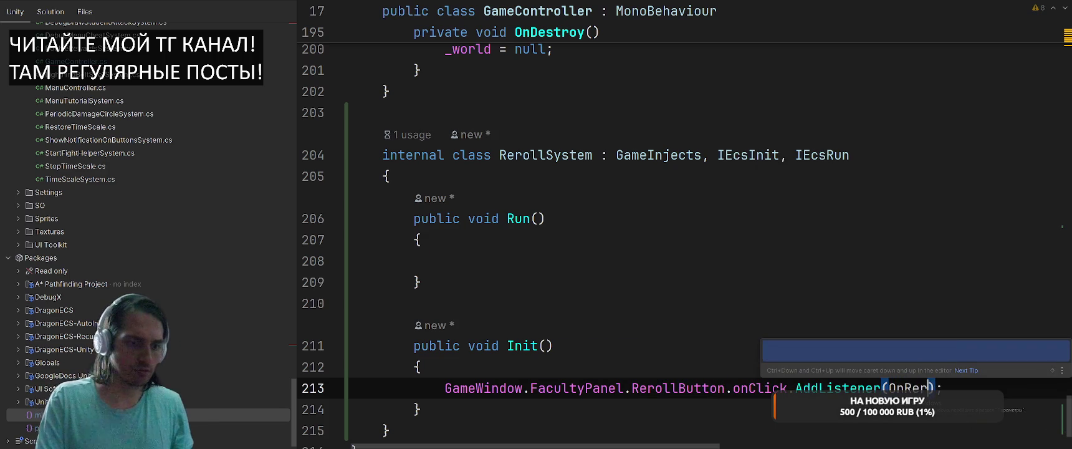
pyautogui.write('ollClick')
pyautogui.hotkey('alt', 'Return')
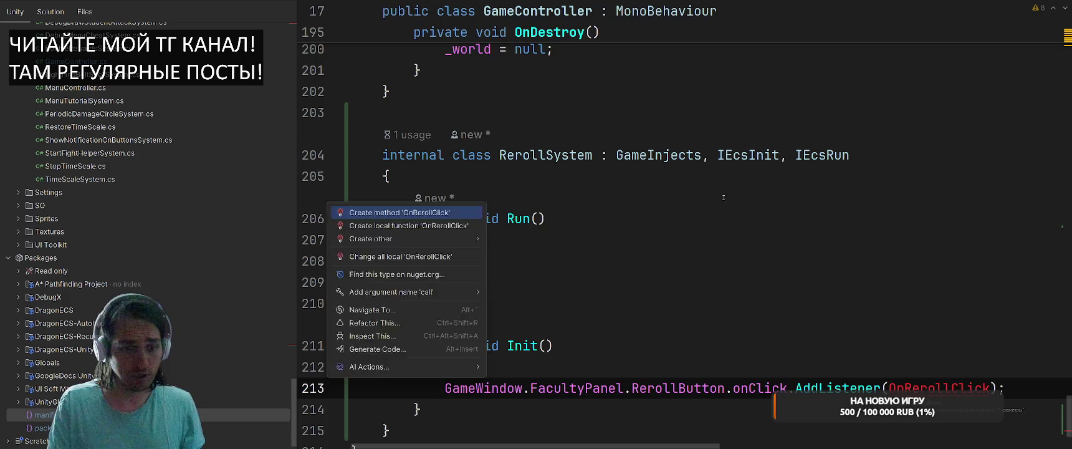
pyautogui.press('Return')
# In OnRerollClick, write EcsWorld.NewEntityLong().Get<Reroll>();.
pyautogui.write('EcsWorld.New')
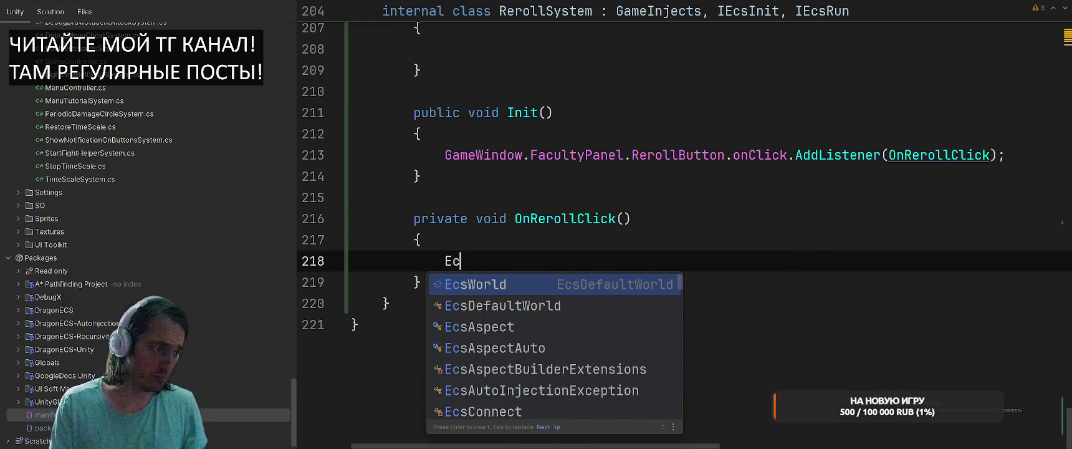
pyautogui.press('Return')
pyautogui.write('.Ge')
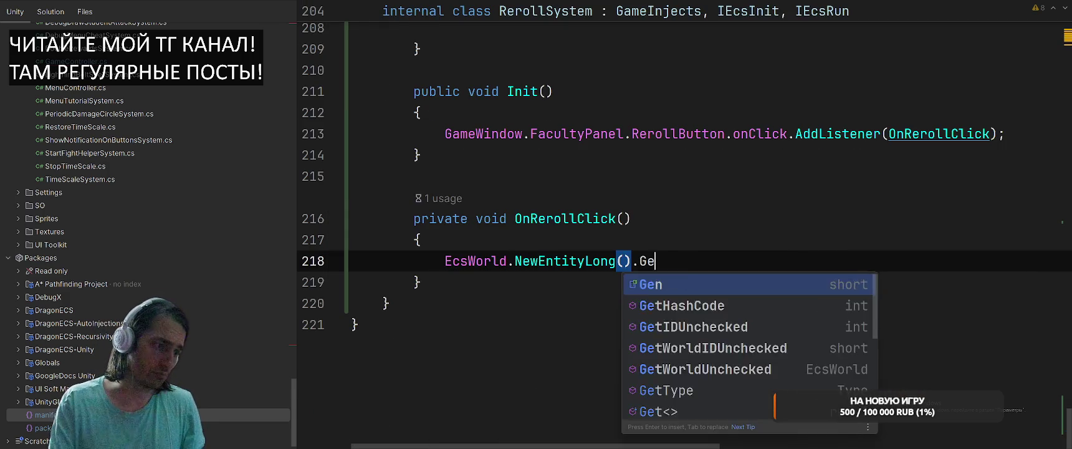
pyautogui.press('Return')
pyautogui.write('Reroll')
pyautogui.press('Escape')
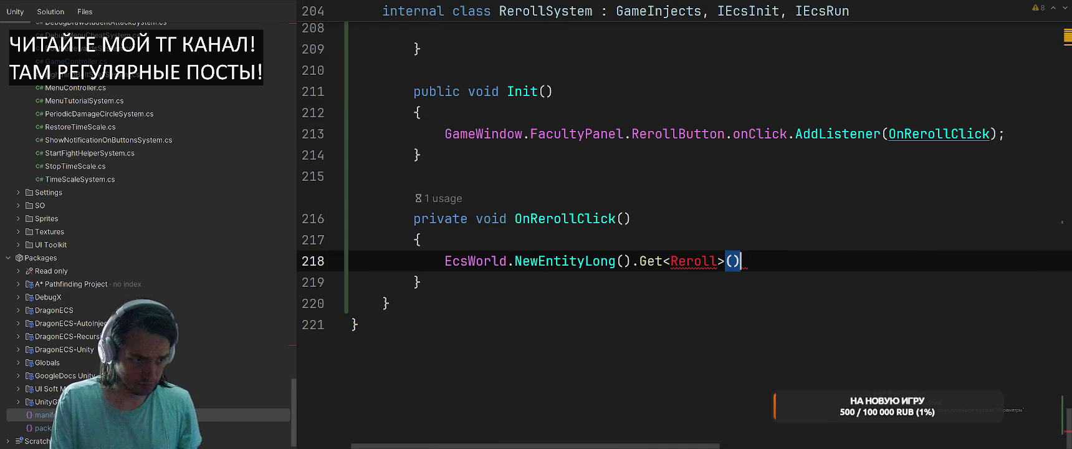
pyautogui.write(';')
# Create the missing Reroll type as a struct implementing IEcsComponent.
pyautogui.hotkey('alt', 'Return')
pyautogui.press('Escape')
pyautogui.press('Left')
pyautogui.press('Left')
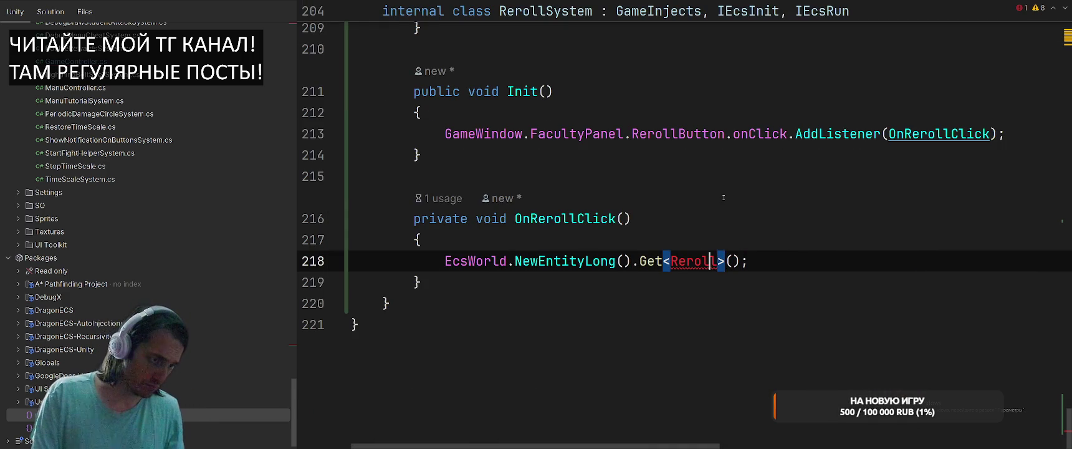
pyautogui.hotkey('alt', 'Return')
pyautogui.press('Return')
pyautogui.press('Down')
pyautogui.press('Down')
pyautogui.press('Down')
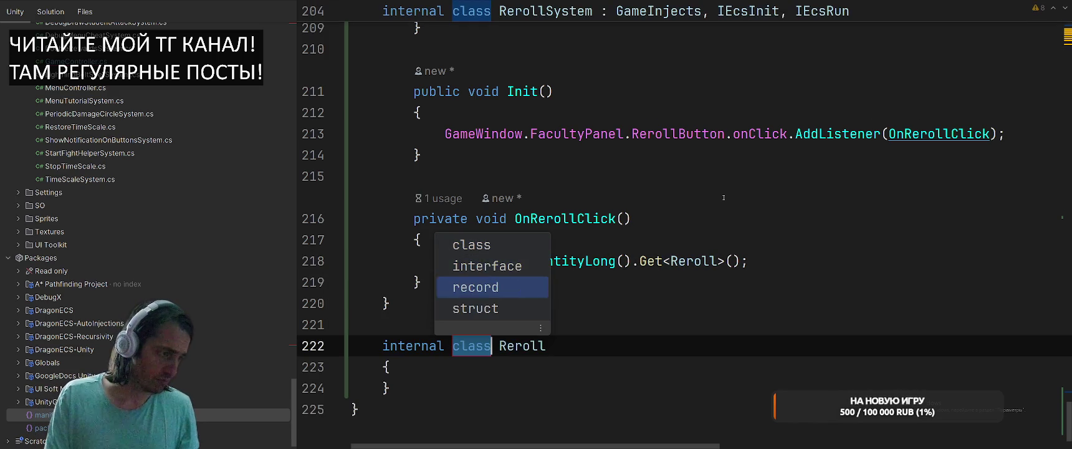
pyautogui.press('Return')
pyautogui.write(':')
pyautogui.press('BackSpace')
pyautogui.write('IEcsCo')
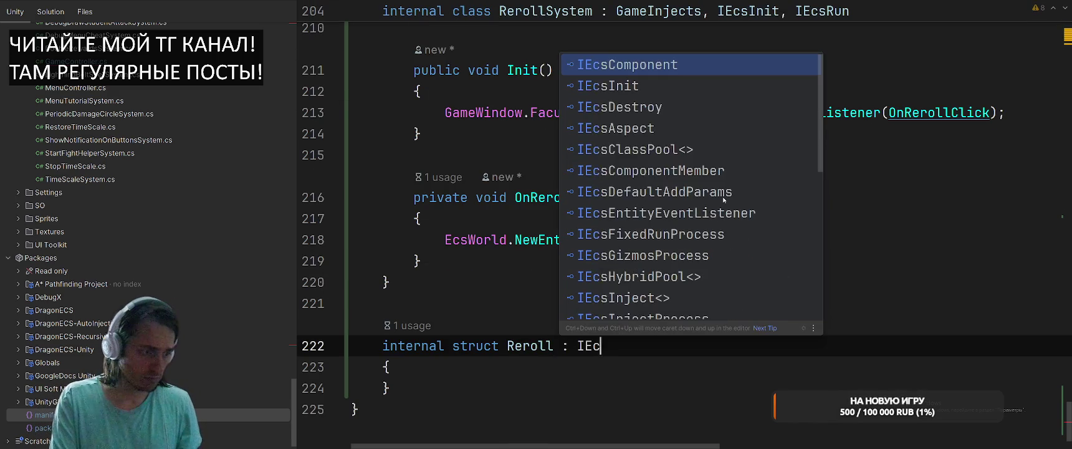
pyautogui.press('Return')
pyautogui.press('Return')
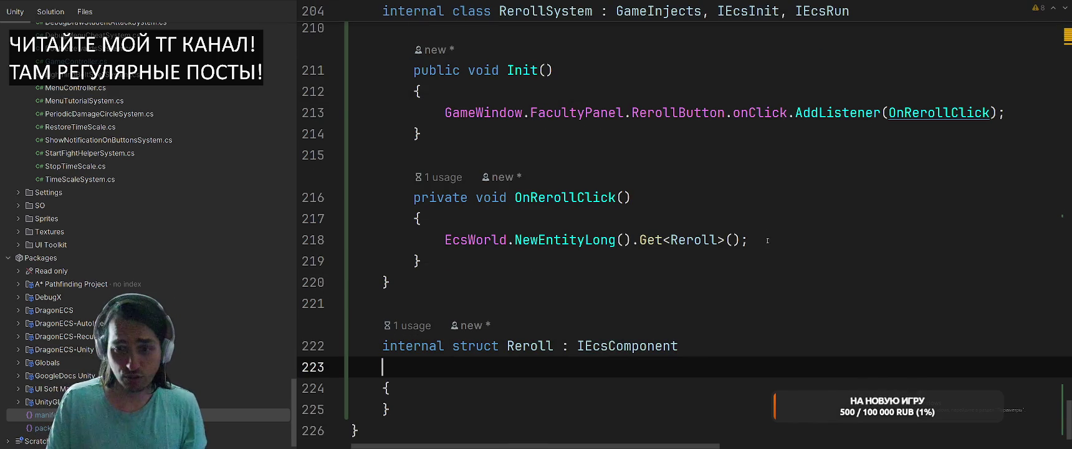
pyautogui.scroll(3, 688, 248)
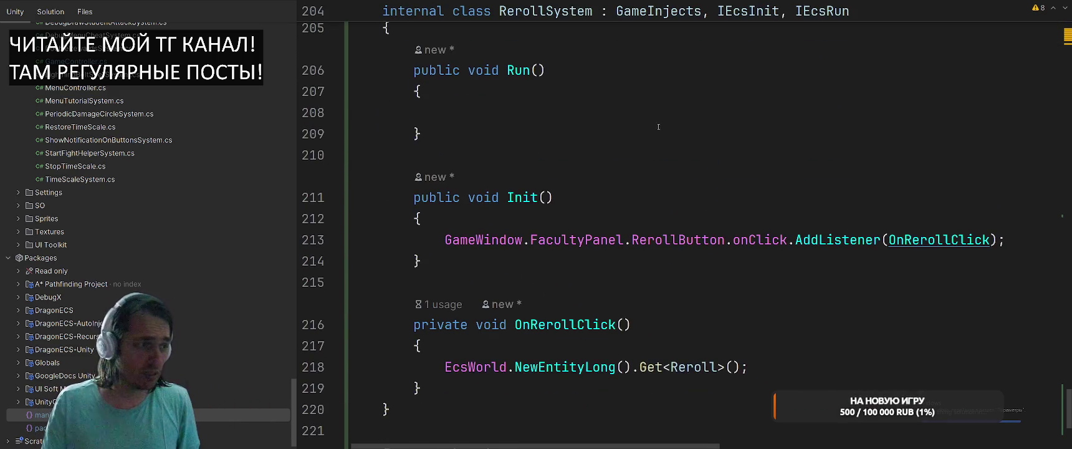
pyautogui.scroll(3, 688, 248)
# Declare an Inc<Reroll> _rerollFilter field at the top of RerollSystem.
pyautogui.click(612, 212)
pyautogui.press('Return')
pyautogui.write('I')
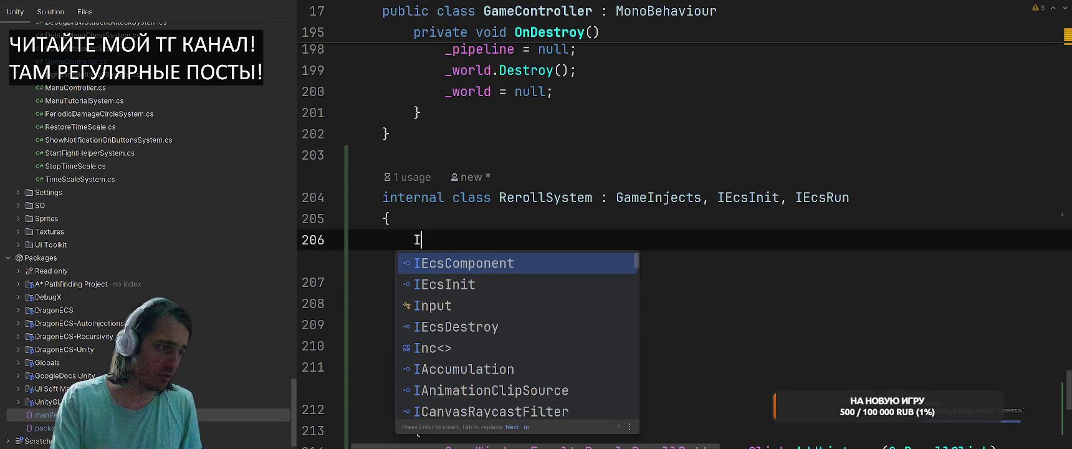
pyautogui.write('nc<Rre>')
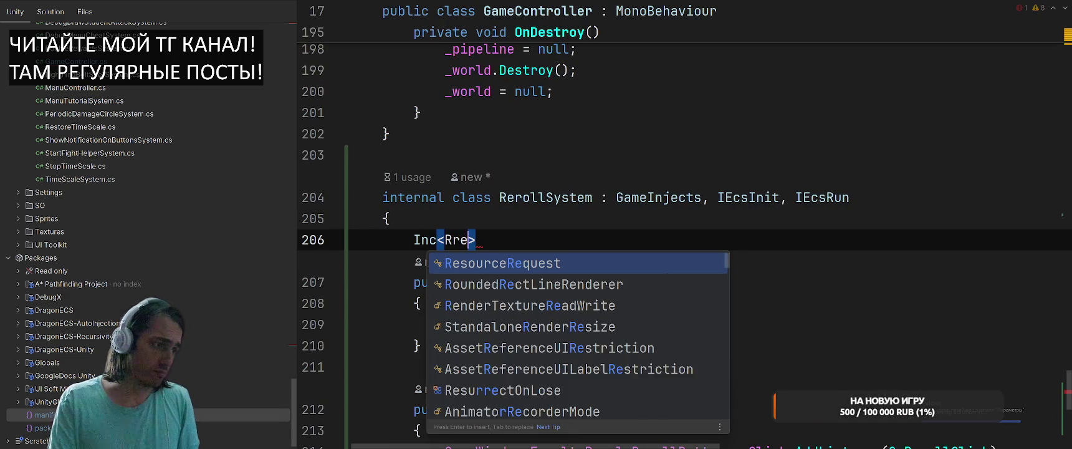
pyautogui.press('BackSpace')
pyautogui.press('BackSpace')
pyautogui.write('eroll> ')
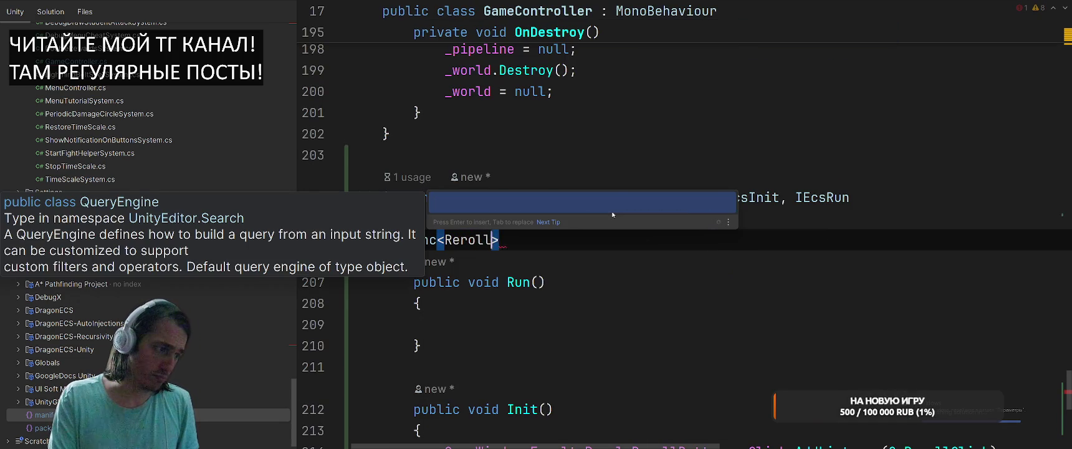
pyautogui.write('_reroll')
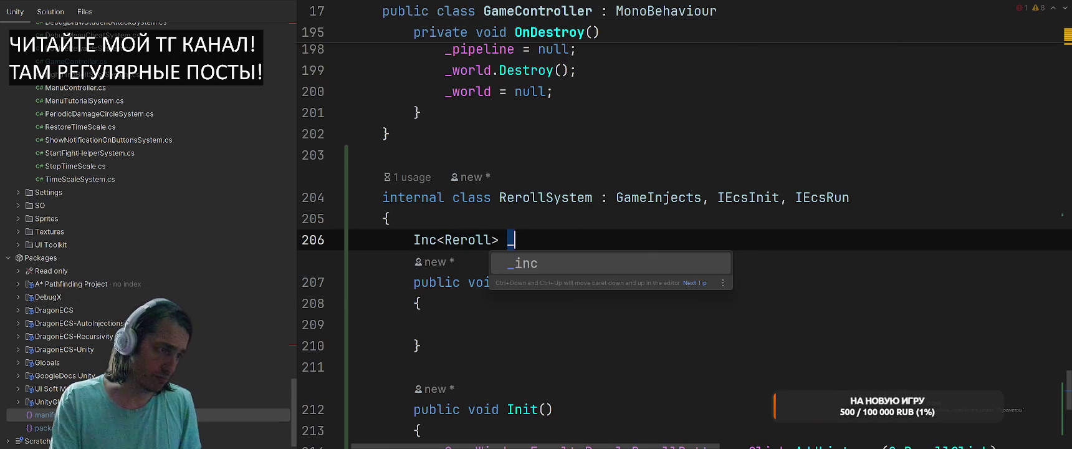
pyautogui.press('Tab')
# In Run(), add a foreach loop over entities e in (EcsWorld, _rerollFilter).
pyautogui.click(449, 324)
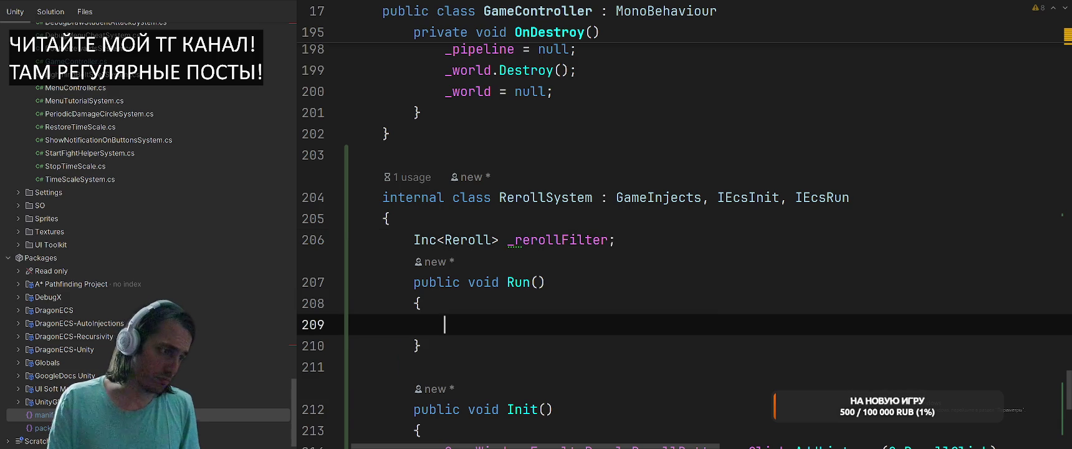
pyautogui.write('fore')
pyautogui.press('Tab')
pyautogui.scroll(-7, 613, 211)
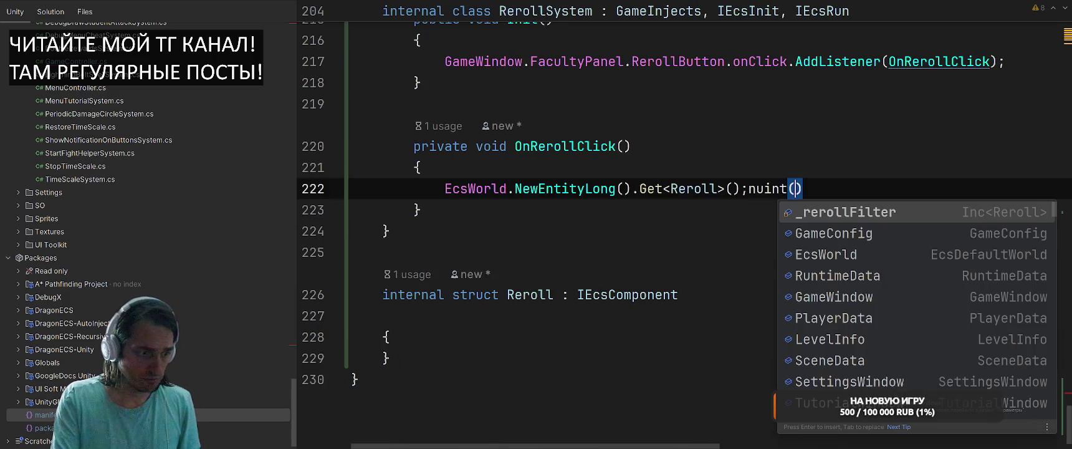
pyautogui.scroll(3, 613, 212)
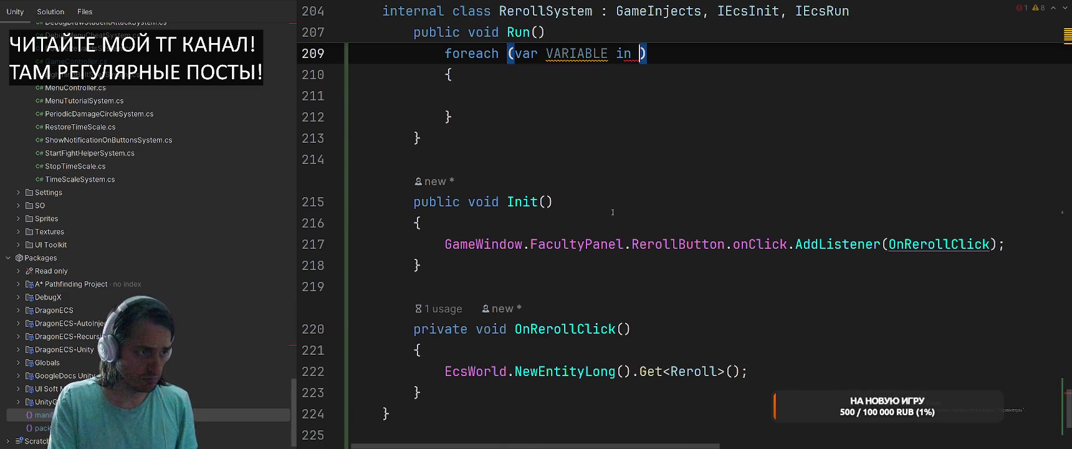
pyautogui.write('EcsW')
pyautogui.press('Return')
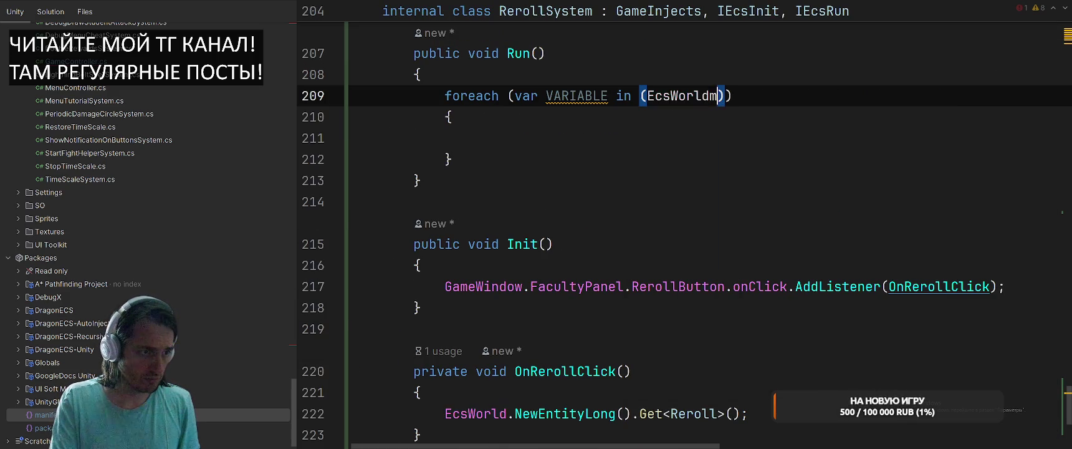
pyautogui.write(',')
pyautogui.press('Tab')
pyautogui.press('Right')
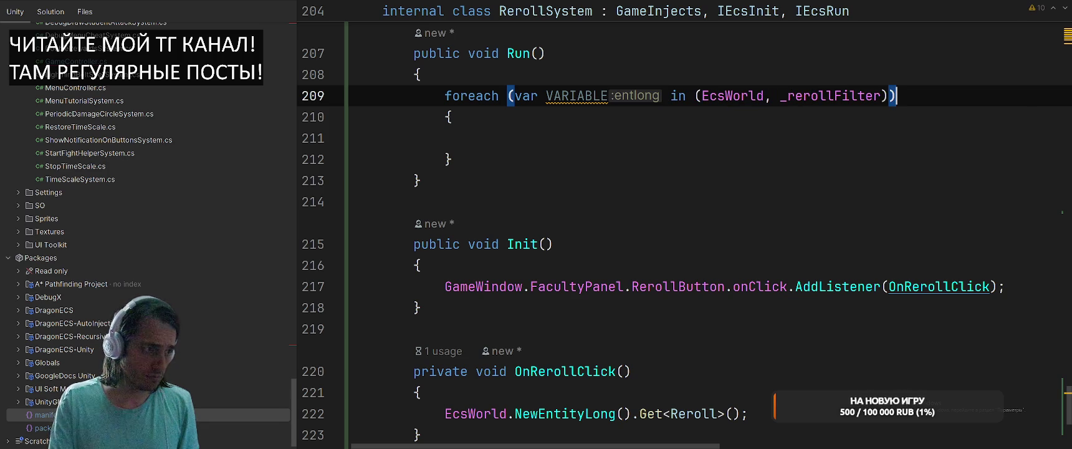
pyautogui.press('Right')
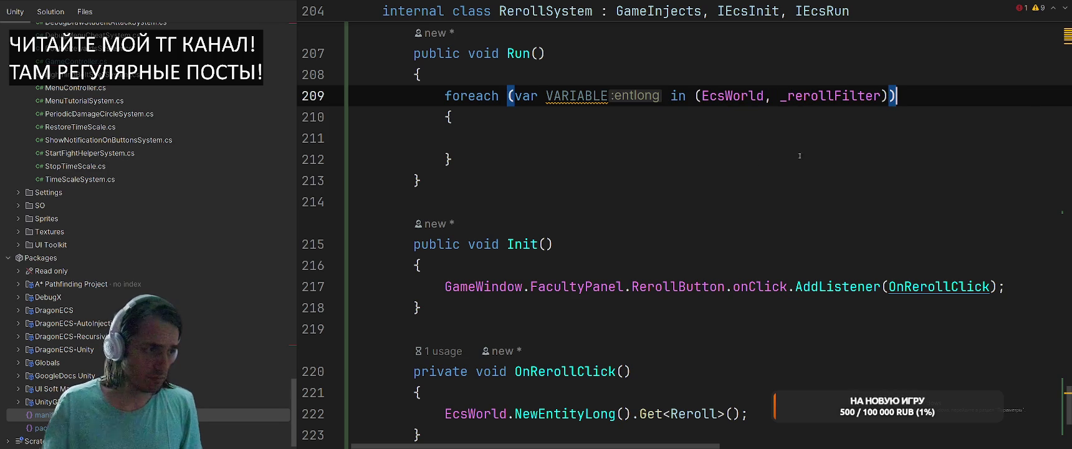
pyautogui.press('Tab')
pyautogui.write('e')
pyautogui.click(576, 143)
# Write the Del<Reroll>() call and begin a RuntimeData.RerollPrice = assignment above it.
pyautogui.write('e.Del<Reroll>();')
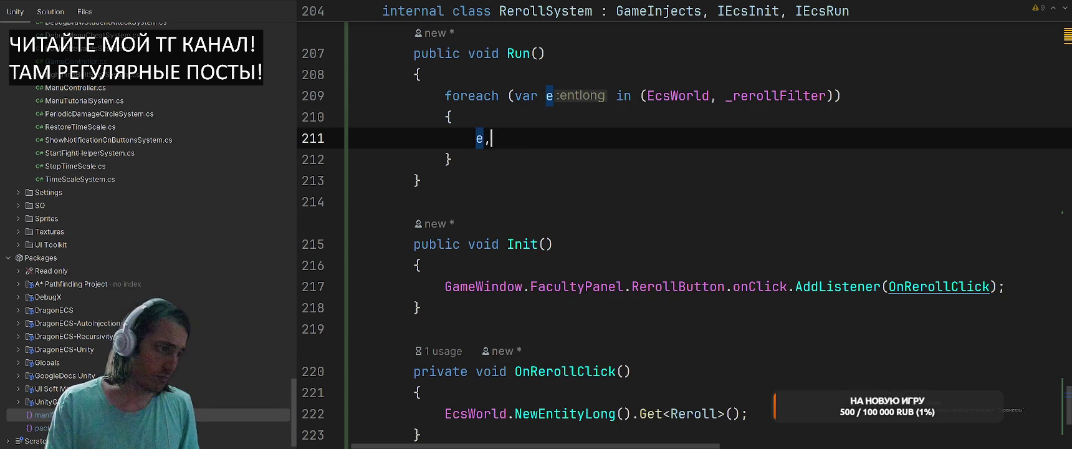
pyautogui.hotkey('ctrl', 'alt', 'Return')
pyautogui.hotkey('ctrl', 'alt', 'Return')
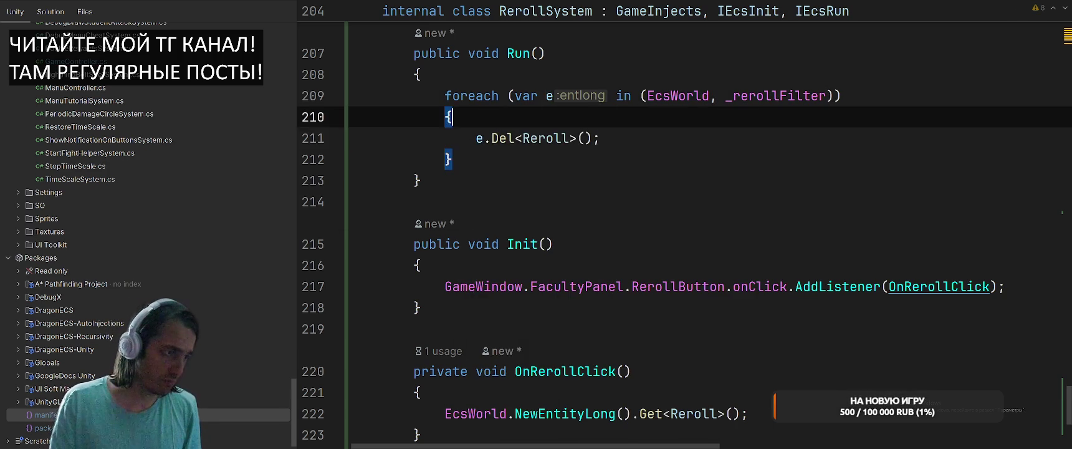
pyautogui.scroll(-1, 607, 160)
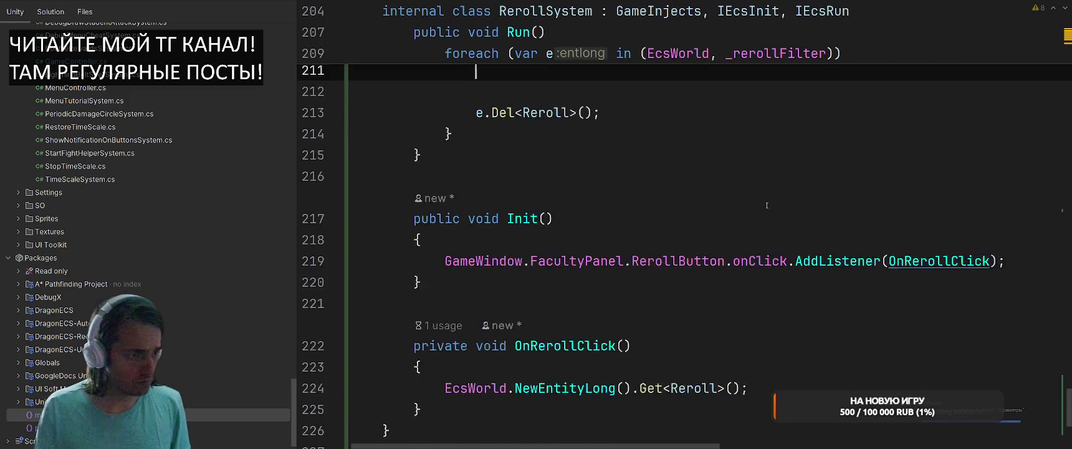
pyautogui.scroll(3, 822, 221)
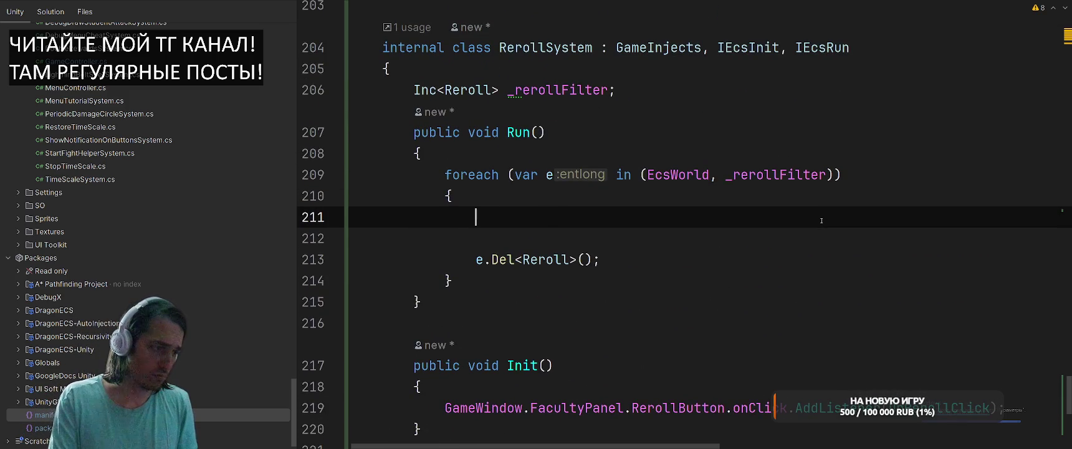
pyautogui.write('Run')
pyautogui.press('Down')
pyautogui.press('Return')
pyautogui.write('.Re')
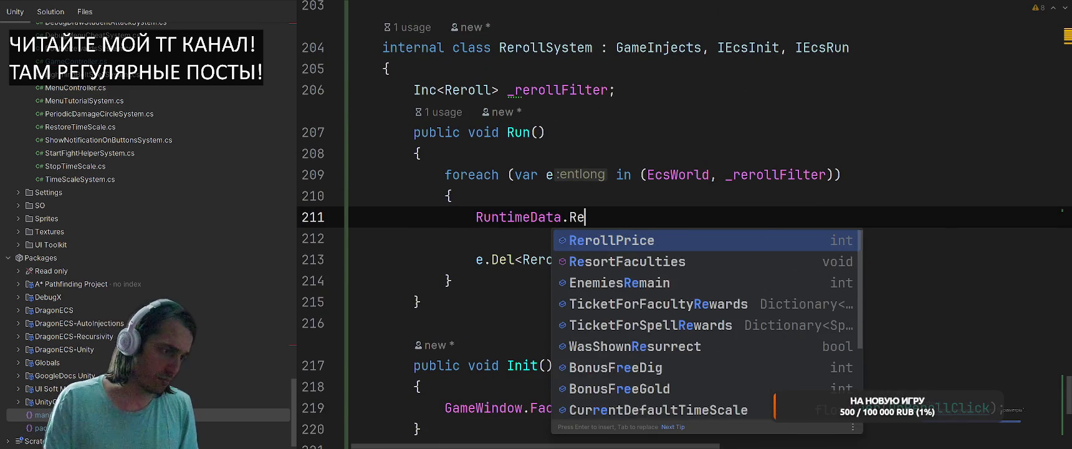
pyautogui.press('Return')
pyautogui.write('=')
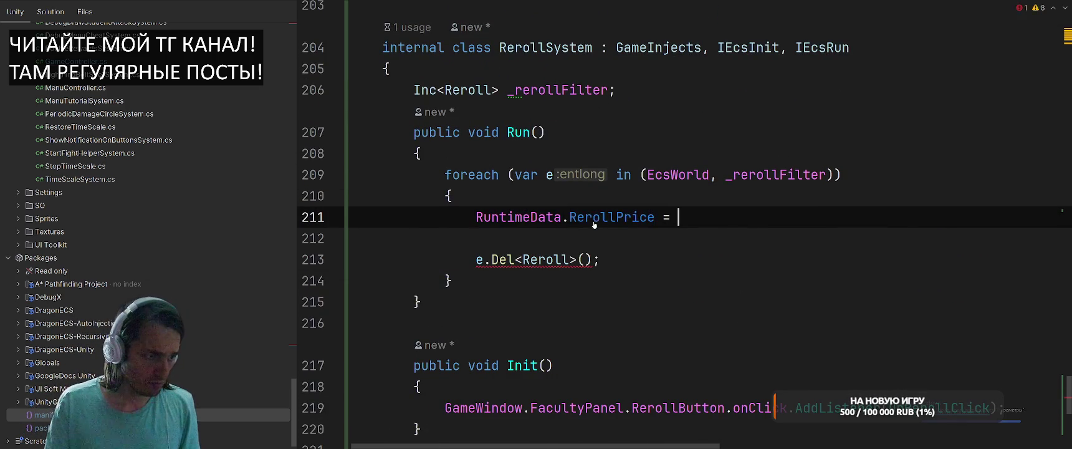
# Add a 'public int RerollIndex;' field below RerollPrice in RuntimeData, then return to Run.
pyautogui.keyDown('ctrl'); pyautogui.click(593, 219); pyautogui.keyUp('ctrl')
pyautogui.press('End')
pyautogui.press('Return')
pyautogui.write('pu')
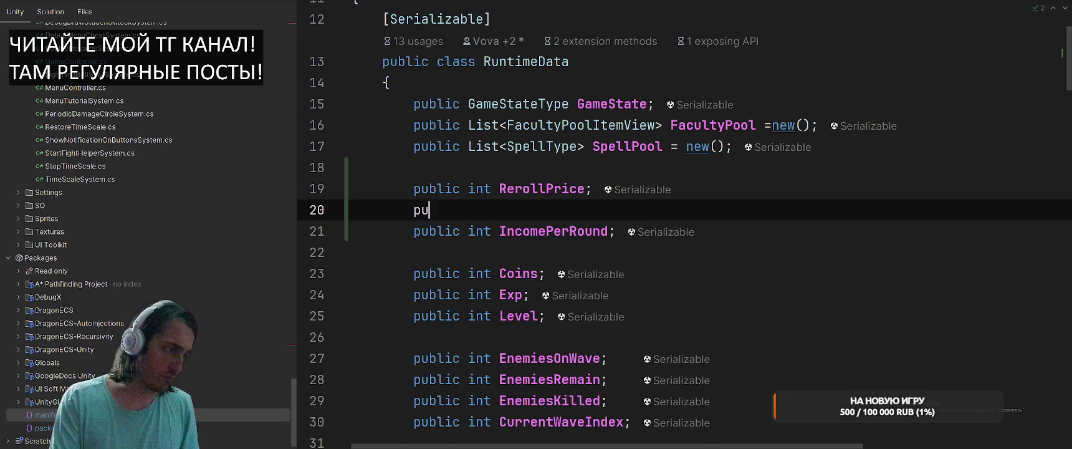
pyautogui.write('blic int RerollInde')
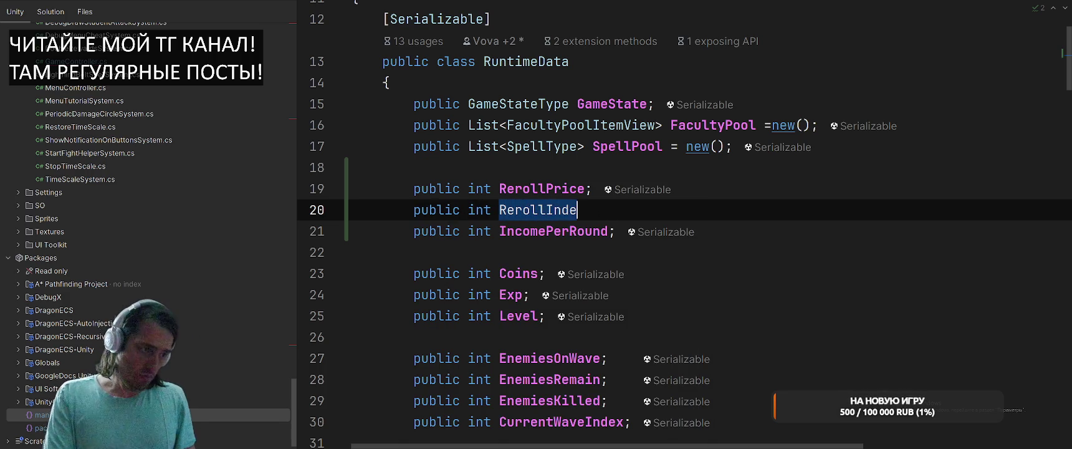
pyautogui.write('x;')
pyautogui.hotkey('ctrl', 'alt', 'Left')
pyautogui.press('Down')
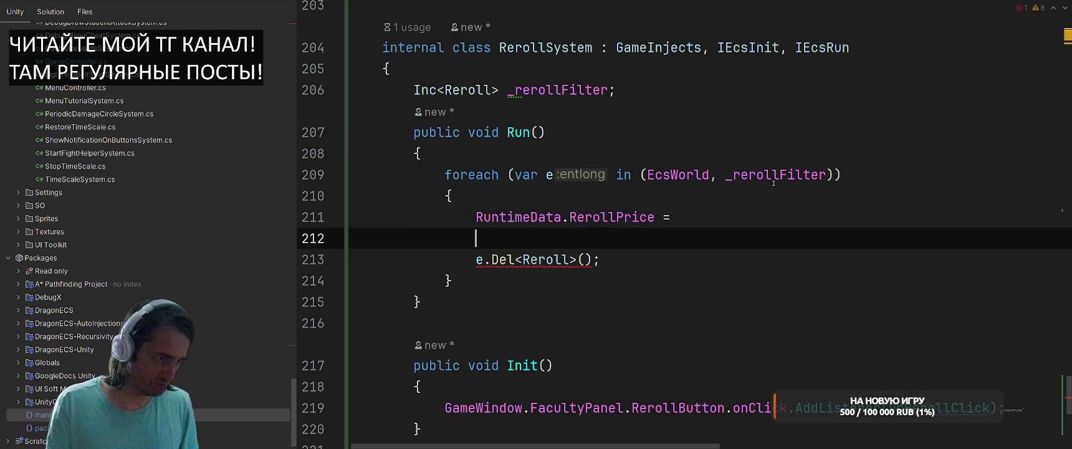
pyautogui.press('Up')
# Change the assignment target to RuntimeData.RerollIndex and insert blank lines above it.
pyautogui.write('Rer')
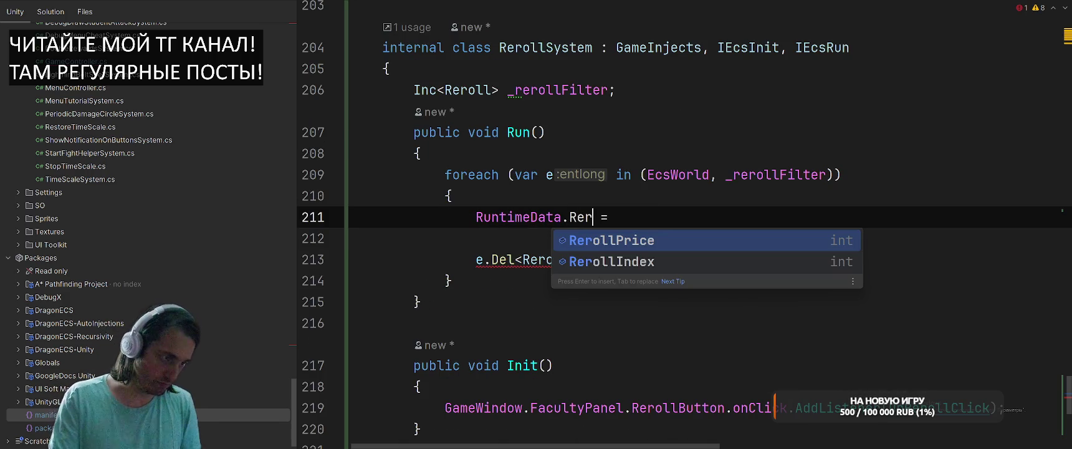
pyautogui.press('Down')
pyautogui.press('Return')
pyautogui.press('Up')
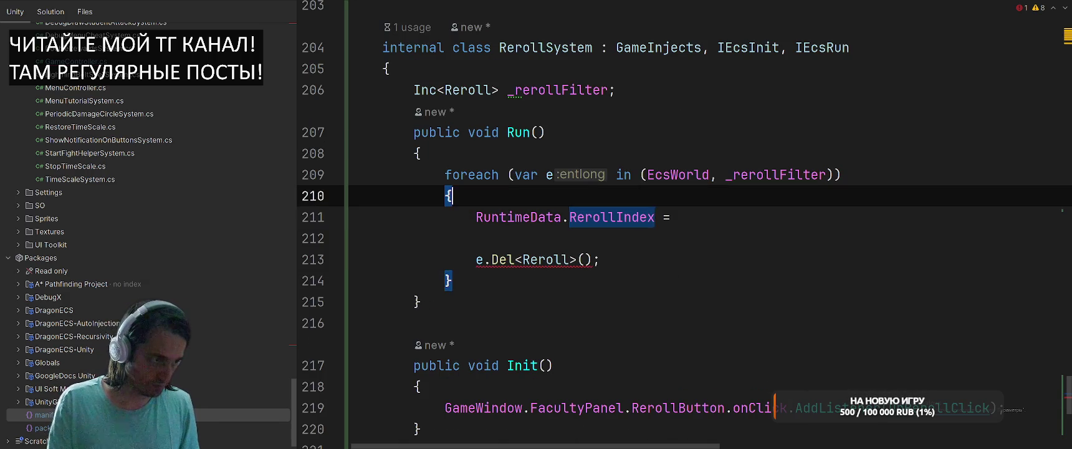
pyautogui.press('Return')
pyautogui.press('Return')
pyautogui.press('Up')
# Start an if condition on RuntimeData.Coins, undoing the accidental GetType() insertion.
pyautogui.write('if (Run')
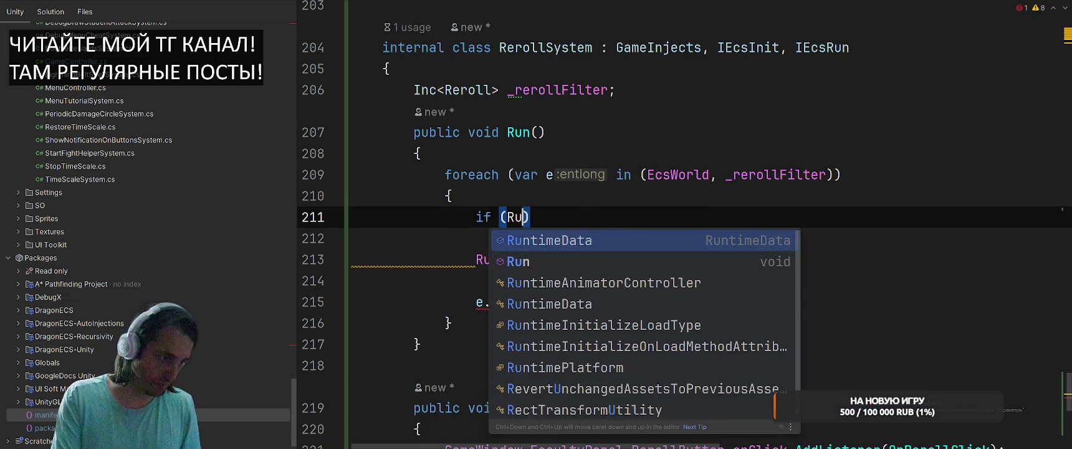
pyautogui.press('Return')
pyautogui.write('.Bo')
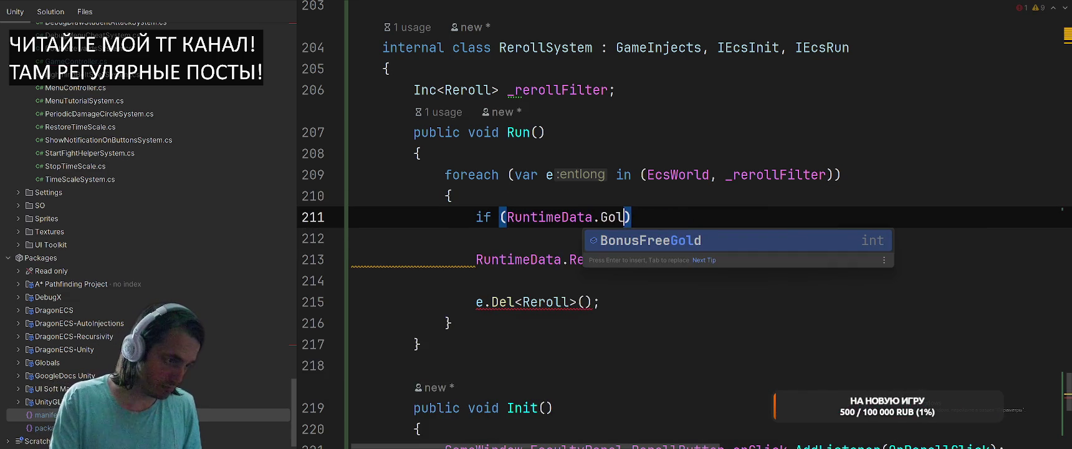
pyautogui.press('BackSpace')
pyautogui.press('BackSpace')
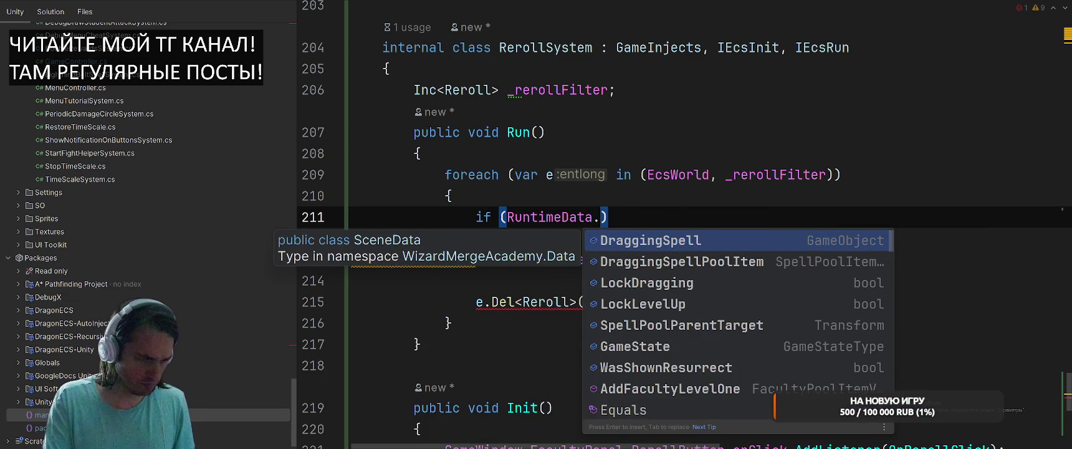
pyautogui.write('Co')
pyautogui.hotkey('ctrl', 'z')
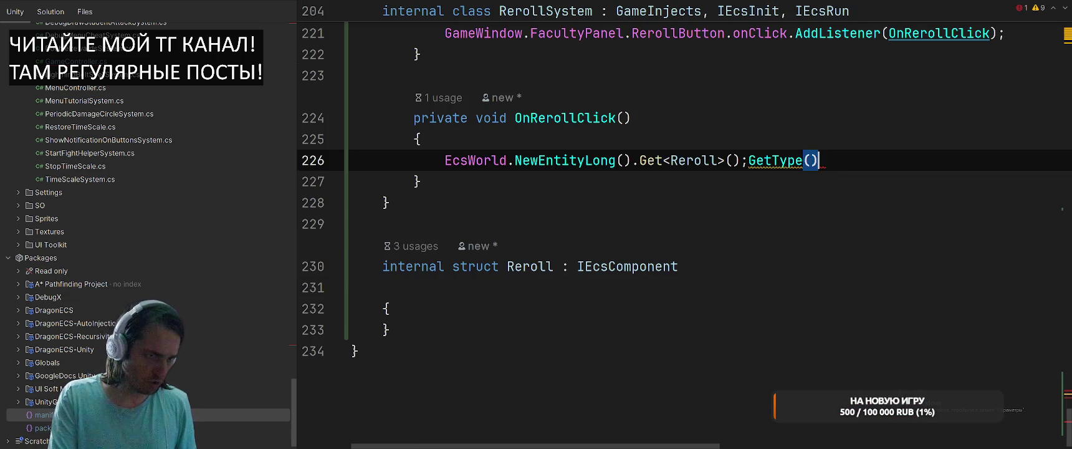
pyautogui.hotkey('ctrl', 'z')
pyautogui.hotkey('ctrl', 'z')
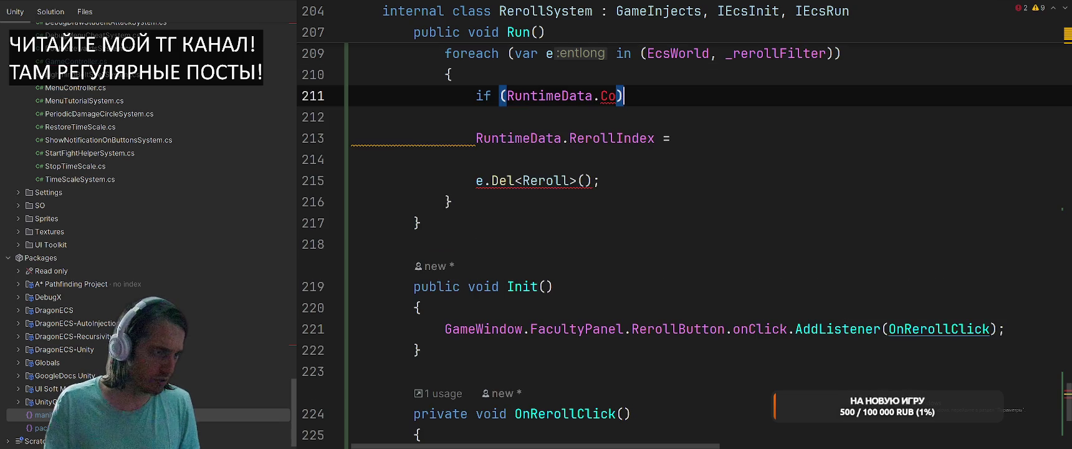
# Complete the condition as RuntimeData.Coins >= RuntimeData.RerollPrice.
pyautogui.write('ins > R')
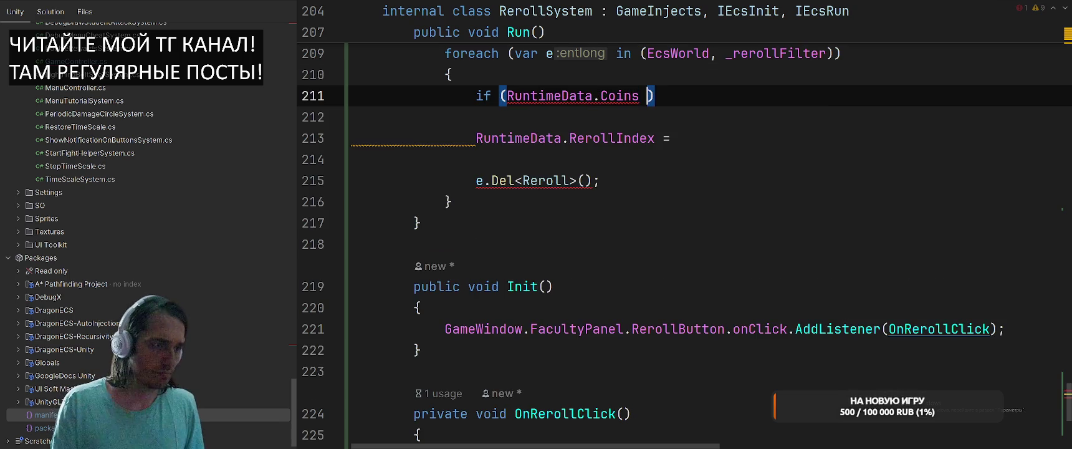
pyautogui.write('u')
pyautogui.press('Return')
pyautogui.write('.')
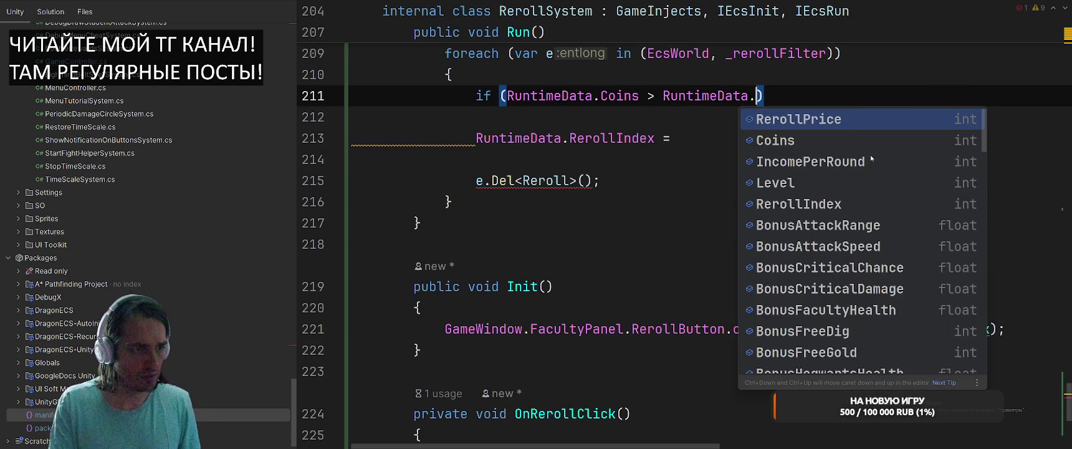
pyautogui.write('R')
pyautogui.press('Return')
pyautogui.hotkey('ctrl', 'Left')
pyautogui.hotkey('ctrl', 'Left')
pyautogui.press('Left')
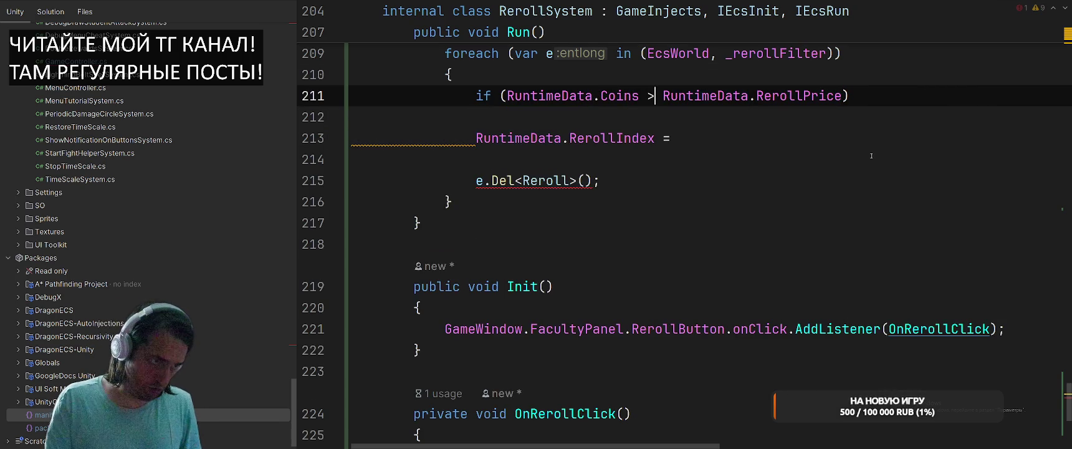
pyautogui.write('=')
pyautogui.press('End')
# Enclose the if block in braces and turn the assignment into RerollIndex++.
pyautogui.write('{')
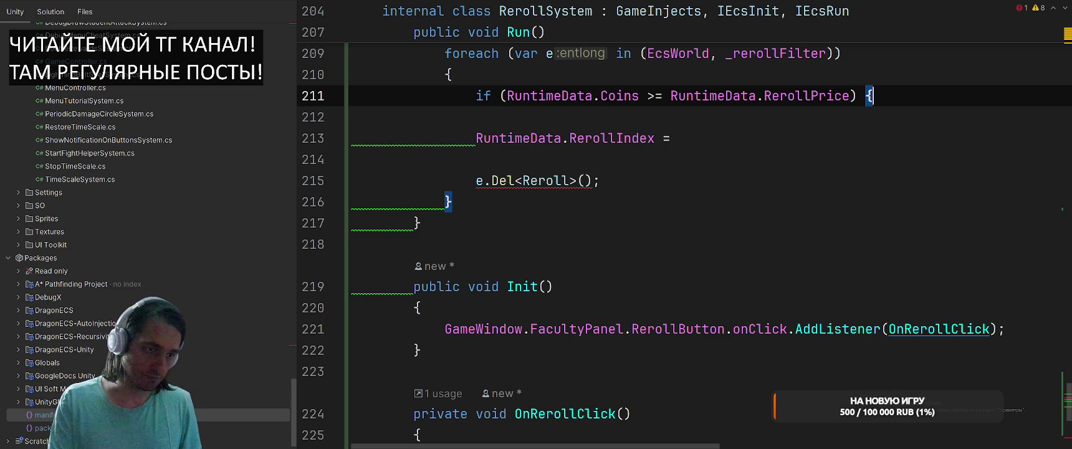
pyautogui.click(476, 159)
pyautogui.press('Return')
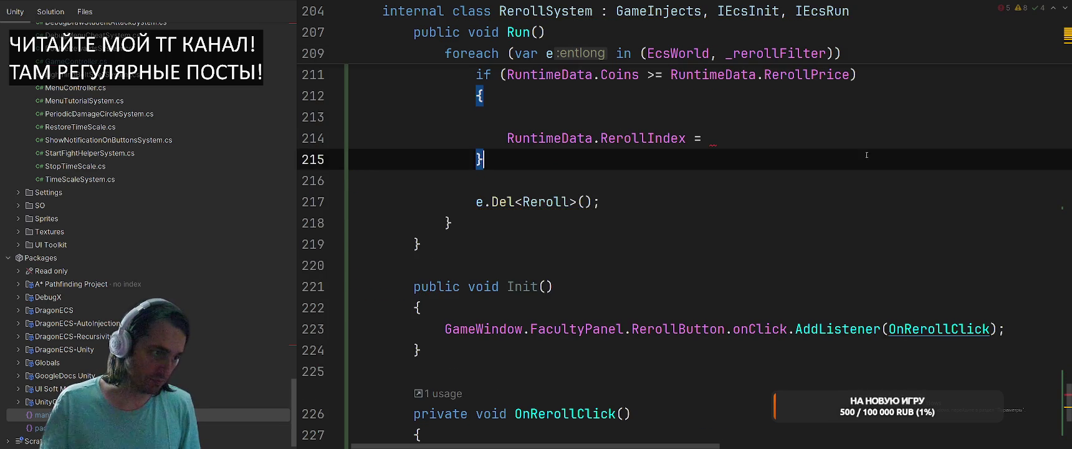
pyautogui.write('}')
pyautogui.click(764, 187)
pyautogui.click(764, 194)
pyautogui.press('BackSpace')
pyautogui.press('BackSpace')
pyautogui.press('BackSpace')
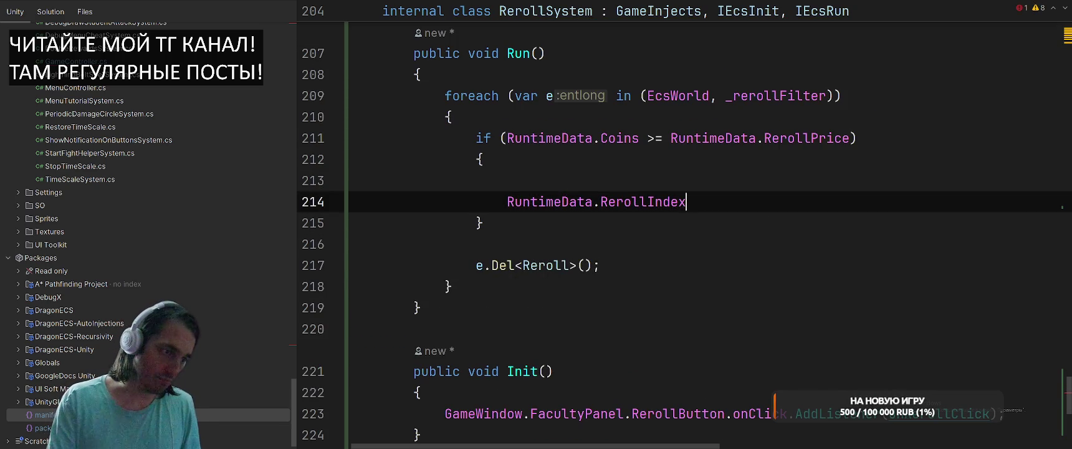
pyautogui.write('++;')
# Add the suggested Coins -= RerollPrice line and start a RuntimeData.RerollPrice = assignment.
pyautogui.press('Return')
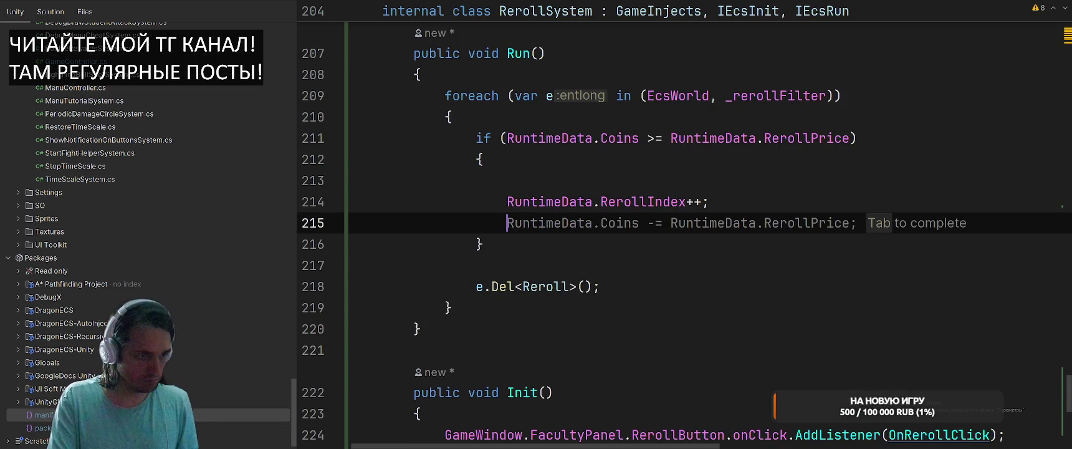
pyautogui.press('Tab')
pyautogui.press('Return')
pyautogui.write('R')
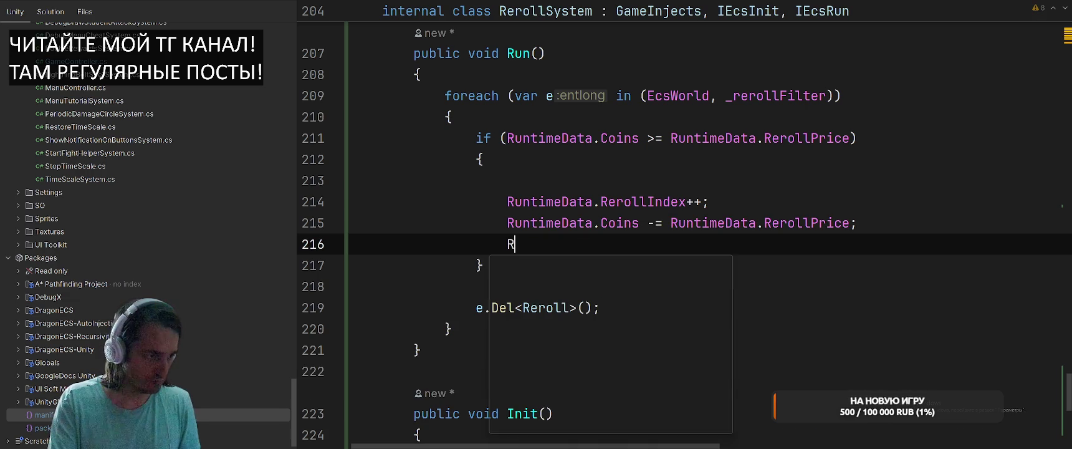
pyautogui.press('Return')
pyautogui.write('.Re')
pyautogui.press('Return')
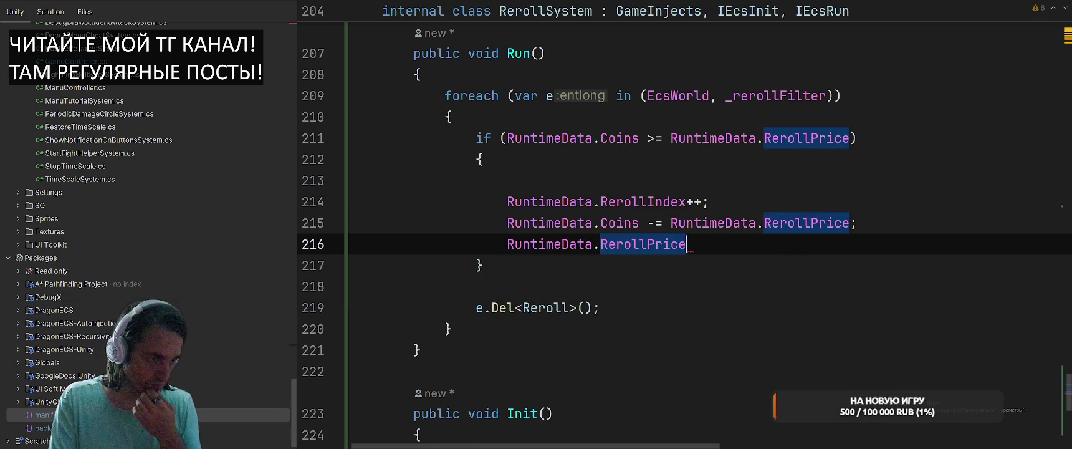
pyautogui.write(' =')
pyautogui.press('Escape')
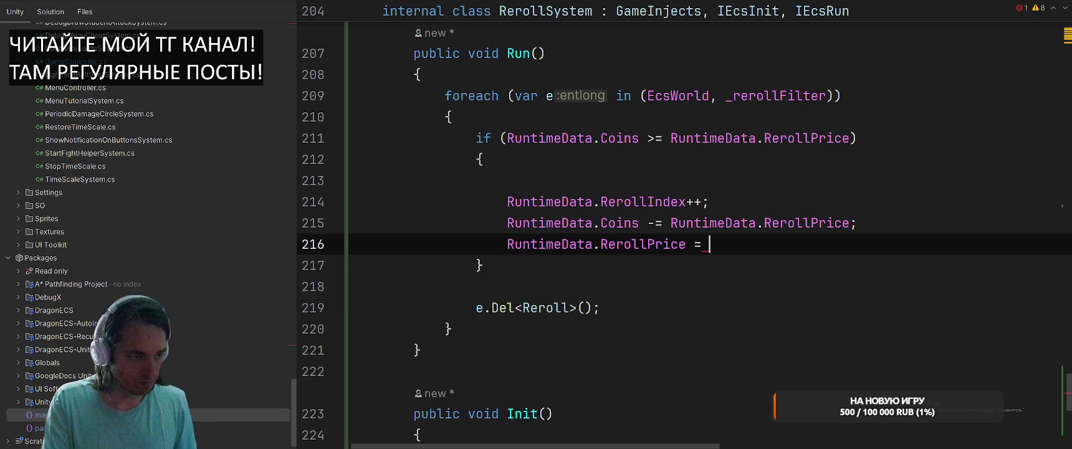
# Assign it GameConfig.CommonConfig.RerollPrice[RuntimeData.RerollIndex % RerollPrice.Length].
pyautogui.write('GameCo')
pyautogui.press('Return')
pyautogui.write('.R')
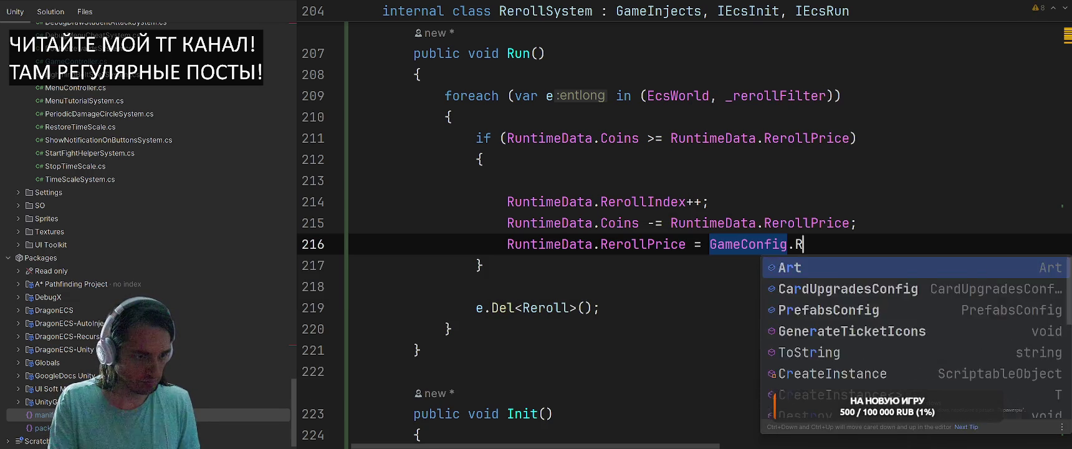
pyautogui.write('e')
pyautogui.press('BackSpace')
pyautogui.press('BackSpace')
pyautogui.press('BackSpace')
pyautogui.write('.Co')
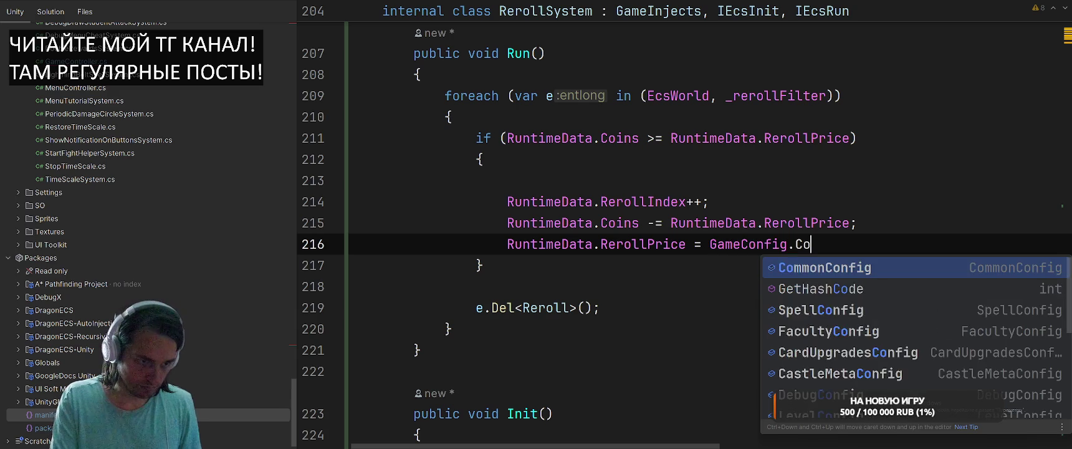
pyautogui.press('Return')
pyautogui.write('.Rer')
pyautogui.press('Return')
pyautogui.write('[')
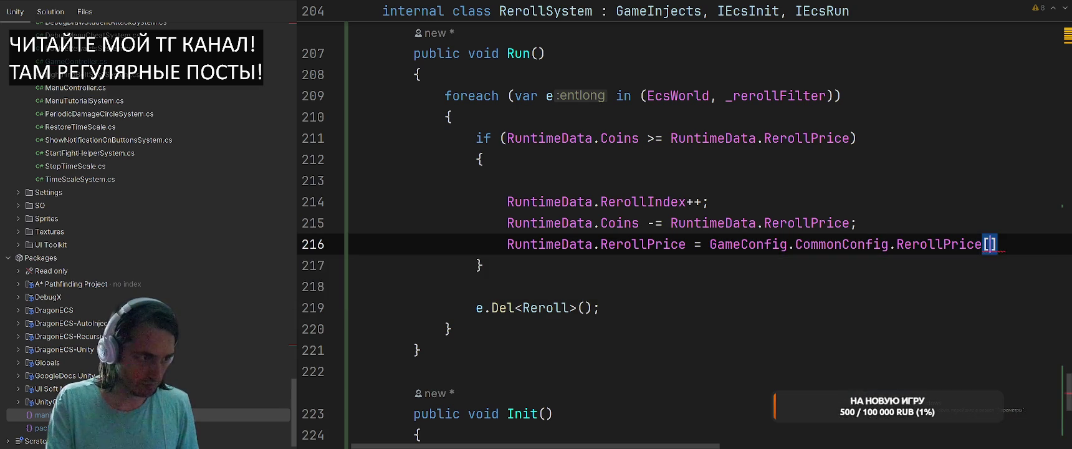
pyautogui.write('Ru')
pyautogui.press('Tab')
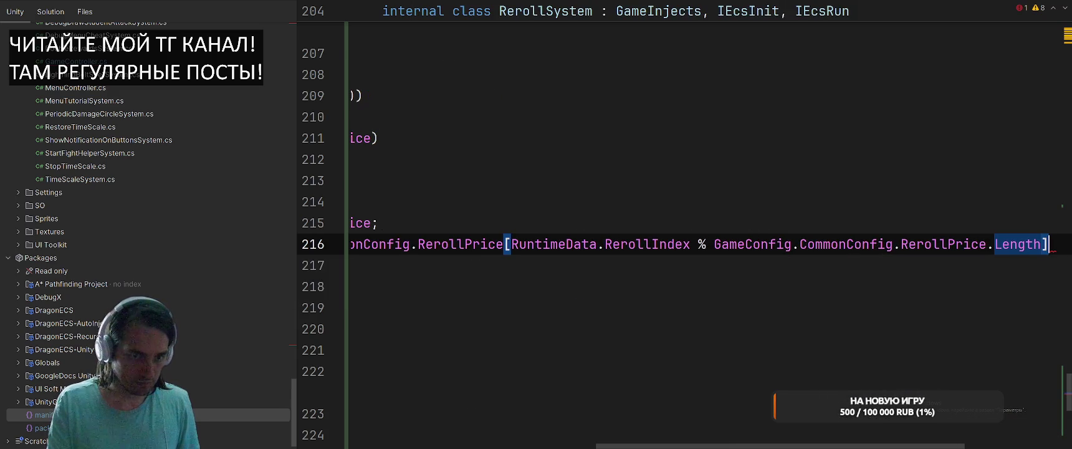
pyautogui.write(';')
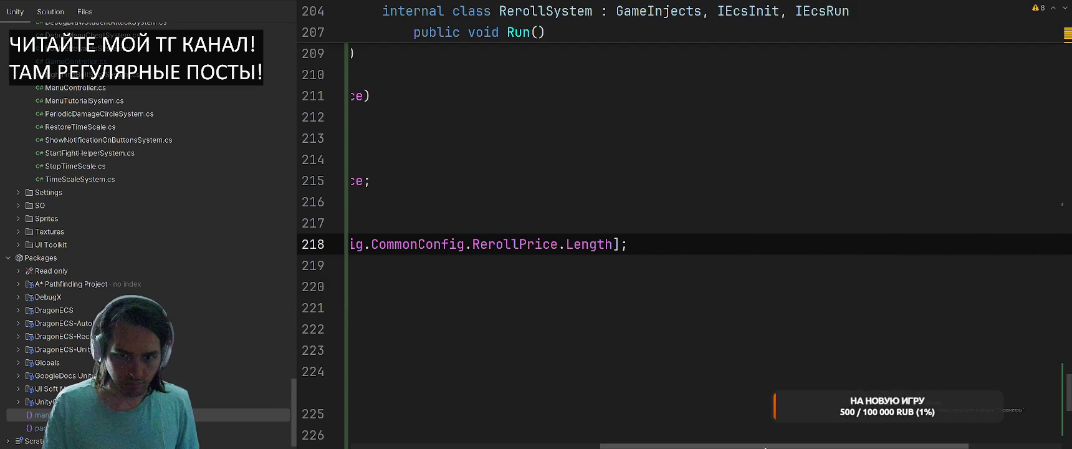
# Wrap the reroll price index expression in a Mathf.Clamp call.
pyautogui.moveTo(729, 445); pyautogui.dragTo(518, 419)
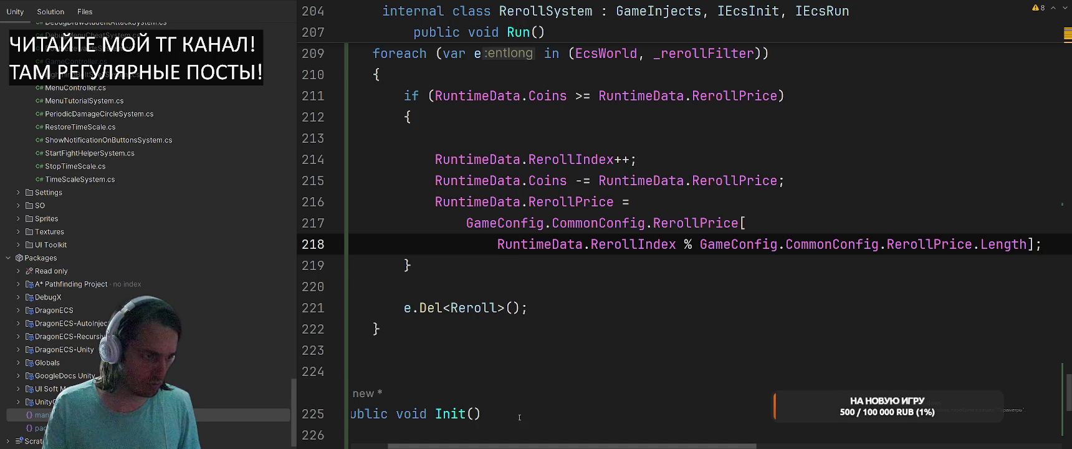
pyautogui.scroll(1, 519, 417)
pyautogui.scroll(-2, 746, 199)
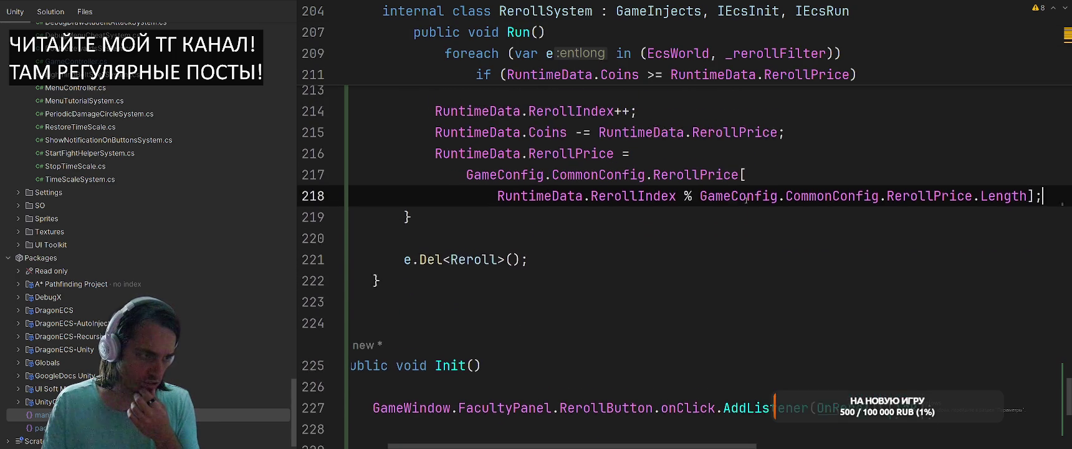
pyautogui.scroll(2, 745, 199)
pyautogui.click(493, 244)
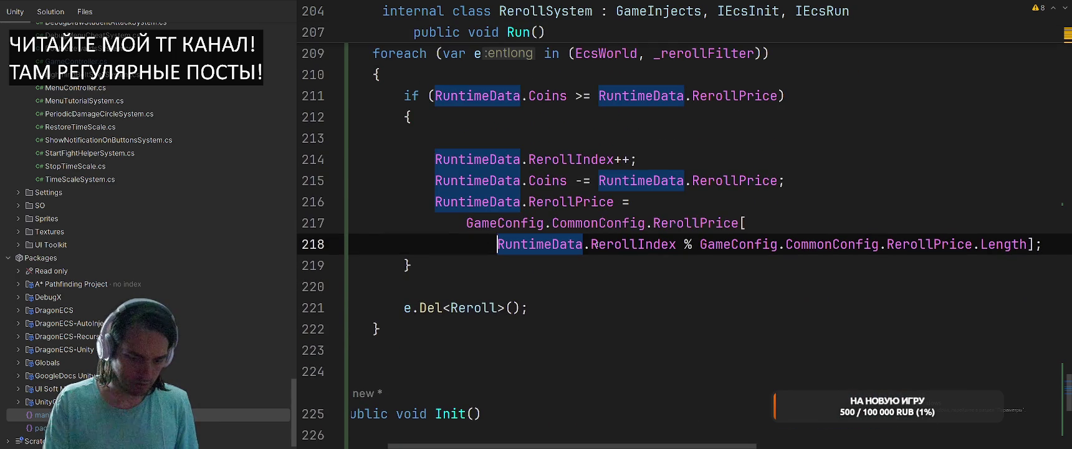
pyautogui.write('Mathf.Cl')
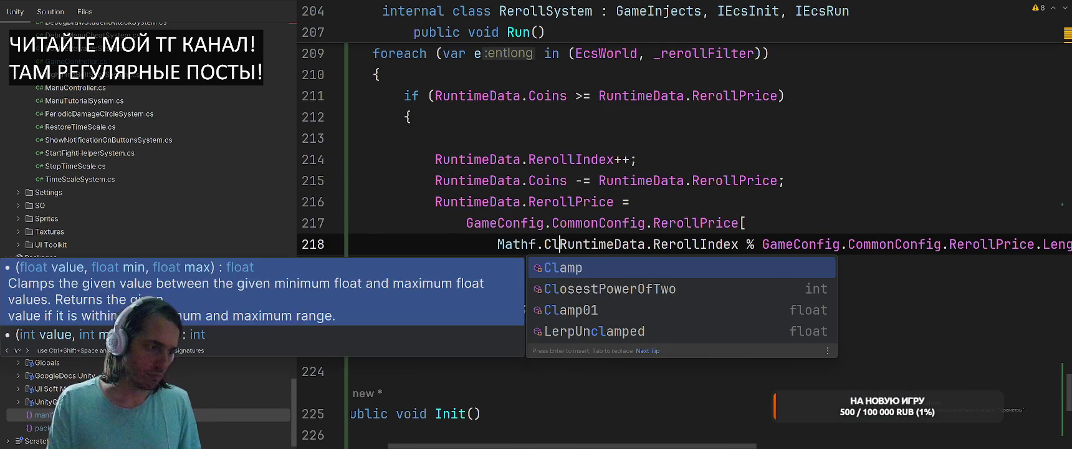
pyautogui.press('Return')
# Replace the modulo with ', 0,' and append -1 after RerollPrice.Length.
pyautogui.click(772, 244)
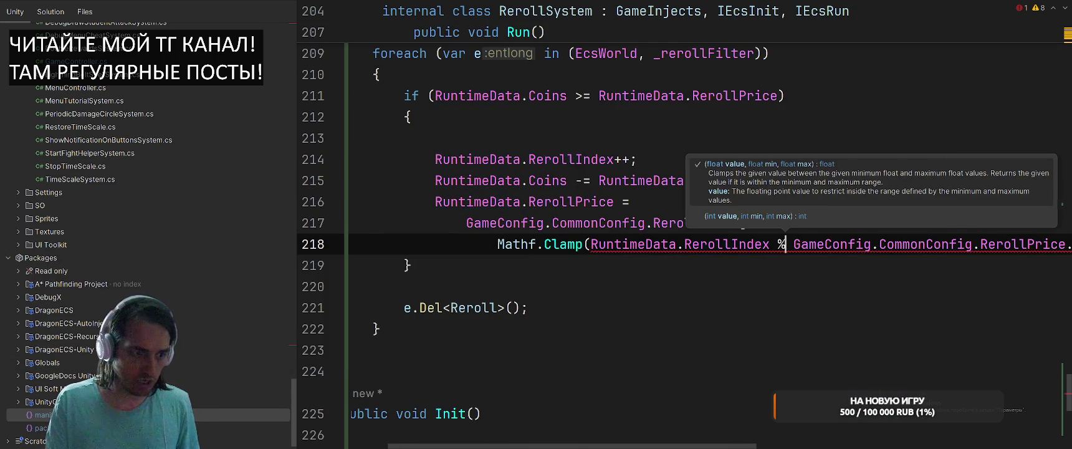
pyautogui.press('Delete')
pyautogui.press('Delete')
pyautogui.write(', 0,')
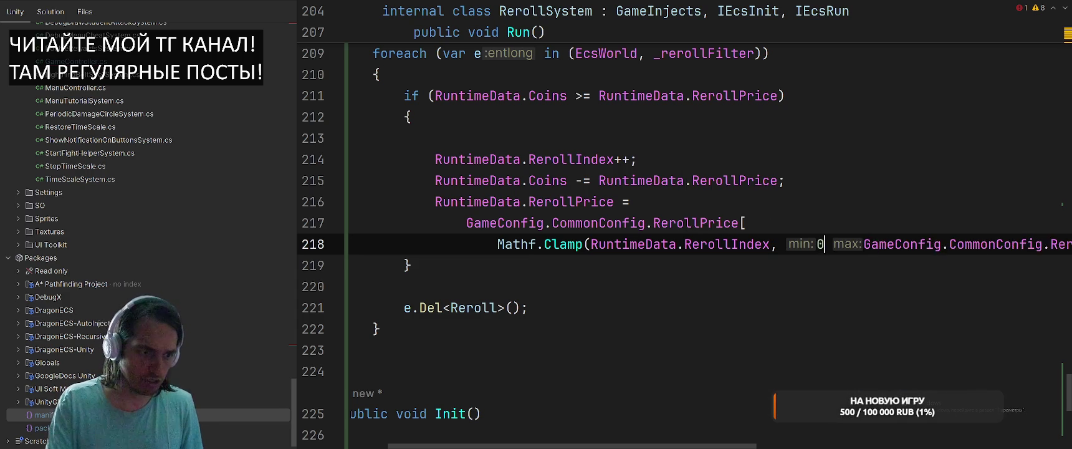
pyautogui.press('End')
pyautogui.press('Left')
pyautogui.press('Left')
pyautogui.write('-1')
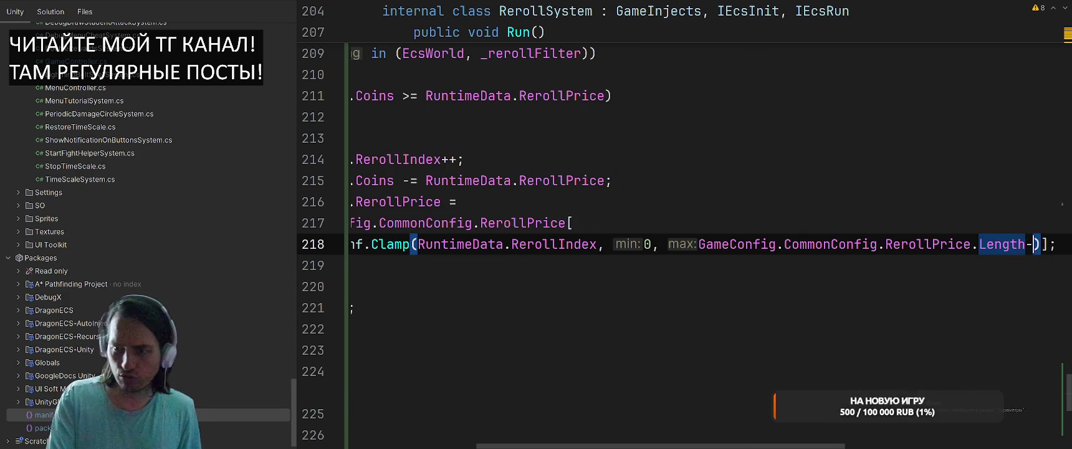
pyautogui.press('End')
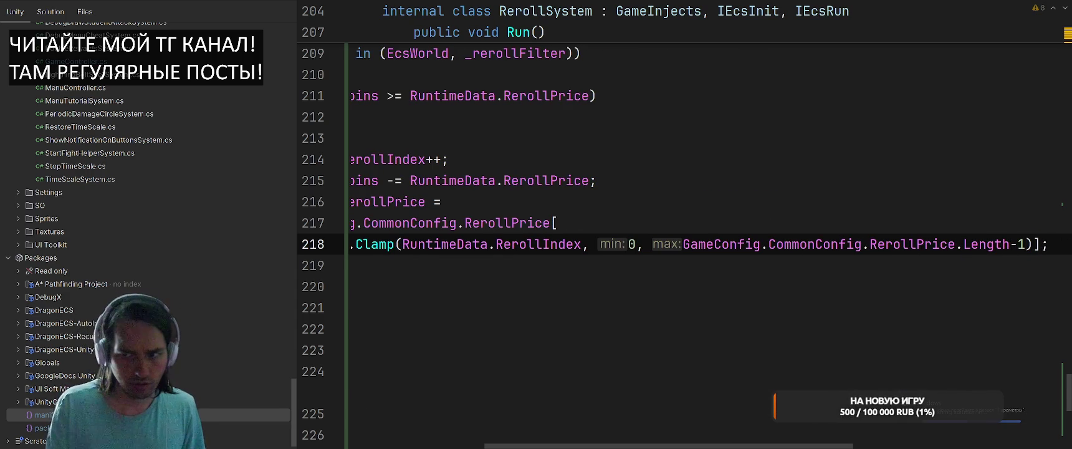
pyautogui.press('Up')
pyautogui.press('Down')
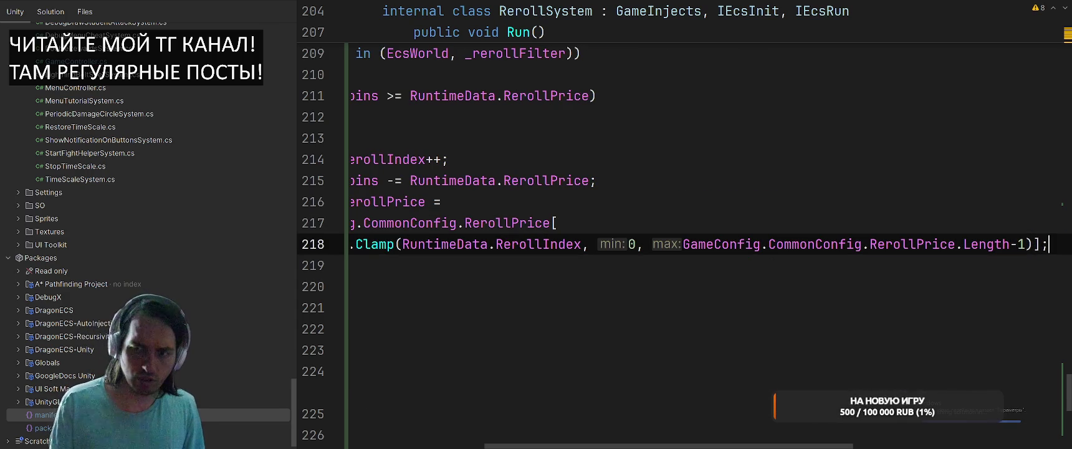
pyautogui.hscroll(-5, 712, 421)
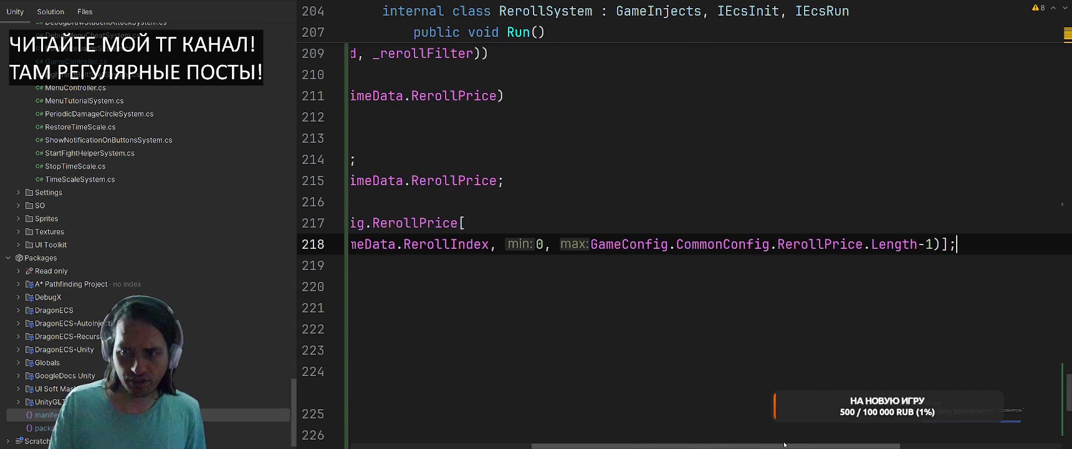
pyautogui.hscroll(1, 740, 317)
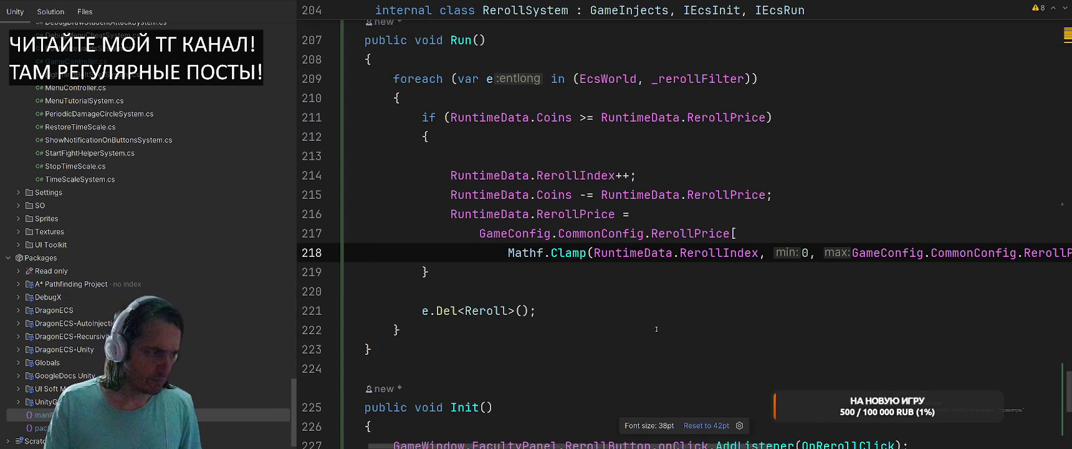
pyautogui.keyDown('ctrl'); pyautogui.scroll(-4, 307, 74); pyautogui.keyUp('ctrl')
# Switch from Rider to the browser and open the Toggl Track Pomodoro break timer.
pyautogui.hotkey('alt', 'Tab')
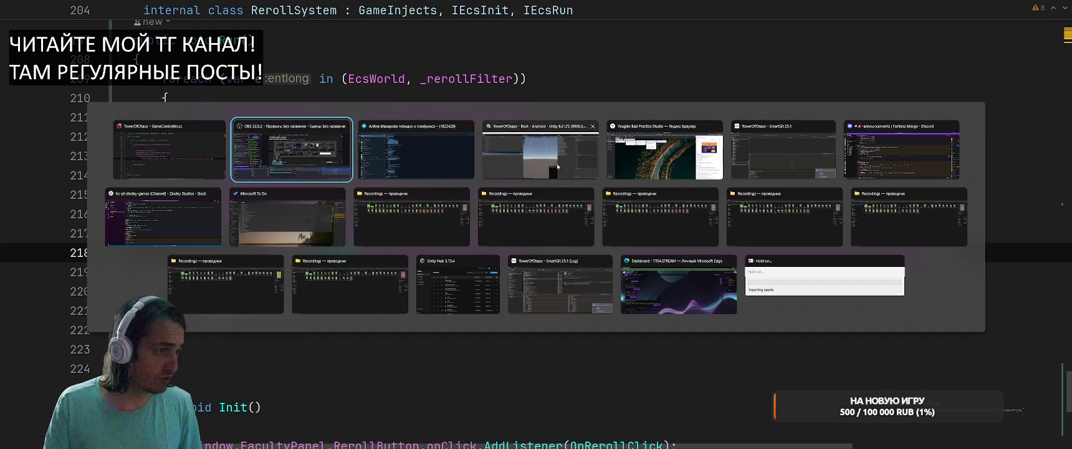
pyautogui.press('Escape')
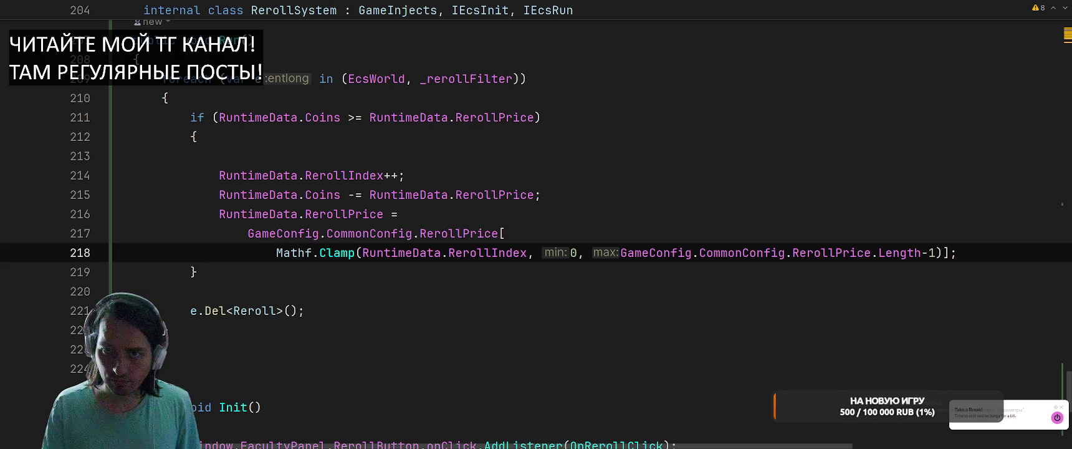
pyautogui.hotkey('alt', 'Tab')
pyautogui.click(1035, 19)
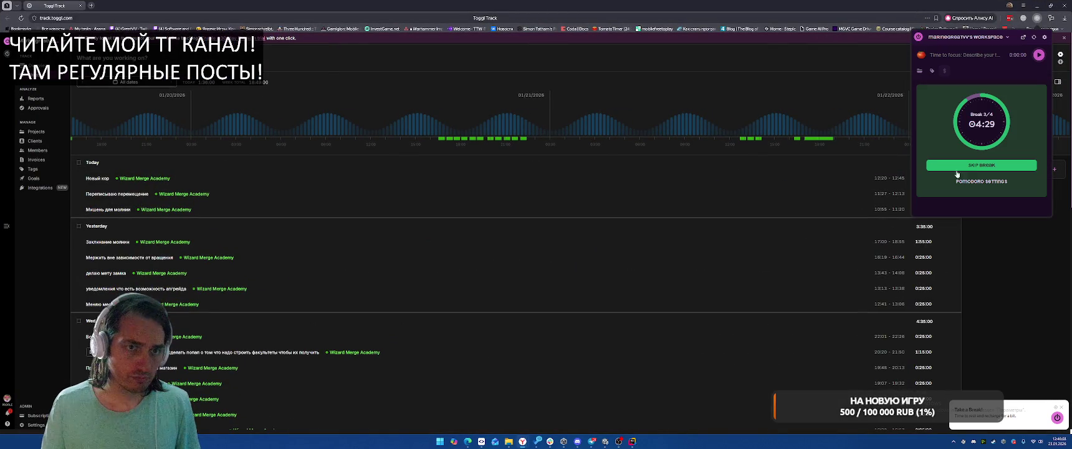
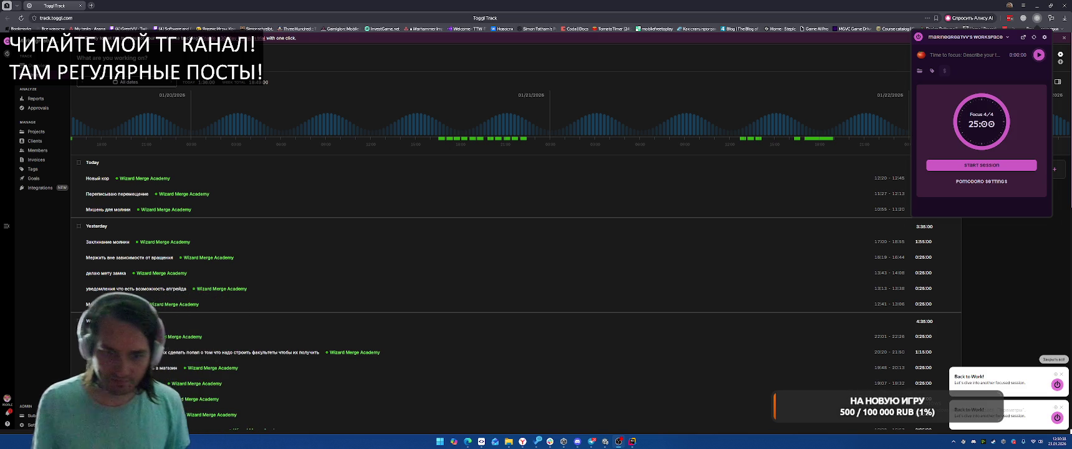
# Start the Toggl Pomodoro focus session, then go back to the RerollSystem code at line 214.
pyautogui.click(921, 56)
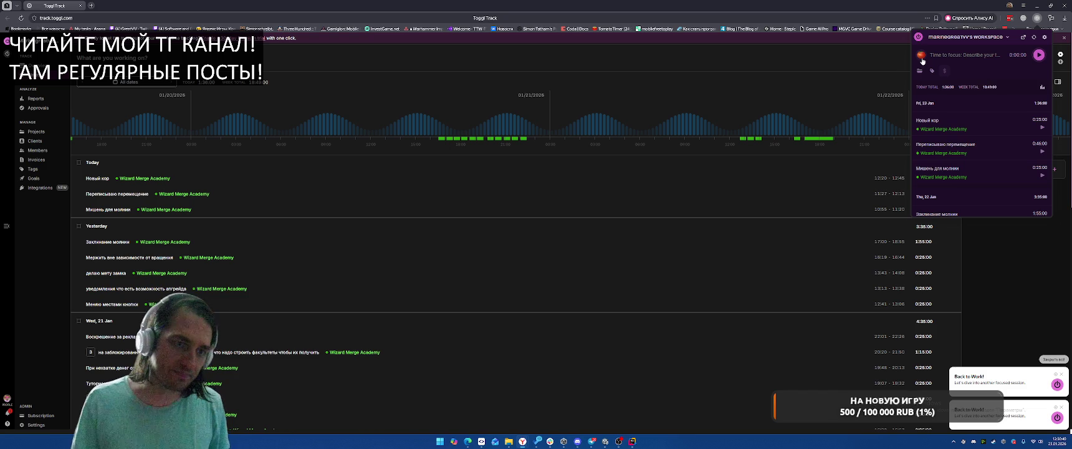
pyautogui.click(1037, 5)
pyautogui.click(680, 175)
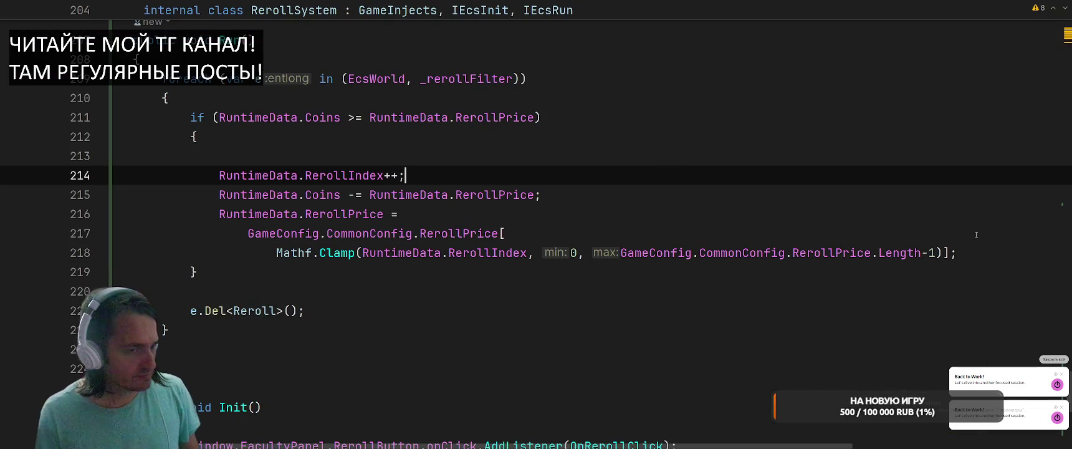
# Add GameWindow.FacultyPanel.SetRerollPrice(RuntimeData.RerollPrice); on a new line after the Mathf.Clamp price line.
pyautogui.click(990, 252)
pyautogui.press('Return')
pyautogui.write('Game')
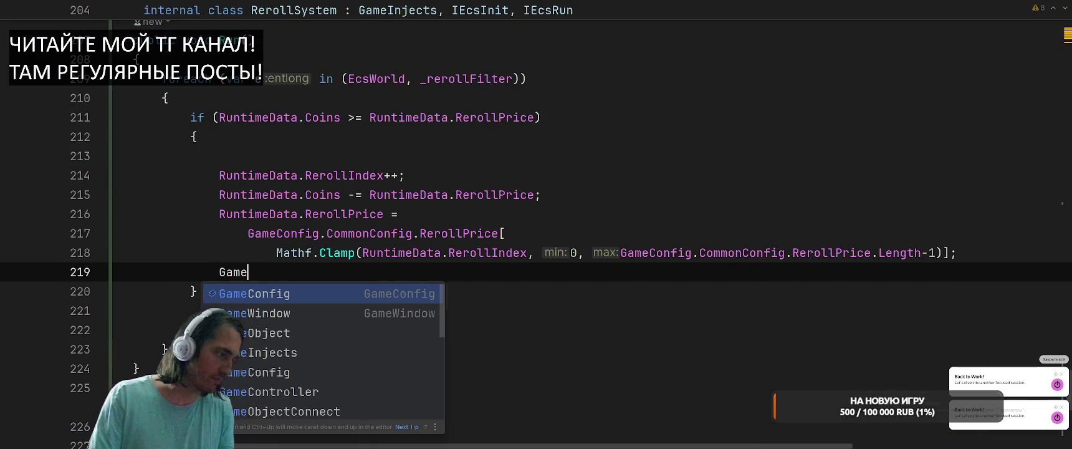
pyautogui.write('Window.')
pyautogui.press('Tab')
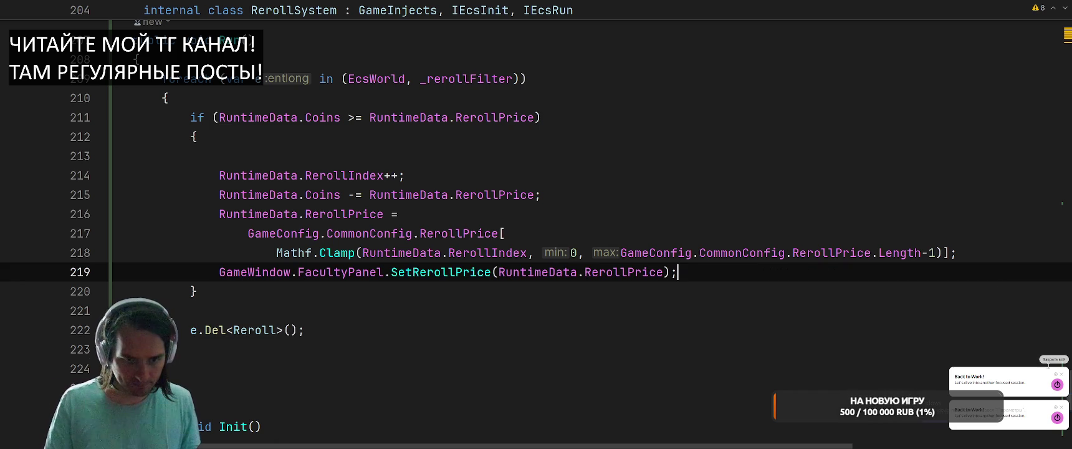
pyautogui.click(1053, 359)
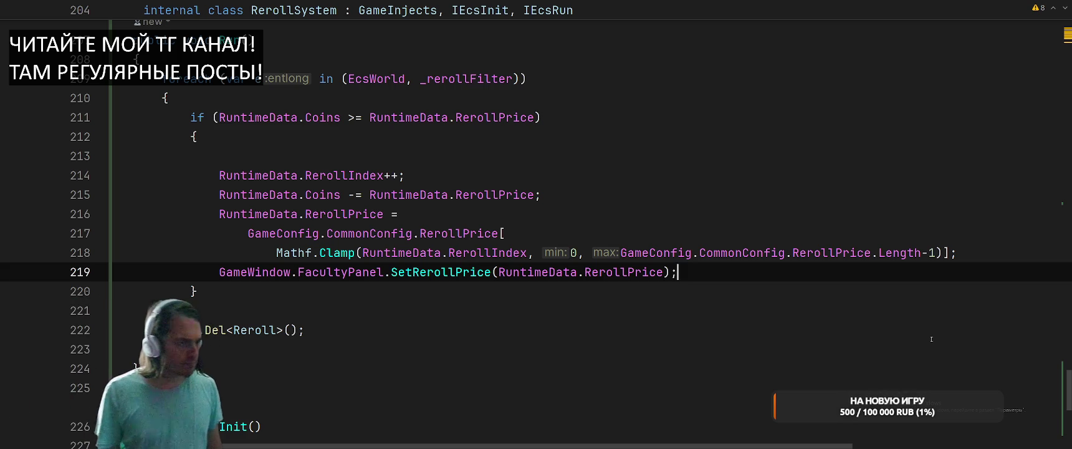
# Move the Coins deduction statement above the RerollIndex increment.
pyautogui.press('Up')
pyautogui.press('Up')
pyautogui.press('Up')
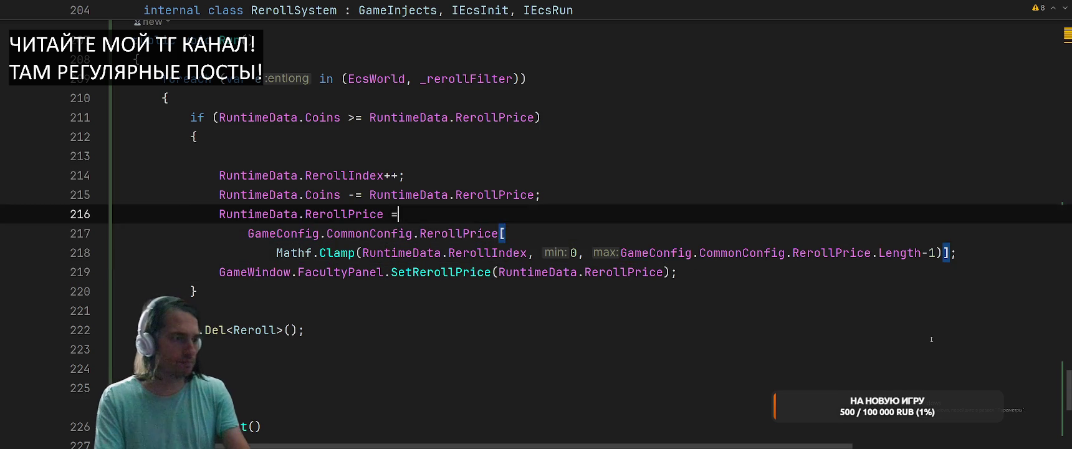
pyautogui.press('Up')
pyautogui.hotkey('alt', 'shift', 'Up')
pyautogui.hotkey('alt', 'shift', 'Up')
pyautogui.press('Down')
pyautogui.press('Down')
pyautogui.press('Down')
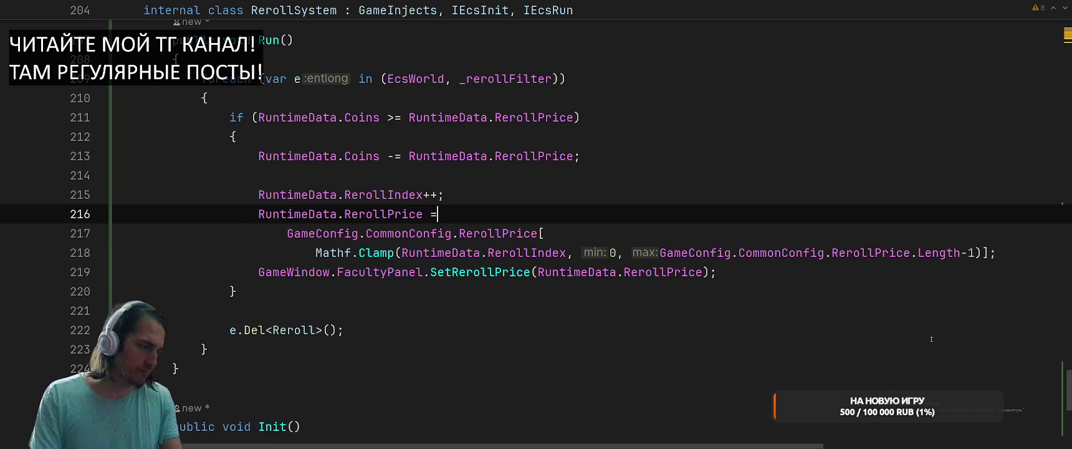
pyautogui.press('Down')
# Extract GameConfig.CommonConfig.RerollPrice into a local variable named prices.
pyautogui.press('End')
pyautogui.press('Left')
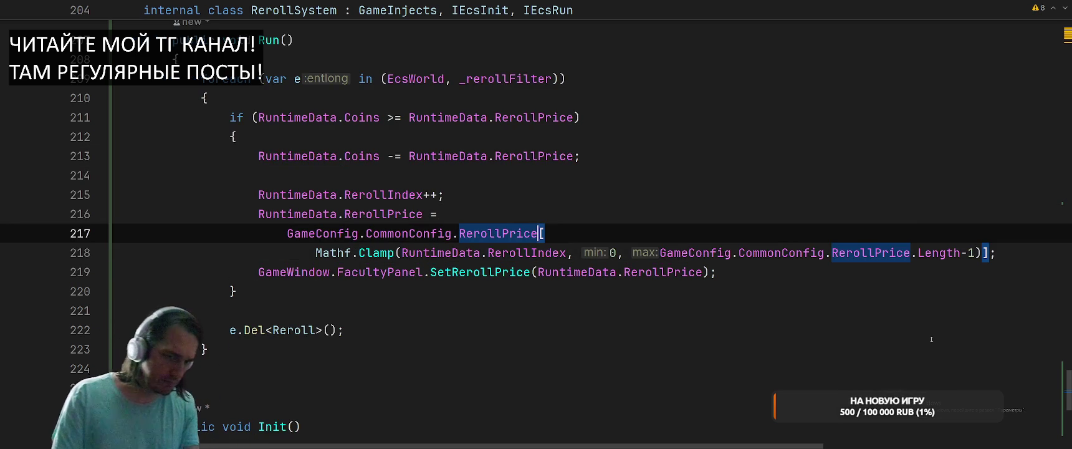
pyautogui.hotkey('ctrl', 'w')
pyautogui.hotkey('ctrl', 'w')
pyautogui.hotkey('ctrl', 'w')
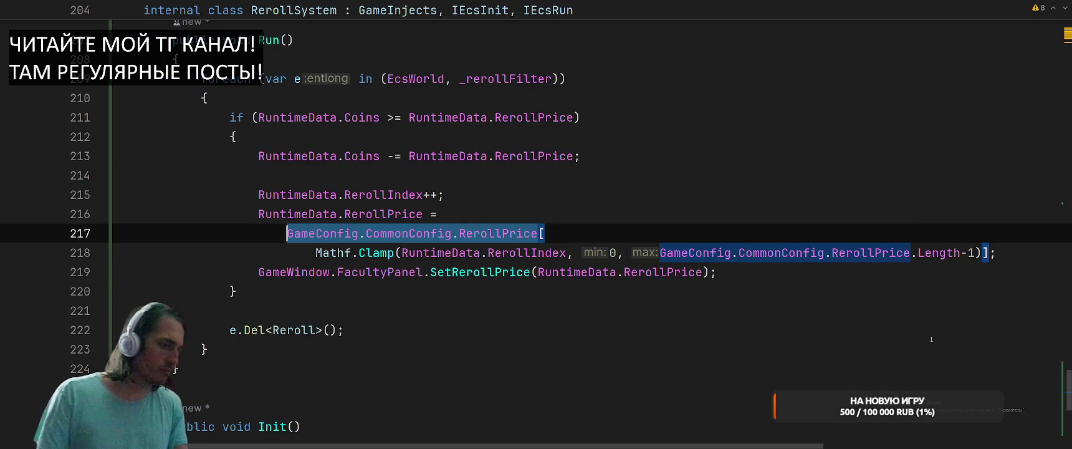
pyautogui.hotkey('alt', 'Return')
pyautogui.press('Return')
pyautogui.press('Return')
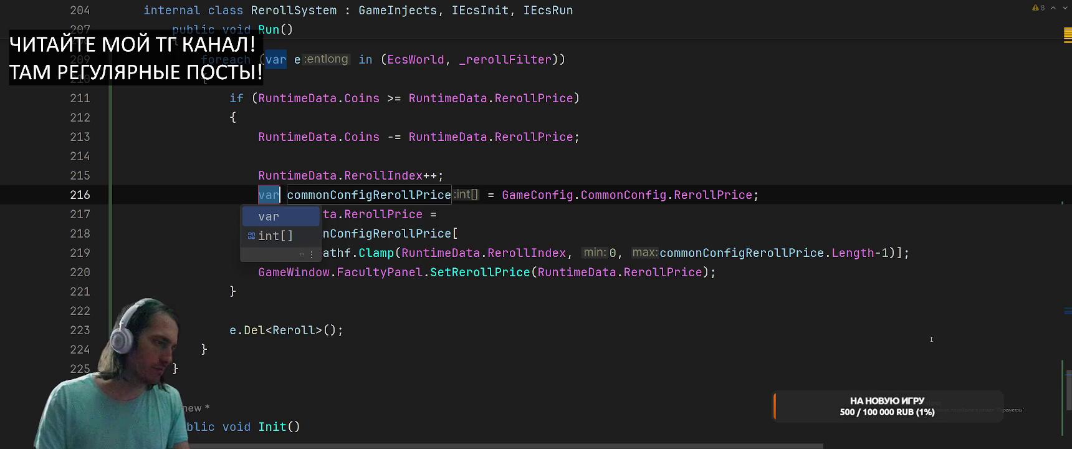
pyautogui.write('prices')
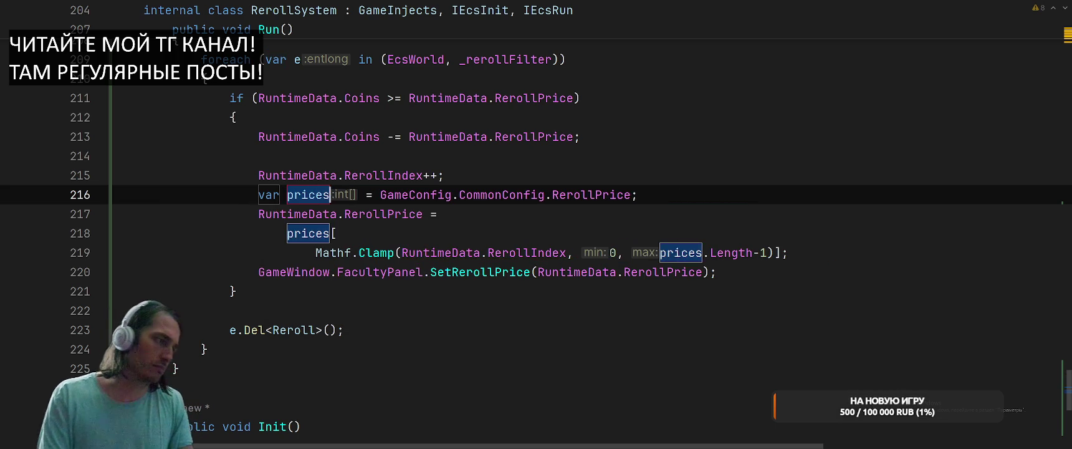
pyautogui.press('Return')
# Join the wrapped prices lookup and Mathf.Clamp index into one assignment line.
pyautogui.press('Down')
pyautogui.press('Down')
pyautogui.press('Down')
pyautogui.press('Home')
pyautogui.press('BackSpace')
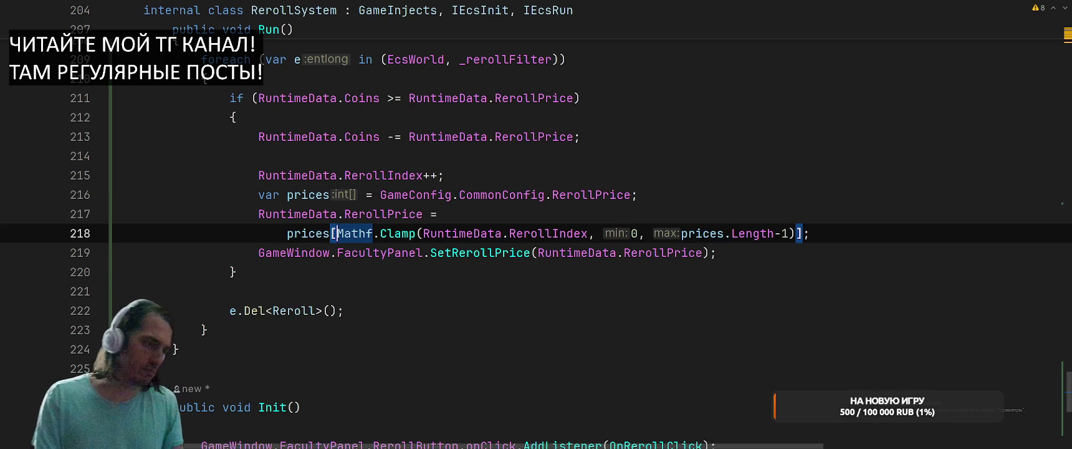
pyautogui.press('Down')
pyautogui.press('End')
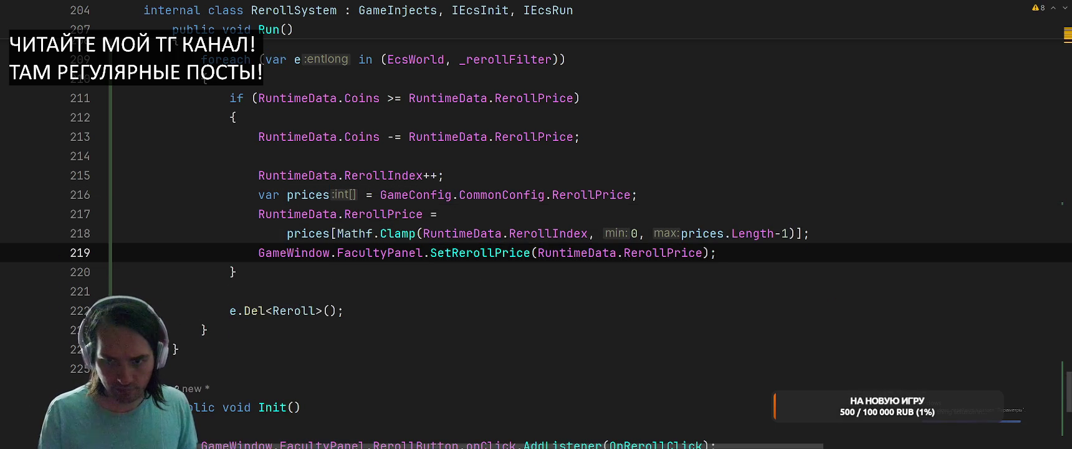
pyautogui.press('Up')
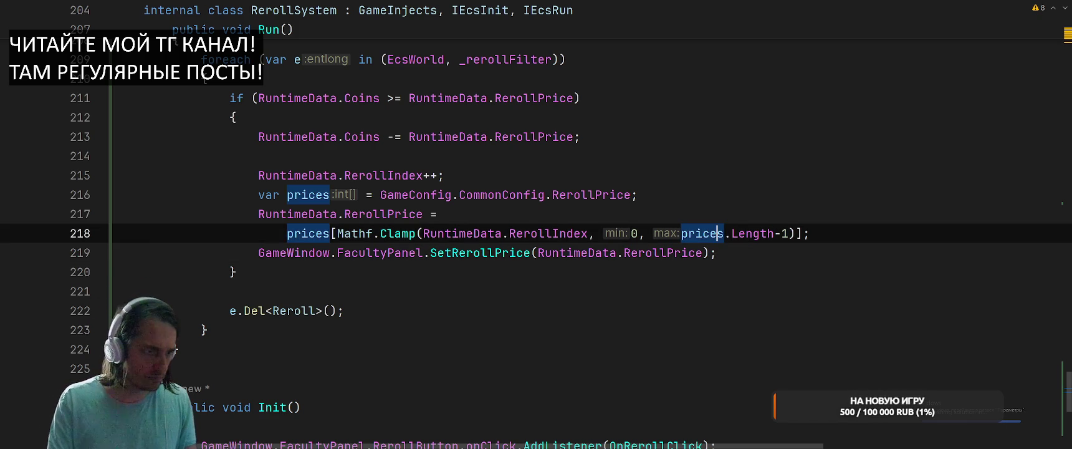
pyautogui.press('Home')
pyautogui.press('BackSpace')
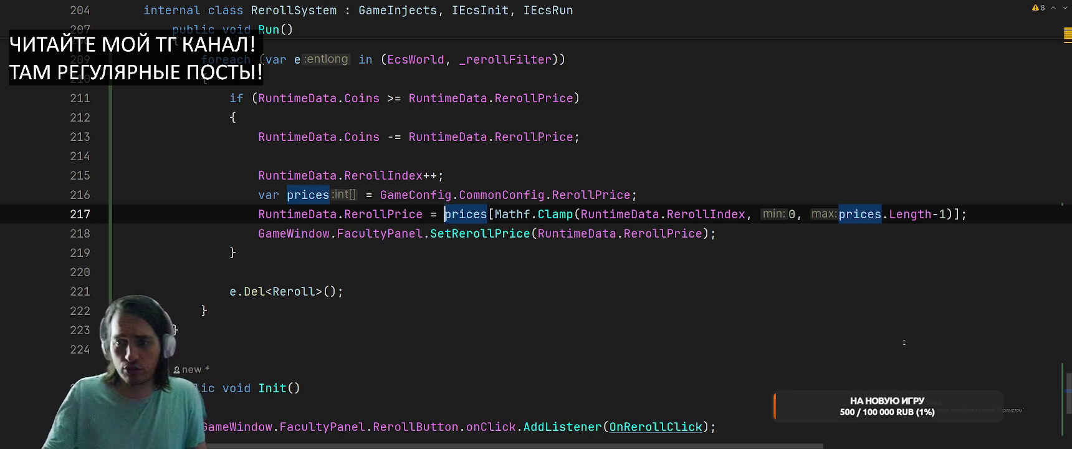
# Add an empty else block after the reroll if branch.
pyautogui.click(666, 175)
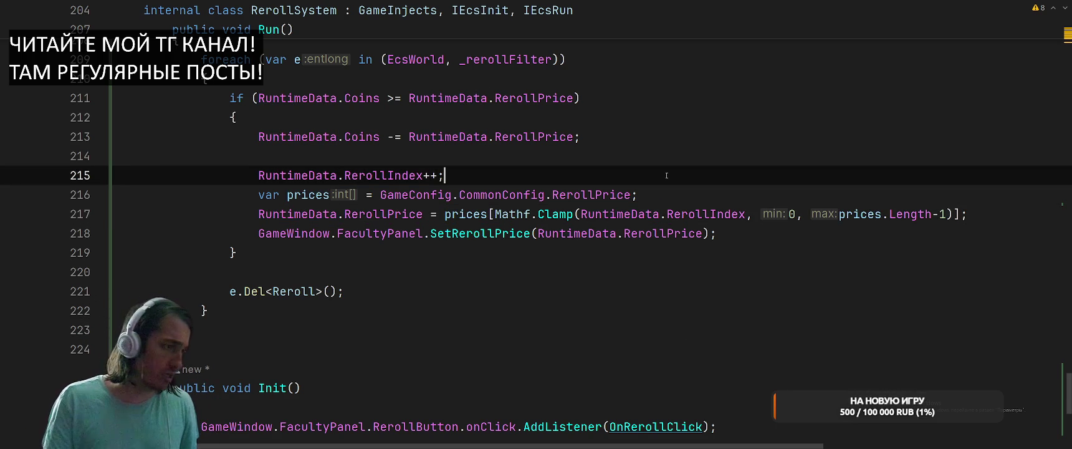
pyautogui.press('Down')
pyautogui.press('Down')
pyautogui.press('Down')
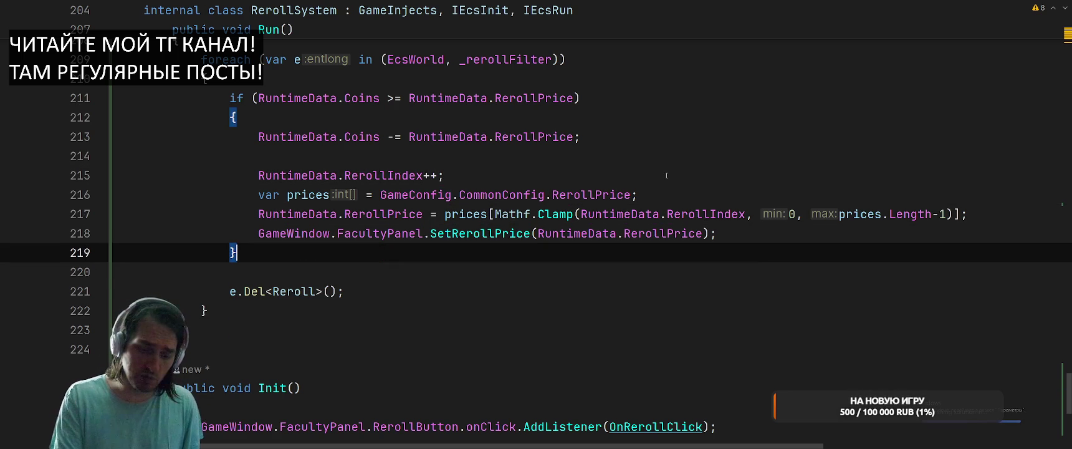
pyautogui.write('e')
pyautogui.press('BackSpace')
pyautogui.write('e')
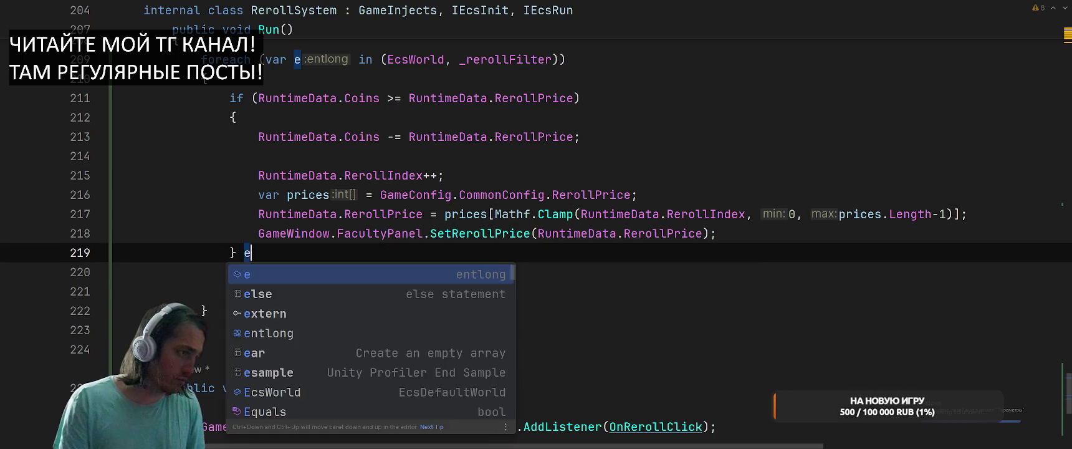
pyautogui.press('BackSpace')
pyautogui.press('BackSpace')
pyautogui.write('es')
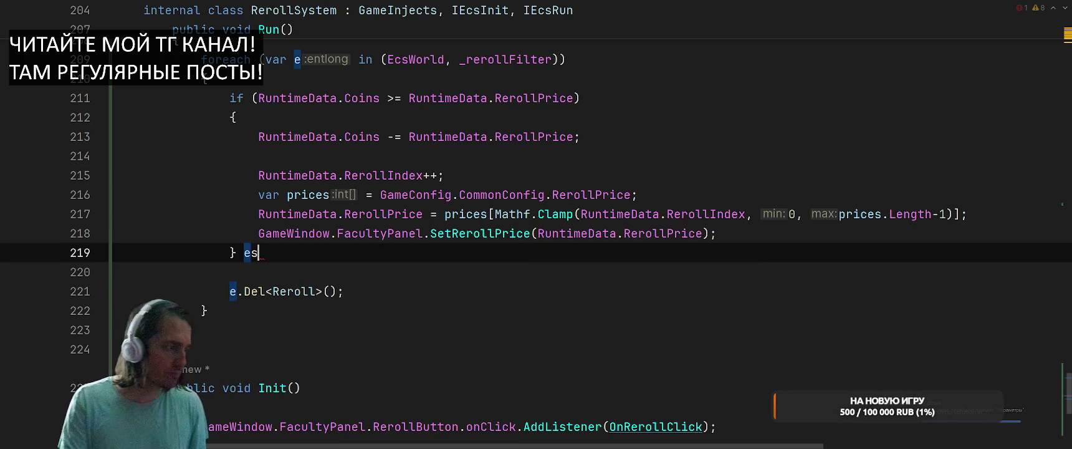
pyautogui.press('BackSpace')
pyautogui.write('lse')
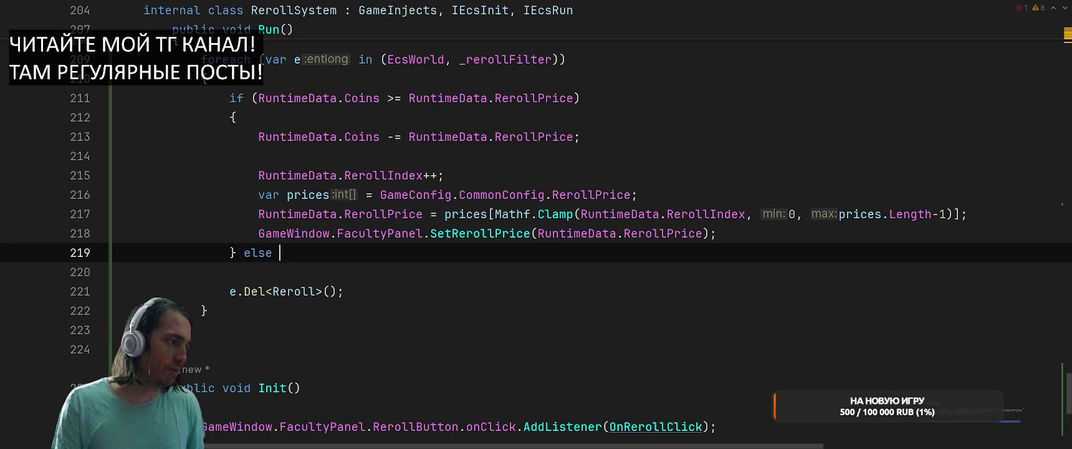
pyautogui.press('Return')
# Start a GameWindow member call inside the else block and undo the accidental edits.
pyautogui.write('Game')
pyautogui.press('BackSpace')
pyautogui.press('BackSpace')
pyautogui.press('BackSpace')
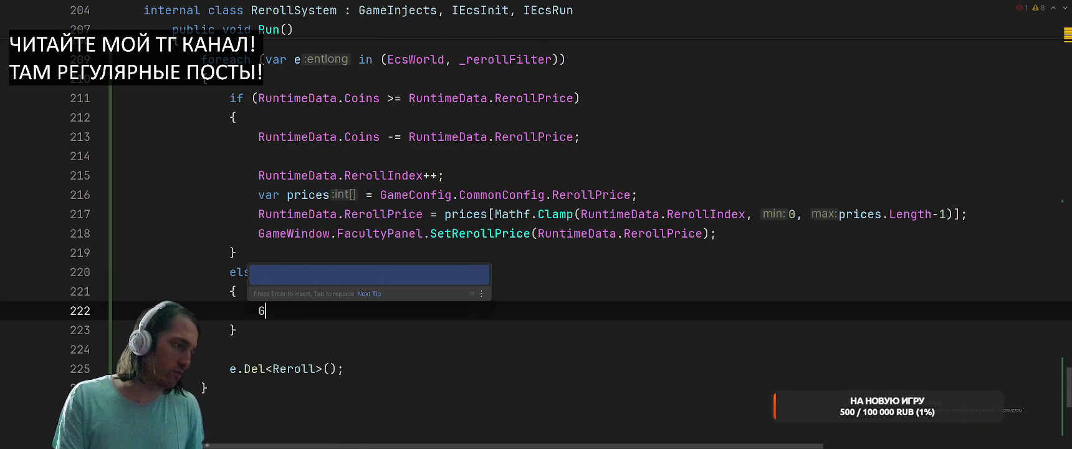
pyautogui.write('ameW')
pyautogui.press('Return')
pyautogui.write('.')
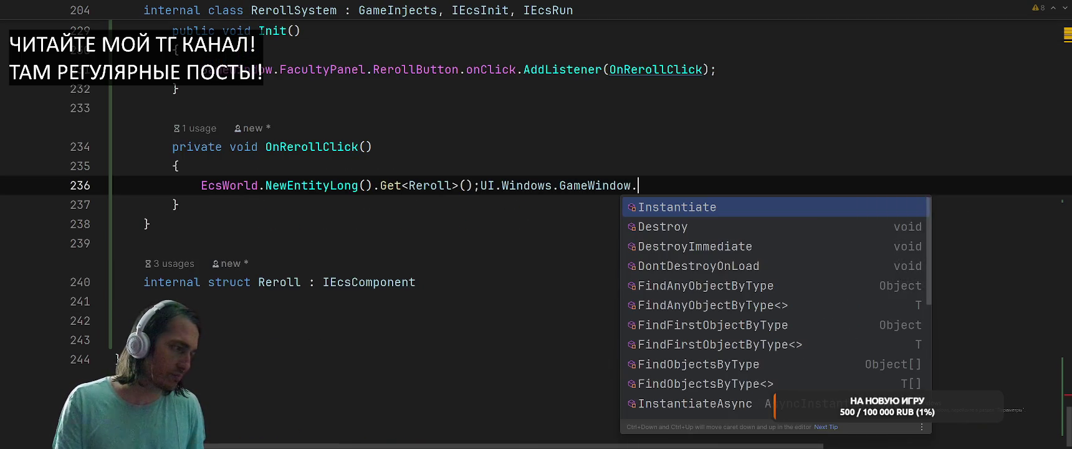
pyautogui.hotkey('ctrl', 'z')
pyautogui.hotkey('ctrl', 'z')
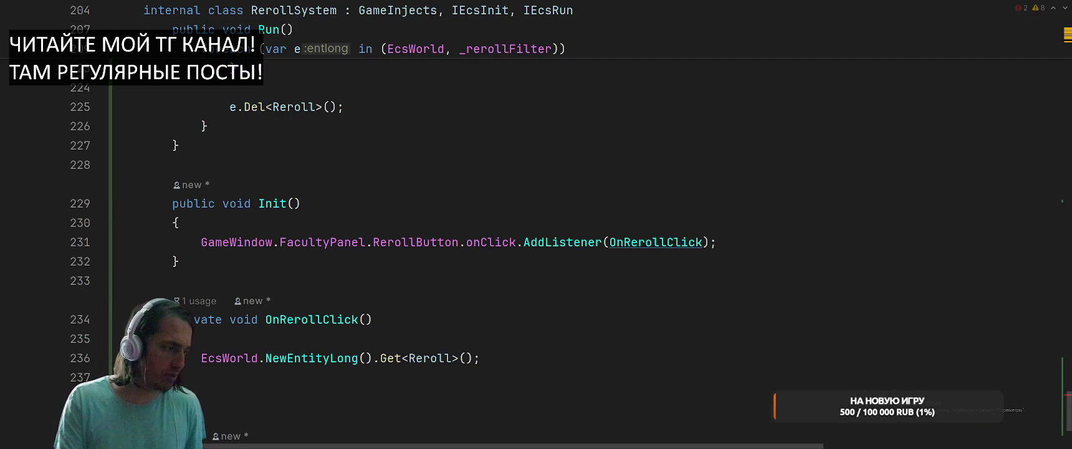
pyautogui.hotkey('ctrl', 'z')
pyautogui.click(367, 310)
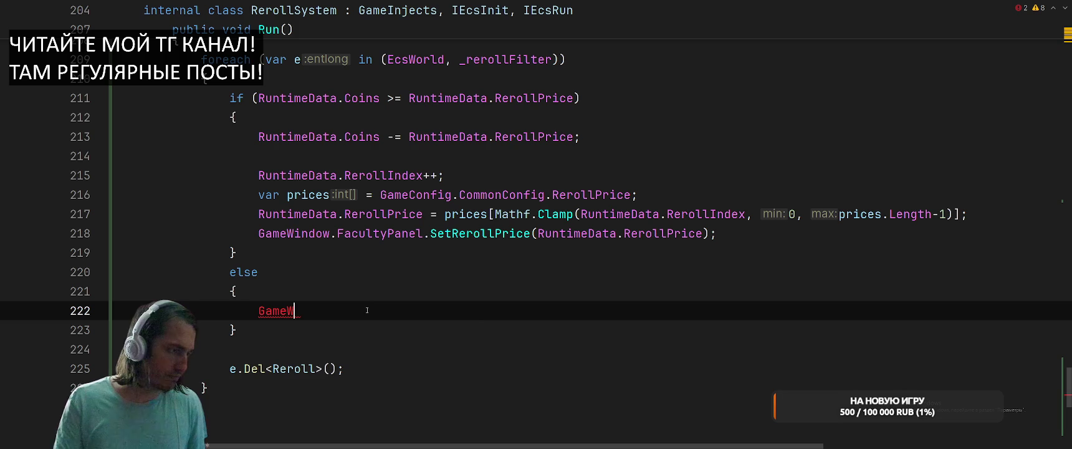
pyautogui.write('in')
pyautogui.press('Return')
pyautogui.write('.Top')
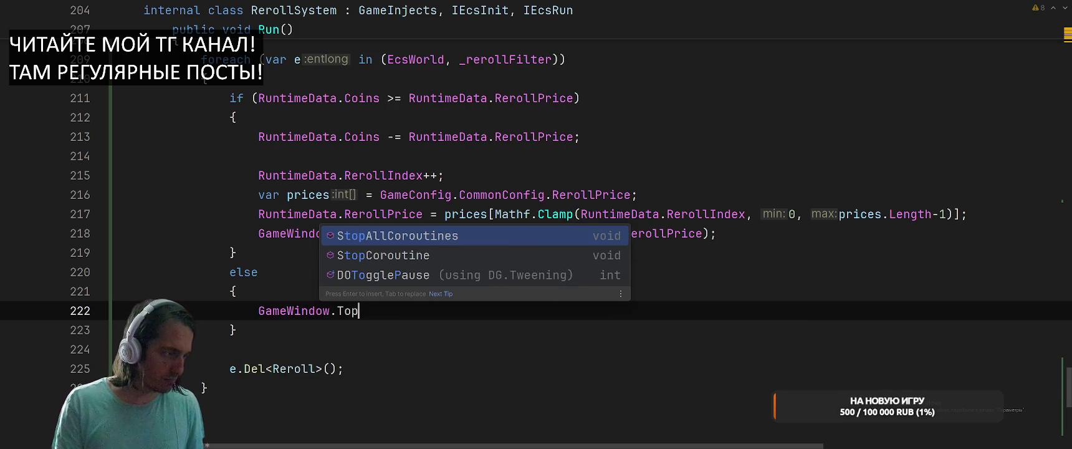
pyautogui.press('BackSpace')
pyautogui.press('BackSpace')
pyautogui.press('BackSpace')
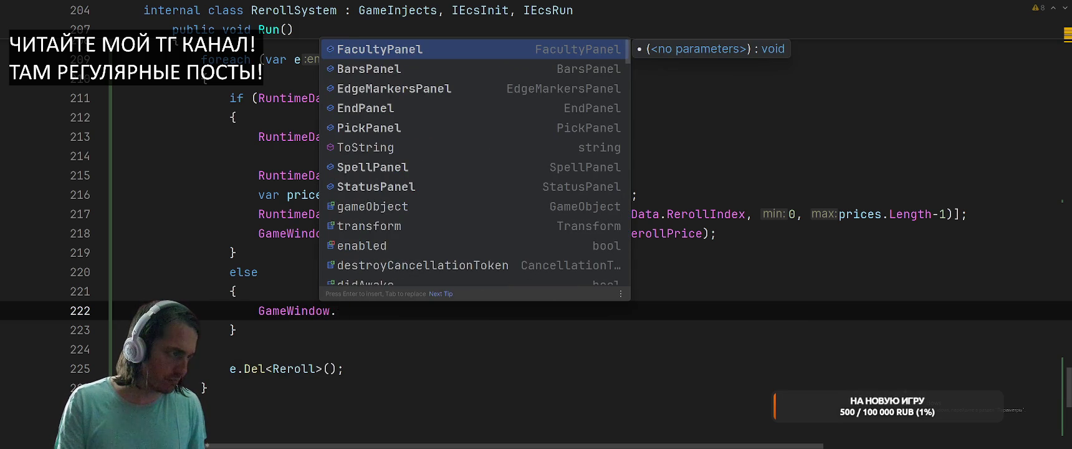
# Remove the stray text, trim line 222 back to 'GameWindow.', and start a class search.
pyautogui.write('St')
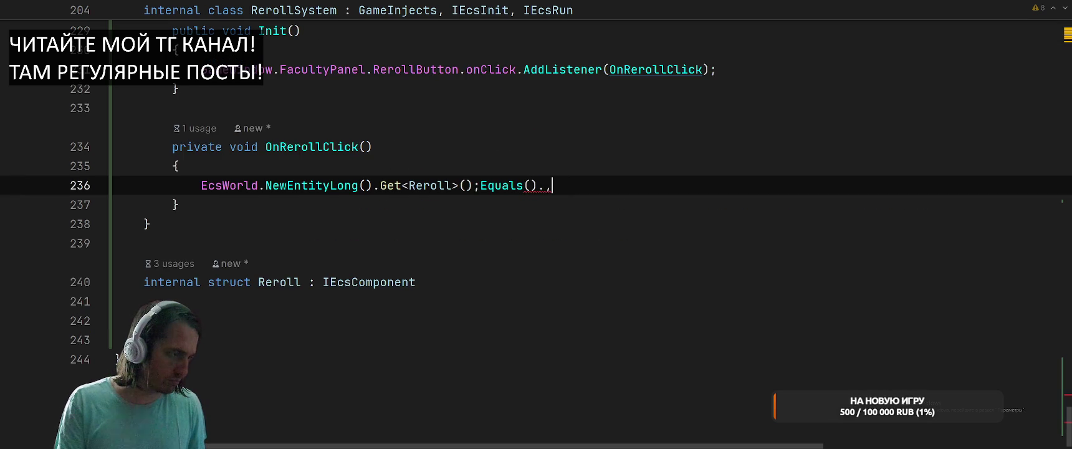
pyautogui.press('BackSpace')
pyautogui.press('BackSpace')
pyautogui.press('BackSpace')
pyautogui.scroll(3, 536, 224)
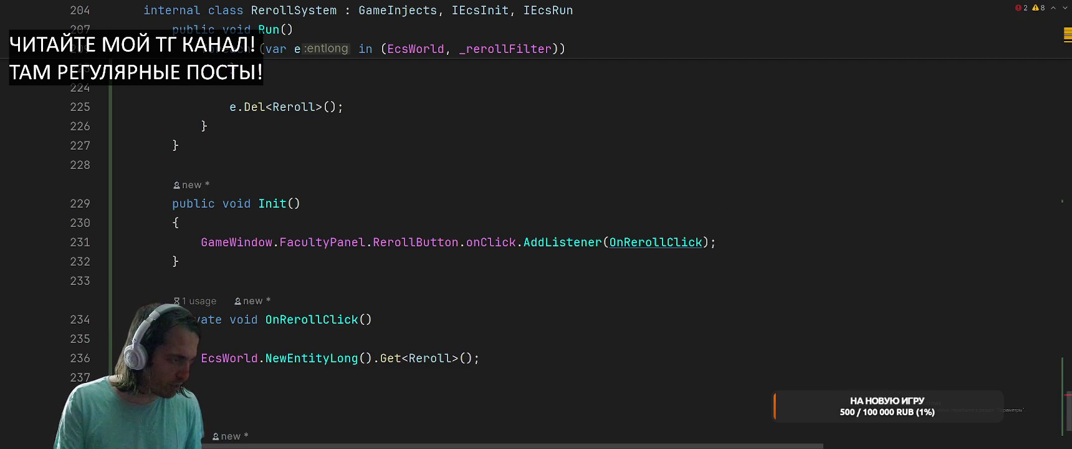
pyautogui.scroll(-2, 379, 320)
pyautogui.hotkey('ctrl', '-')
pyautogui.write('GameWindow.St')
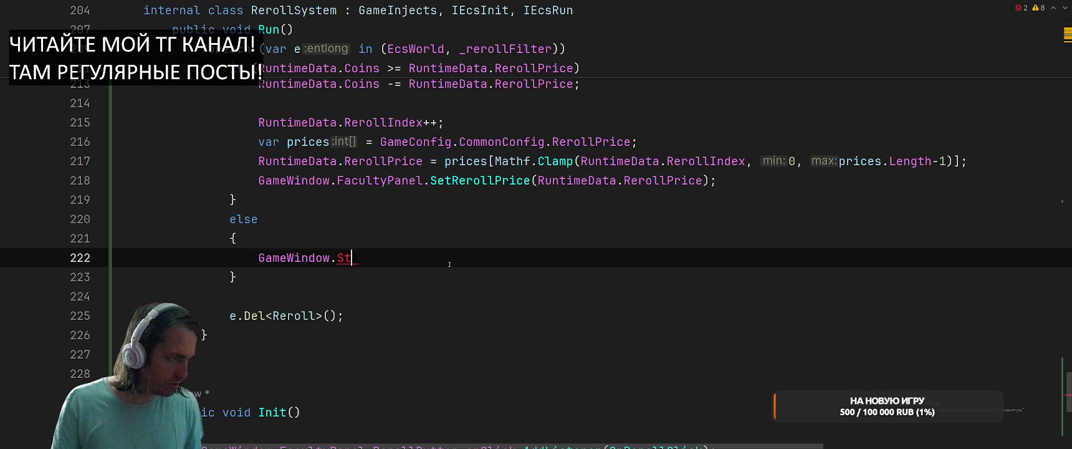
pyautogui.write('a')
pyautogui.press('Return')
pyautogui.write('.')
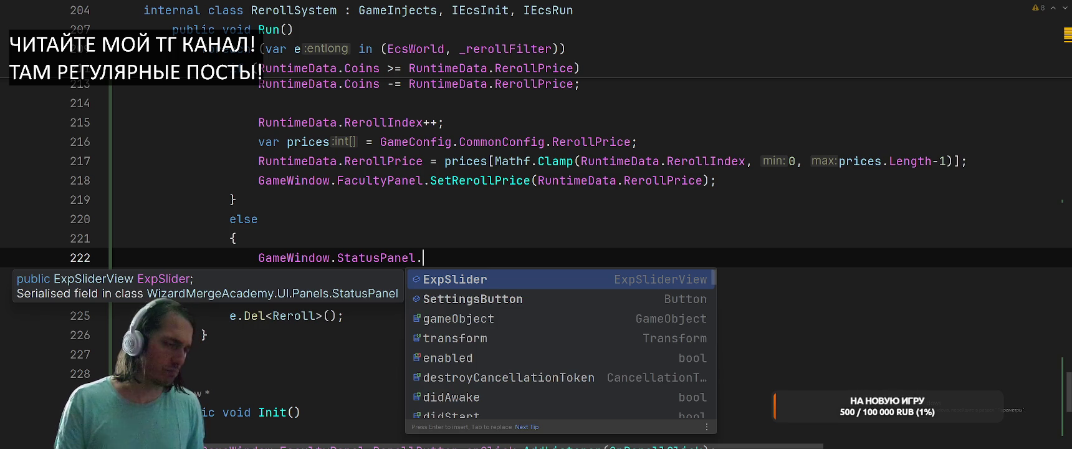
pyautogui.press('BackSpace')
pyautogui.hotkey('ctrl', 'BackSpace')
pyautogui.write('.')
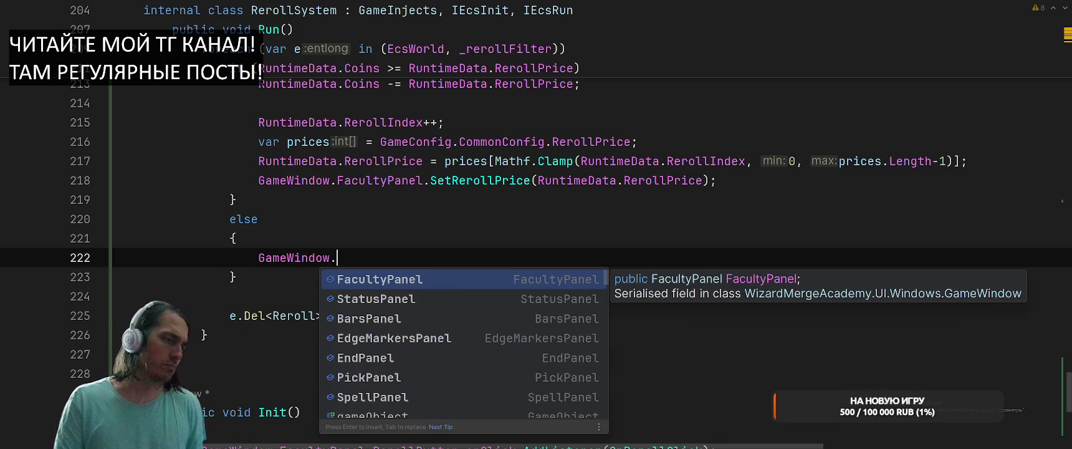
pyautogui.press('Escape')
pyautogui.hotkey('ctrl', 't')
# Open the RuntimeData class and review where the Coins field is used.
pyautogui.write('RuntimeData')
pyautogui.press('Return')
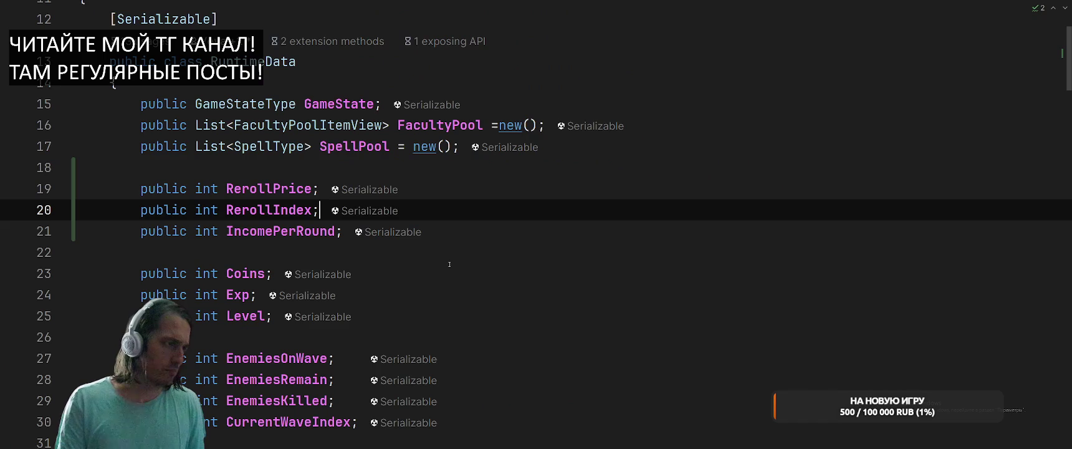
pyautogui.rightClick(256, 272)
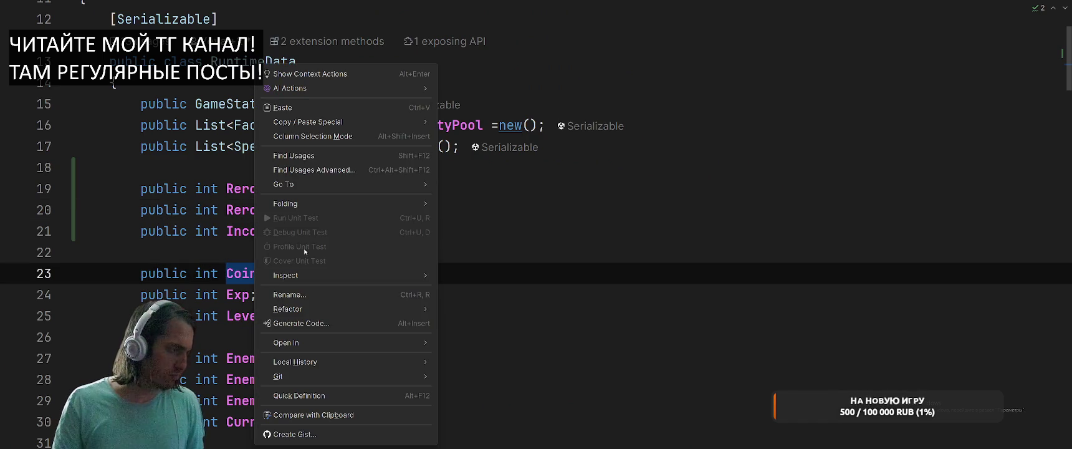
pyautogui.click(328, 159)
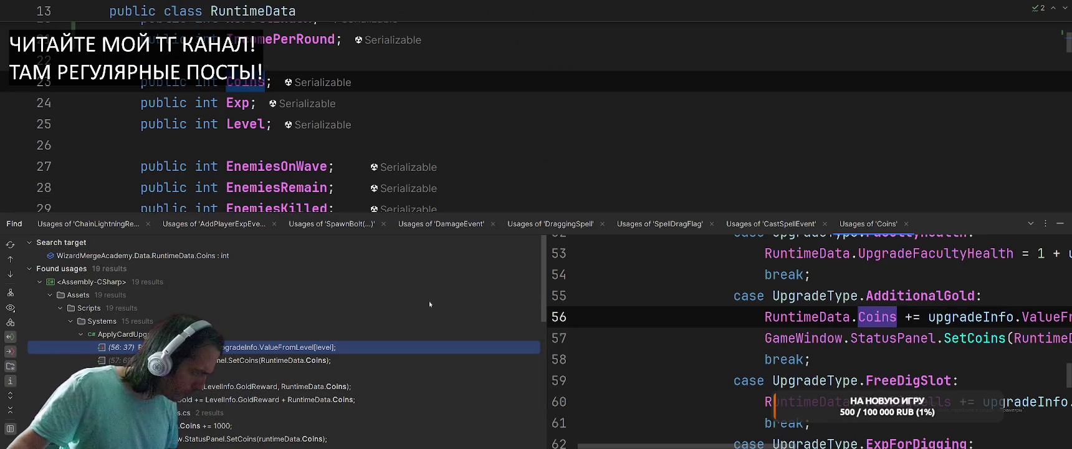
pyautogui.click(1059, 223)
pyautogui.click(851, 174)
# In RerollSystem's else branch, write the call GameWindow.StatusPanel.BumpCoins();.
pyautogui.hotkey('ctrl', 'Tab')
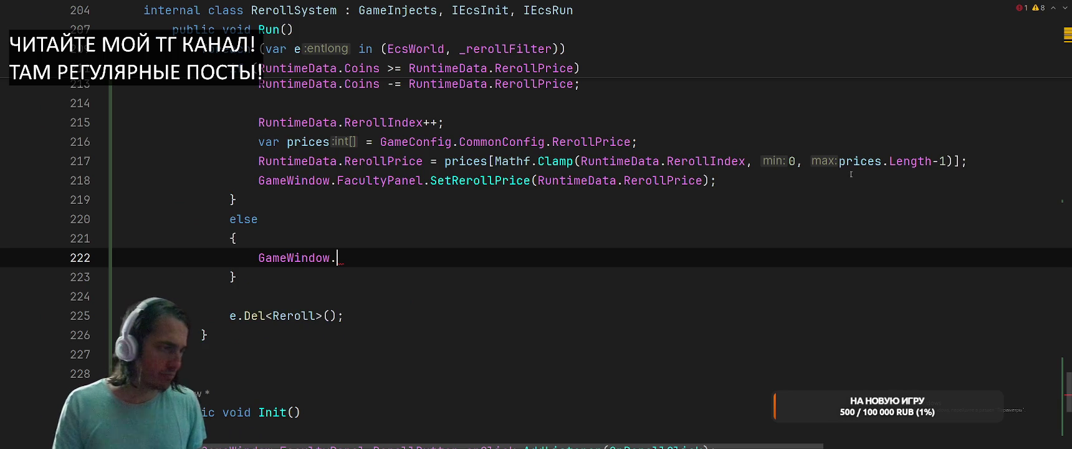
pyautogui.write('St')
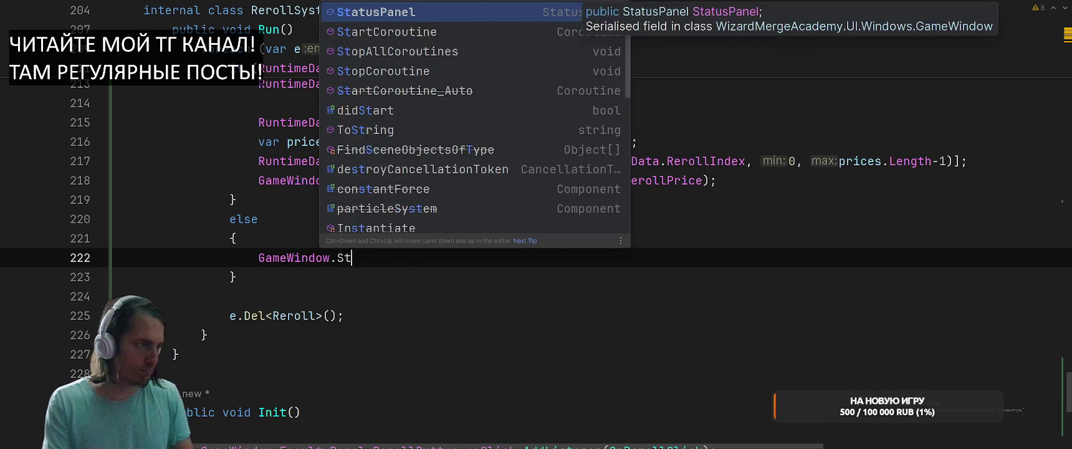
pyautogui.write('.Set')
pyautogui.press('BackSpace')
pyautogui.press('BackSpace')
pyautogui.press('BackSpace')
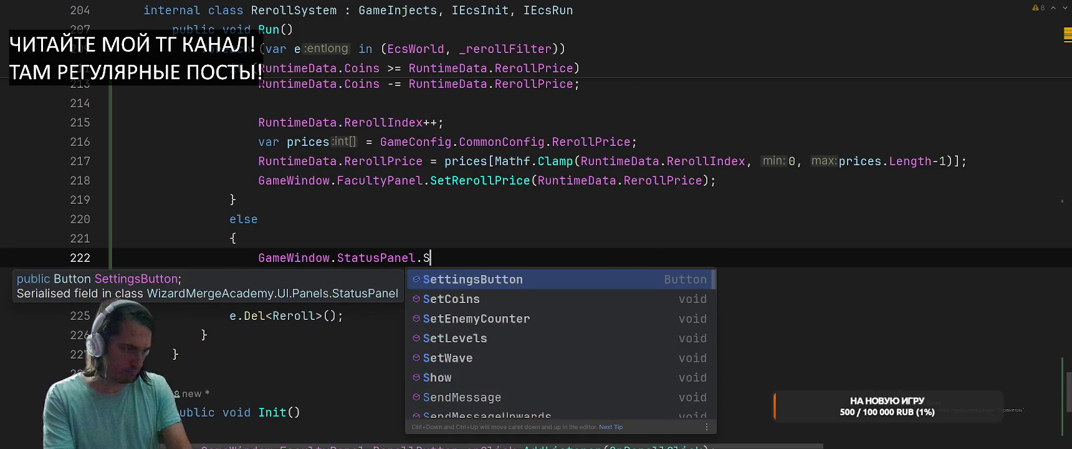
pyautogui.write('Bun')
pyautogui.press('BackSpace')
pyautogui.write('mpCoi')
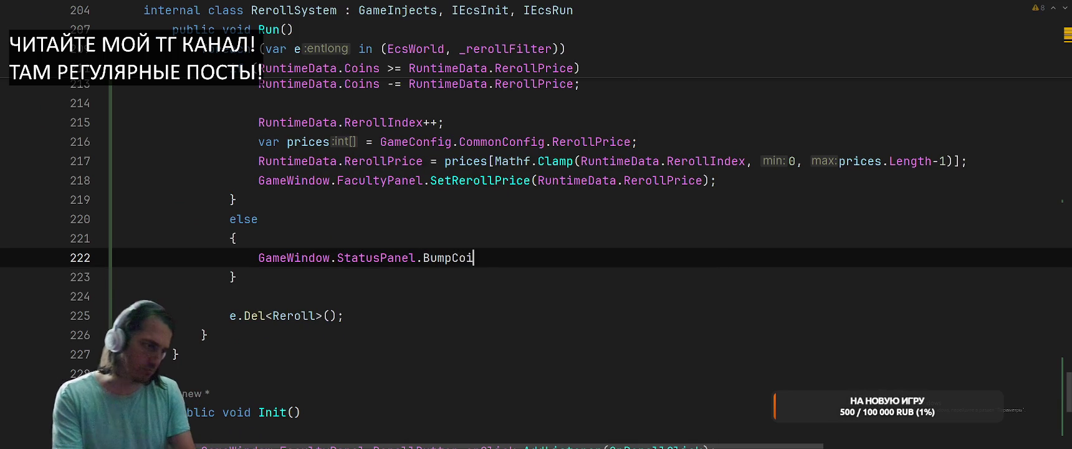
pyautogui.write('ns();')
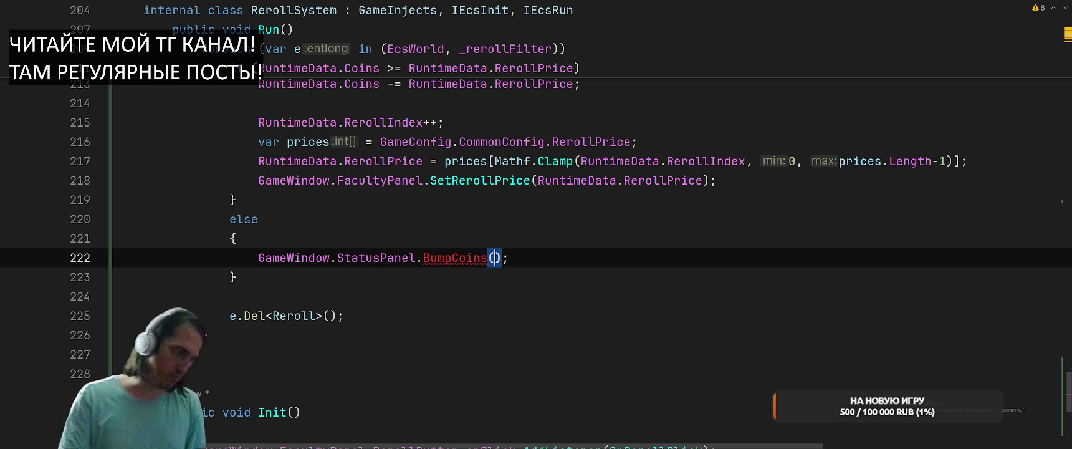
# Create StatusPanel.BumpCoins() with body _coinsText.transform.Bump();, then add a blank line above its call.
pyautogui.hotkey('alt', 'Return')
pyautogui.press('Return')
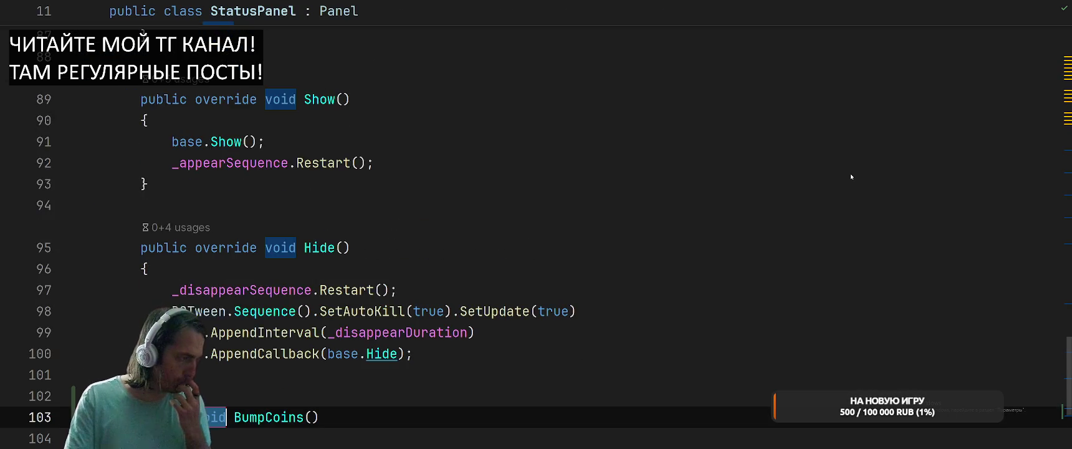
pyautogui.press('BackSpace')
pyautogui.write('_c')
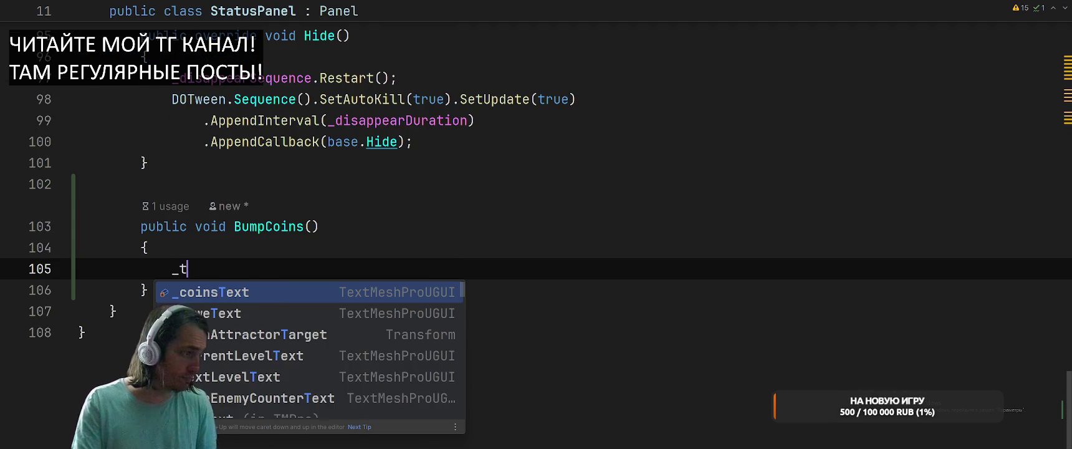
pyautogui.press('Return')
pyautogui.write('.t')
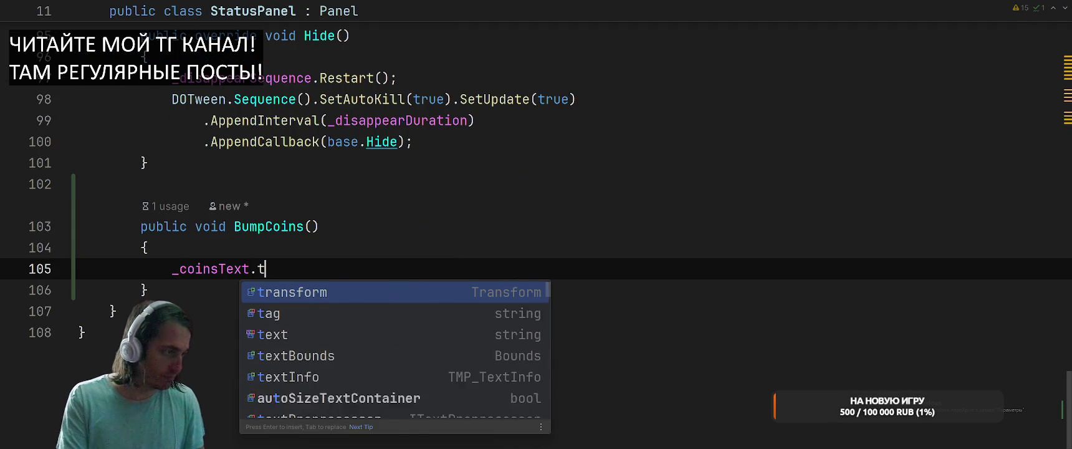
pyautogui.press('Return')
pyautogui.write('.DU')
pyautogui.press('BackSpace')
pyautogui.press('BackSpace')
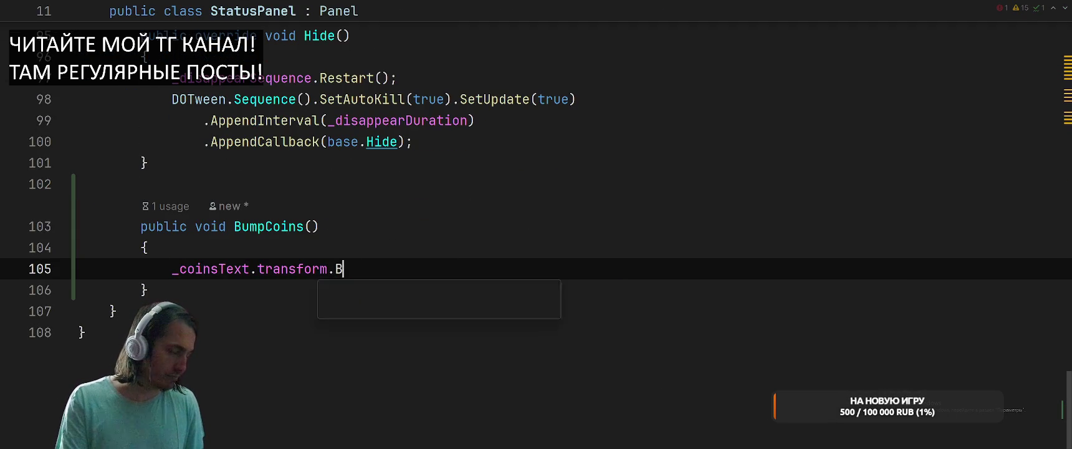
pyautogui.write('Bum')
pyautogui.press('Return')
pyautogui.write(';')
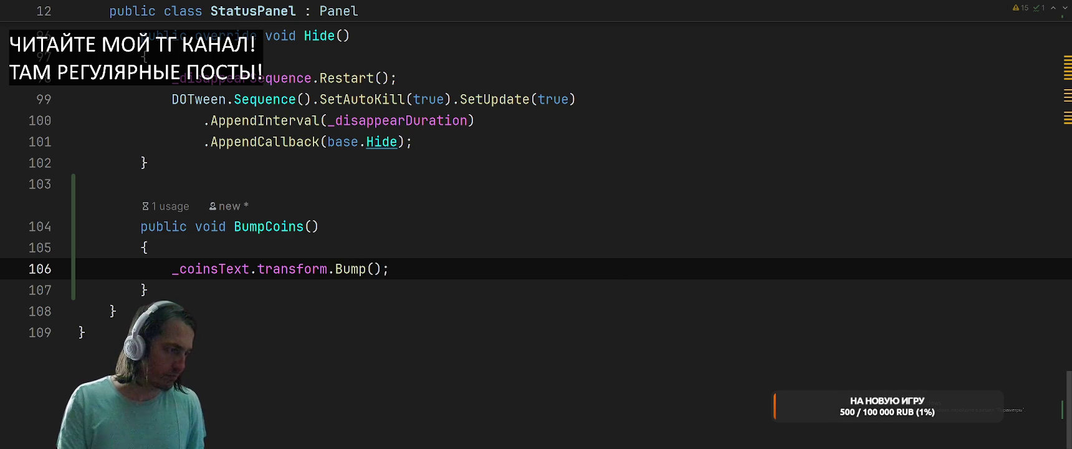
pyautogui.hotkey('ctrl', 'alt', 'Left')
pyautogui.hotkey('ctrl', 'alt', 'Return')
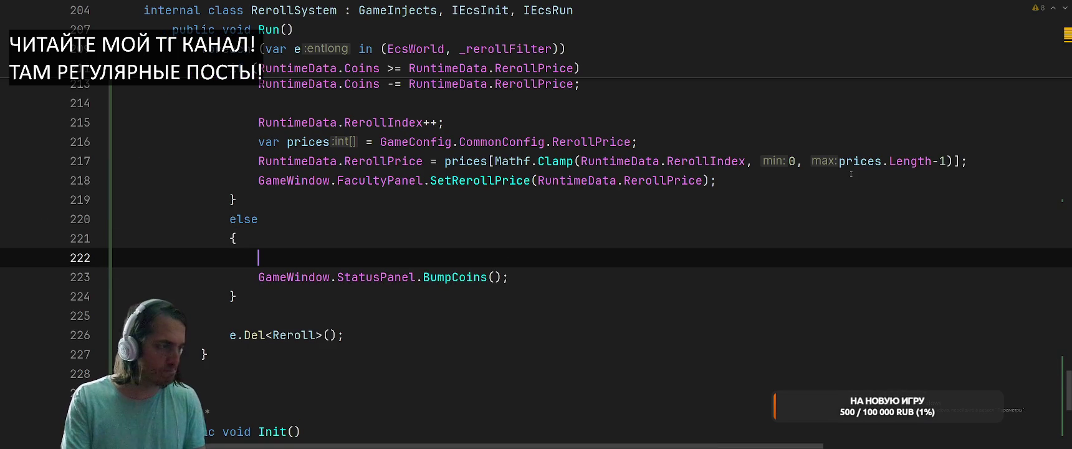
# Write the call GameWindow.FacultyPanel.BumpRerollPrice(); in the else branch.
pyautogui.write('GmeWi')
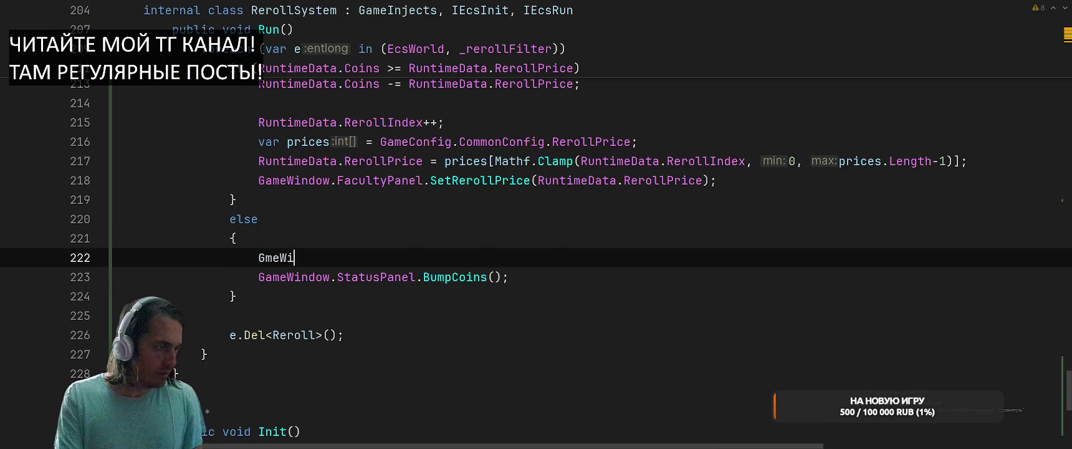
pyautogui.press('BackSpace')
pyautogui.press('BackSpace')
pyautogui.press('BackSpace')
pyautogui.write('GameW')
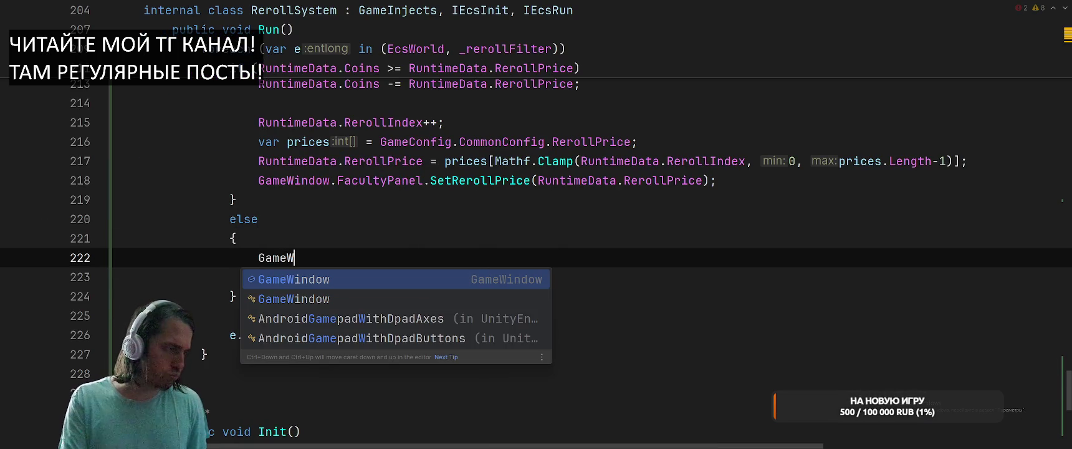
pyautogui.press('Return')
pyautogui.write('.Fac')
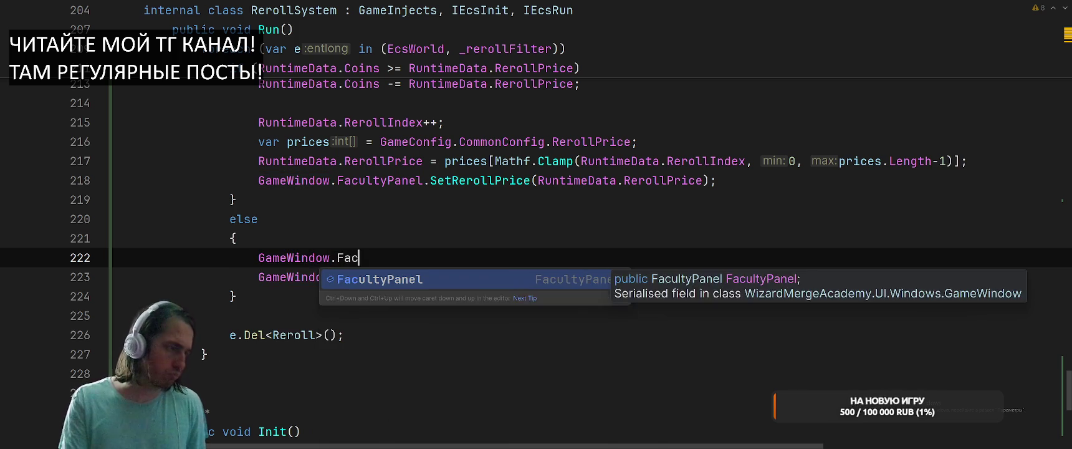
pyautogui.press('Return')
pyautogui.write('.Bump')
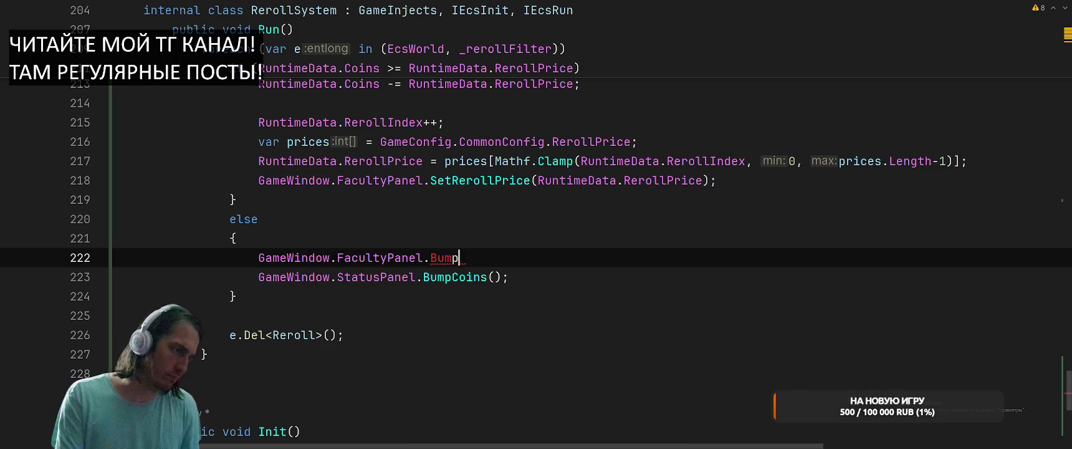
pyautogui.write('RerollPrice')
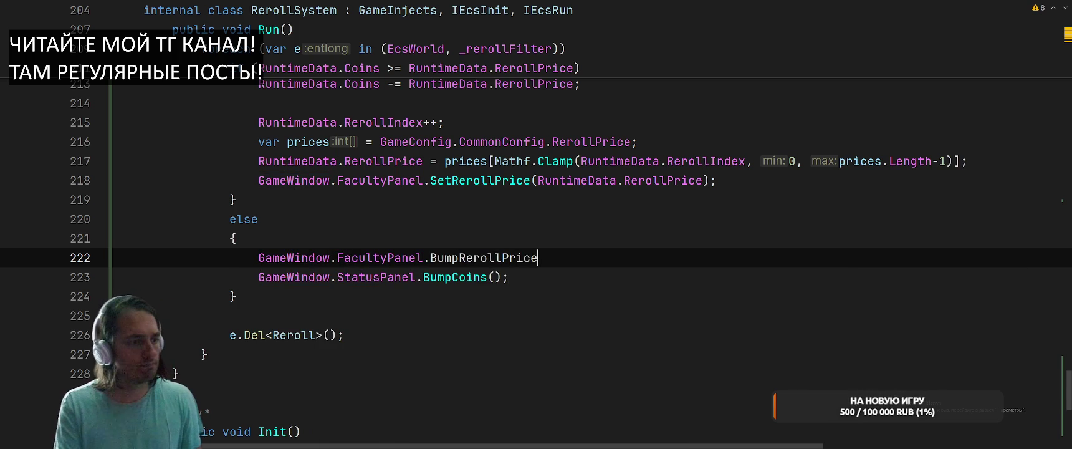
pyautogui.press('Return')
# Create FacultyPanel.BumpRerollPrice() with body _rerollPrice.transform.Bump(); and return to the call.
pyautogui.hotkey('alt', 'Return')
pyautogui.press('Return')
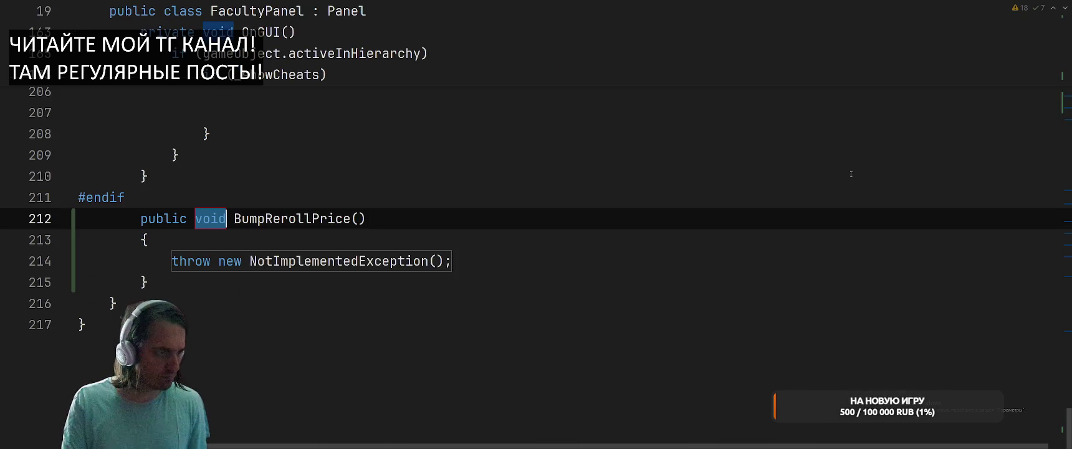
pyautogui.press('BackSpace')
pyautogui.write('_r')
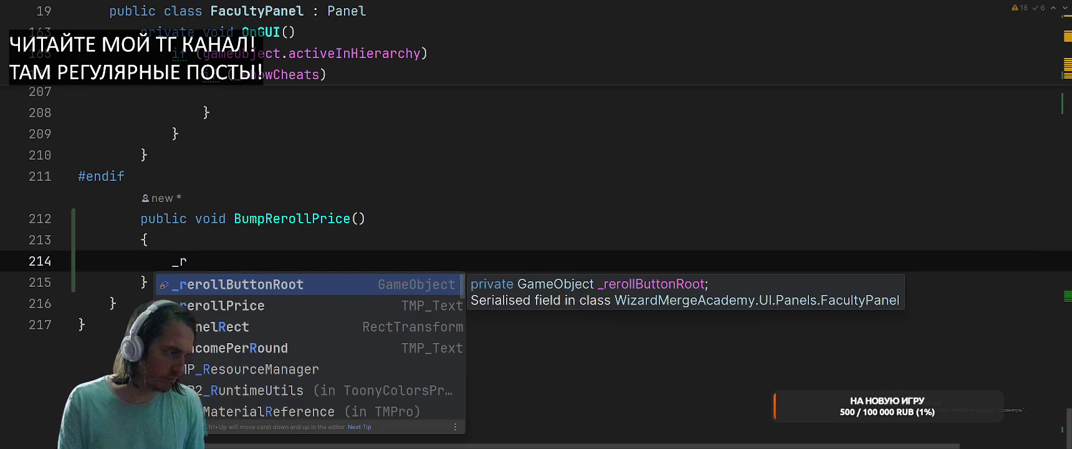
pyautogui.press('Down')
pyautogui.press('Return')
pyautogui.write('.tra')
pyautogui.press('Return')
pyautogui.write('.')
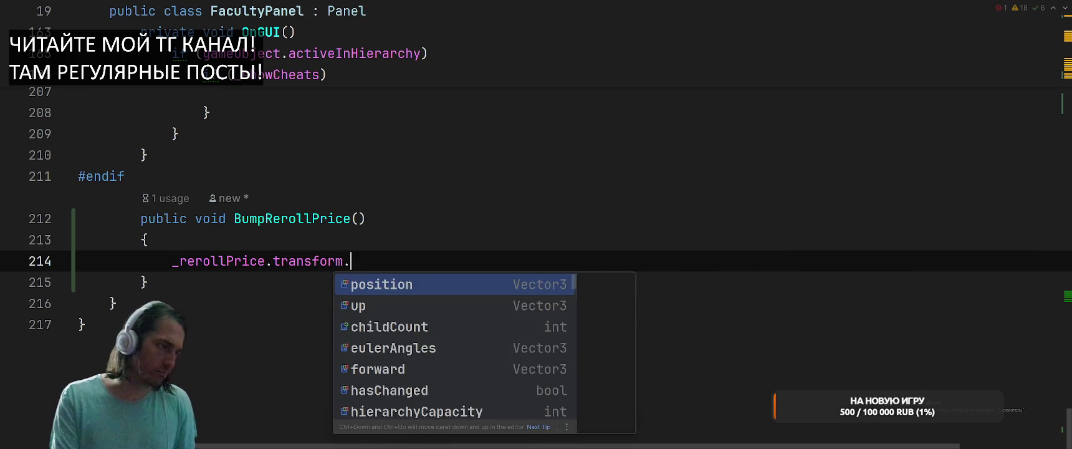
pyautogui.write('B')
pyautogui.press('Down')
pyautogui.press('Return')
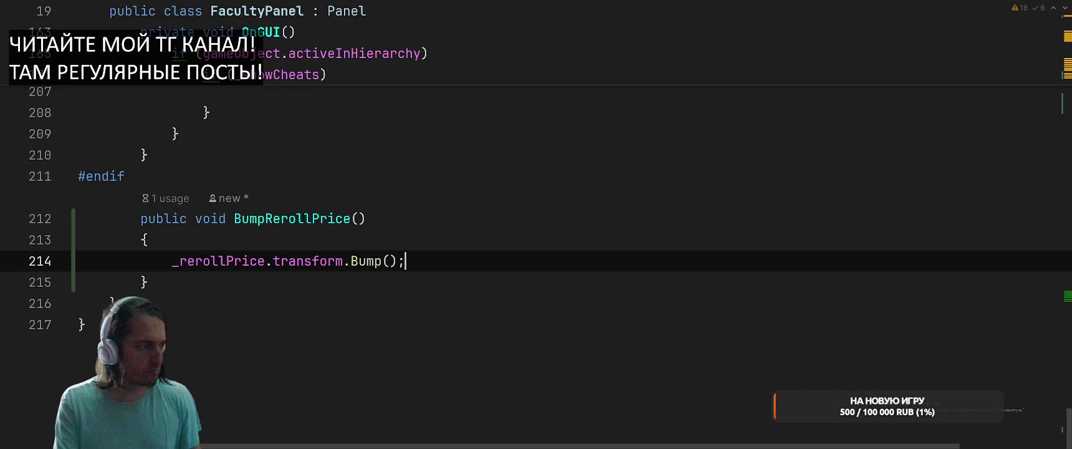
pyautogui.hotkey('ctrl', 'alt', 'Left')
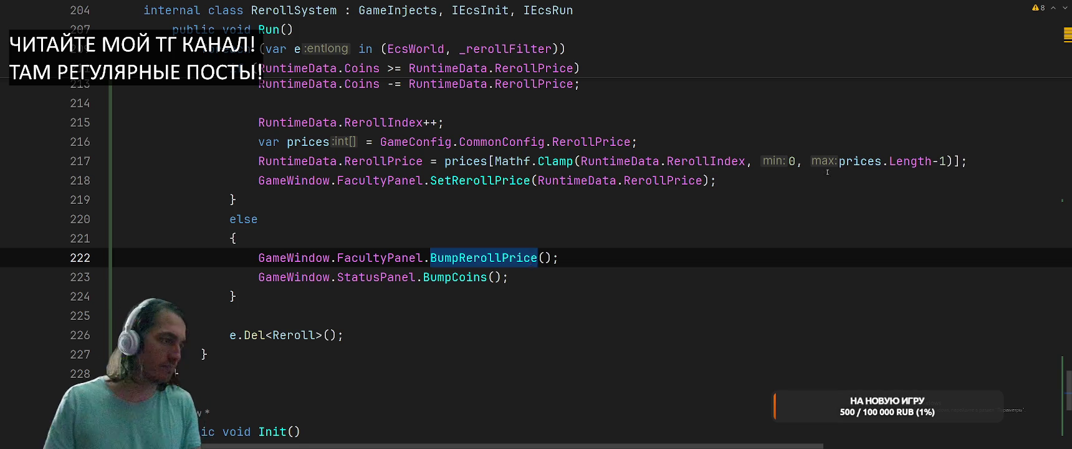
# Move the RerollSystem class out into its own file.
pyautogui.hotkey('ctrl', '-')
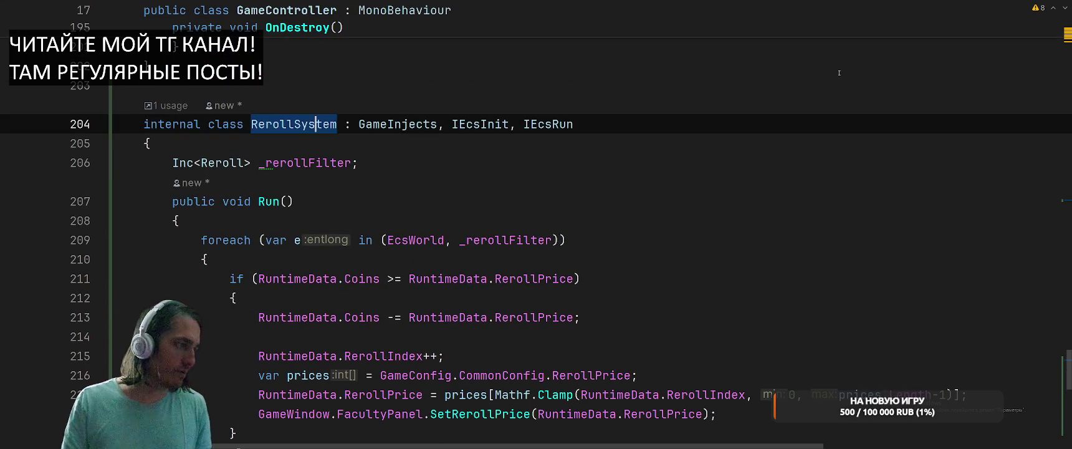
pyautogui.hotkey('alt', 'Return')
pyautogui.press('Down')
pyautogui.press('Right')
pyautogui.press('Return')
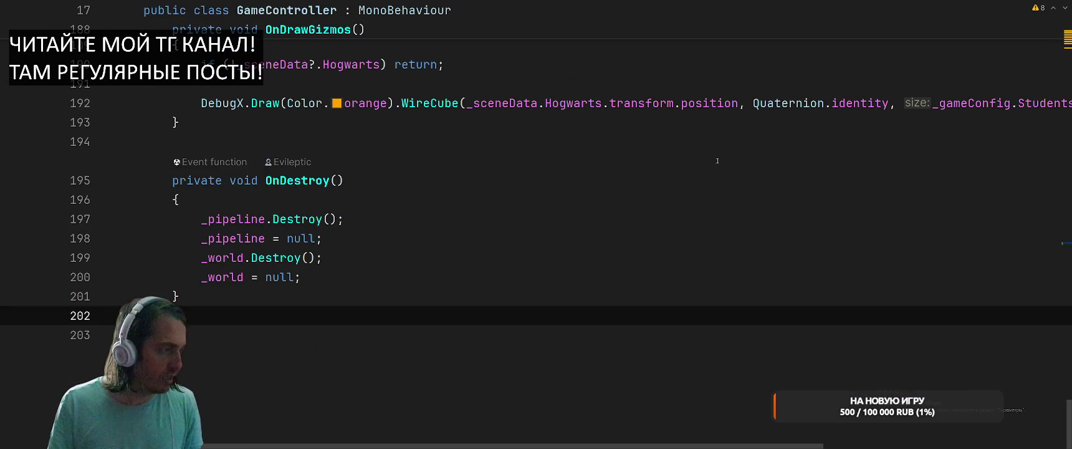
# Check GameController's system registrations, then switch to Unity so it recompiles the scripts.
pyautogui.scroll(20, 717, 161)
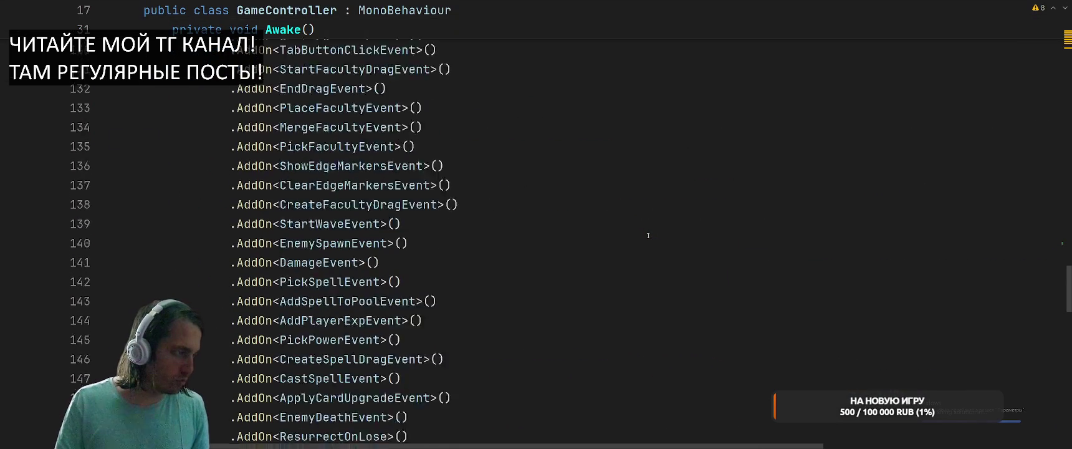
pyautogui.scroll(13, 648, 236)
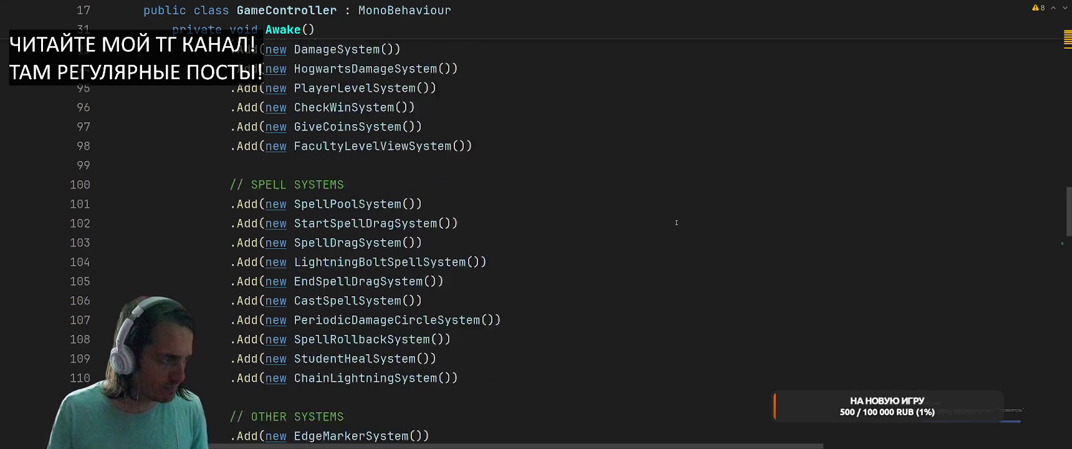
pyautogui.scroll(1, 676, 222)
pyautogui.scroll(-6, 677, 225)
pyautogui.scroll(4, 677, 228)
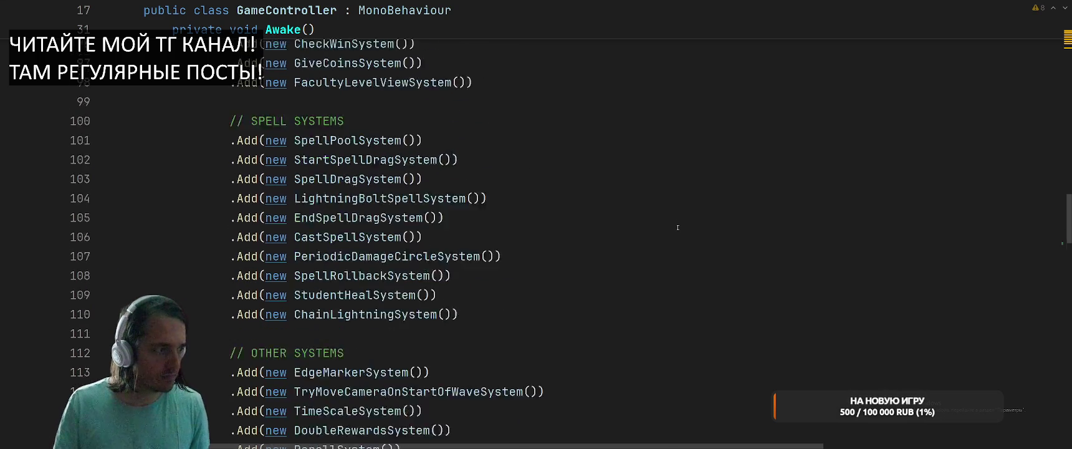
pyautogui.scroll(2, 678, 227)
pyautogui.scroll(-6, 673, 215)
pyautogui.click(676, 202)
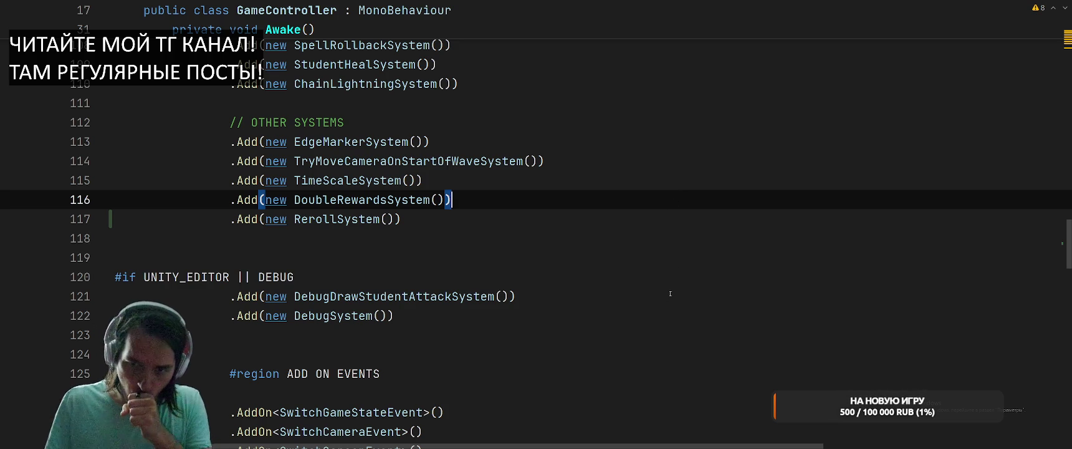
pyautogui.hotkey('alt', 'Tab')
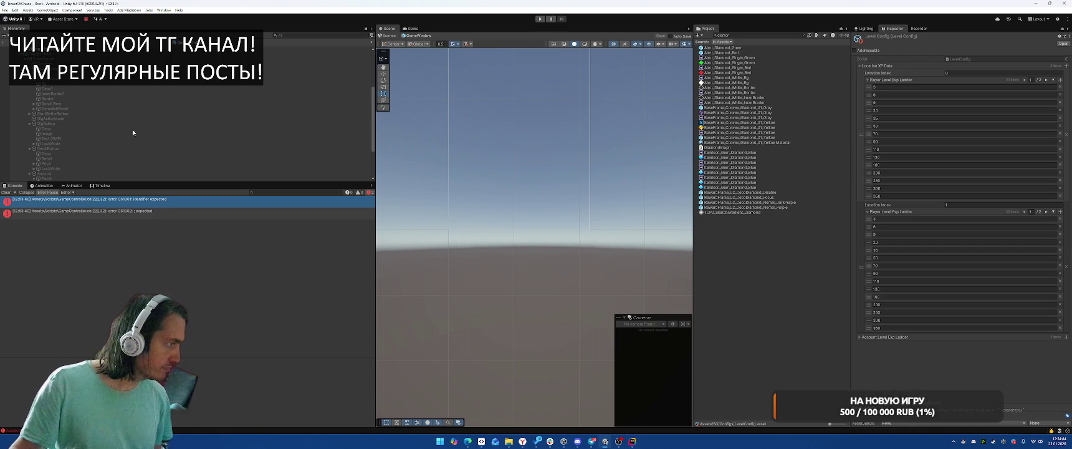
# Add a new UI Panel under PanelParent in the FacultyPanel prefab, placed below StartBattleButton.
pyautogui.click(27, 124)
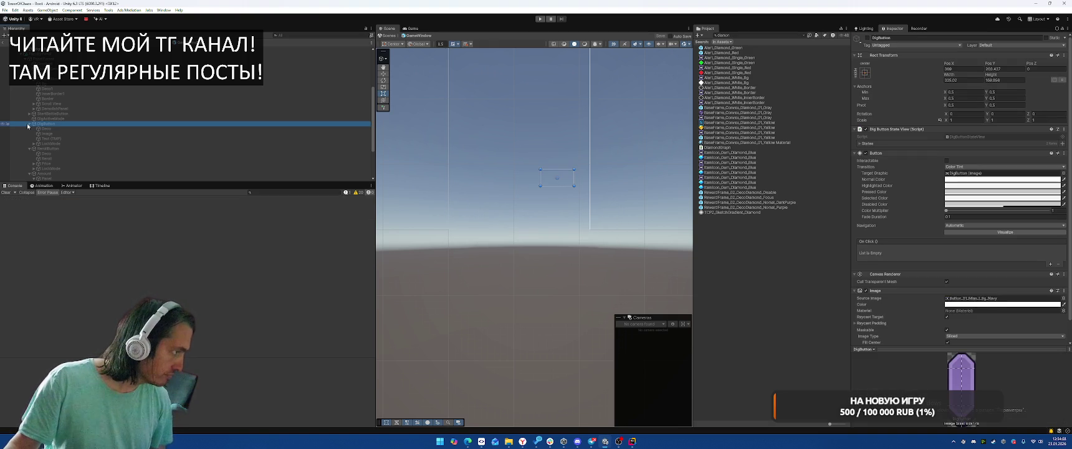
pyautogui.click(28, 124)
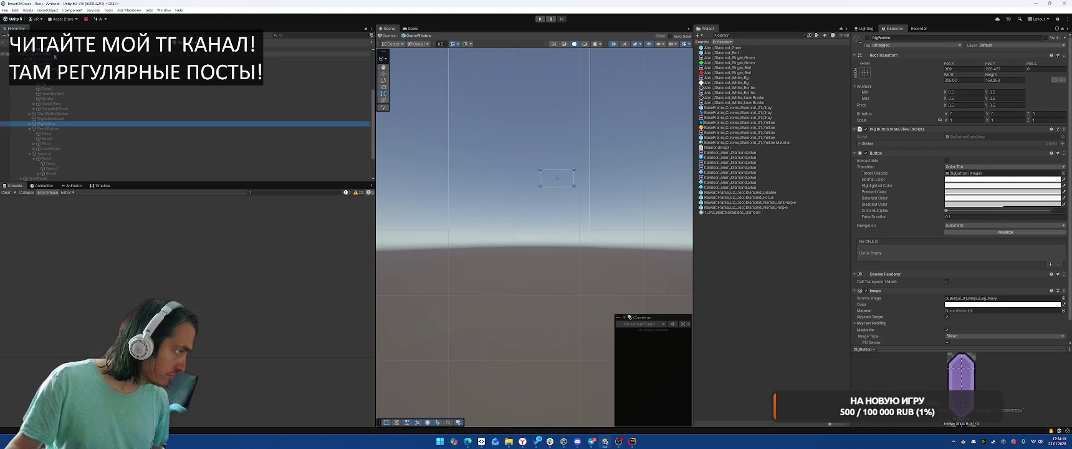
pyautogui.click(37, 54)
pyautogui.click(43, 58)
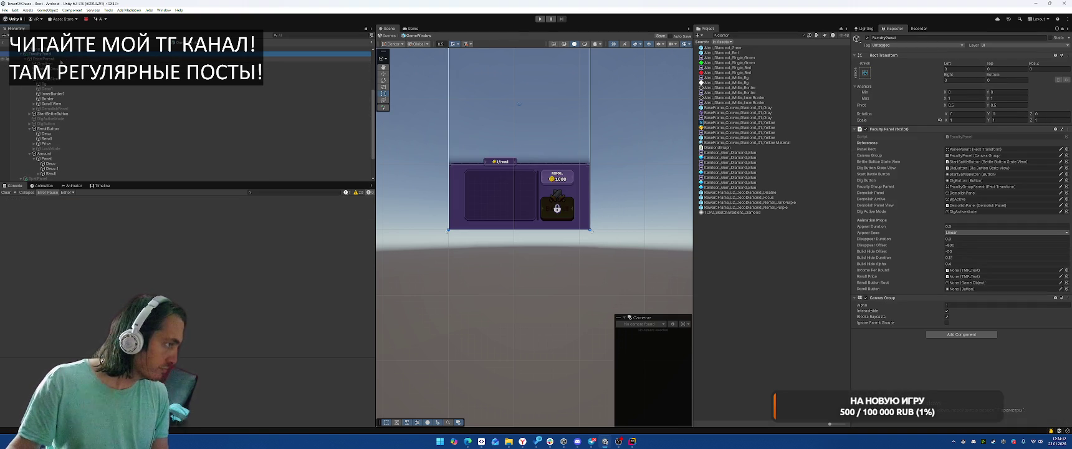
pyautogui.click(29, 79)
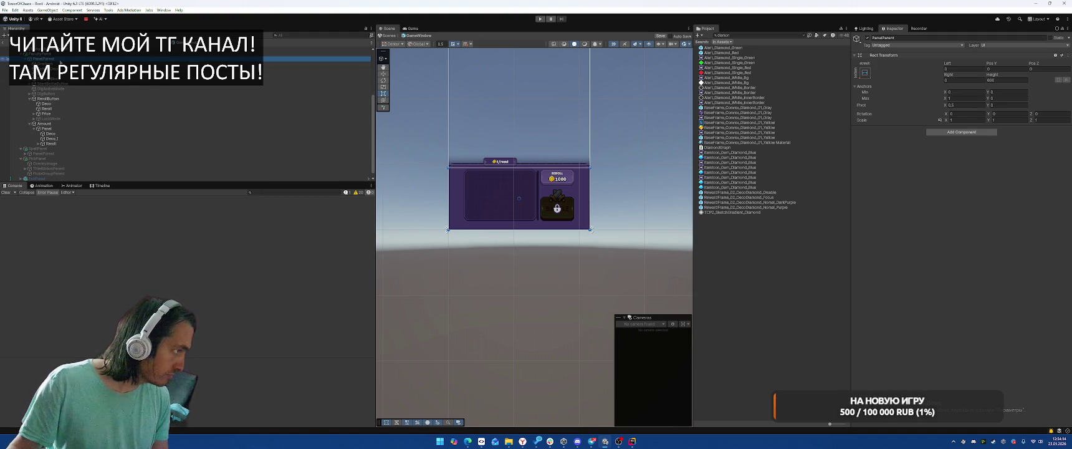
pyautogui.rightClick(59, 60)
pyautogui.moveTo(94, 229)
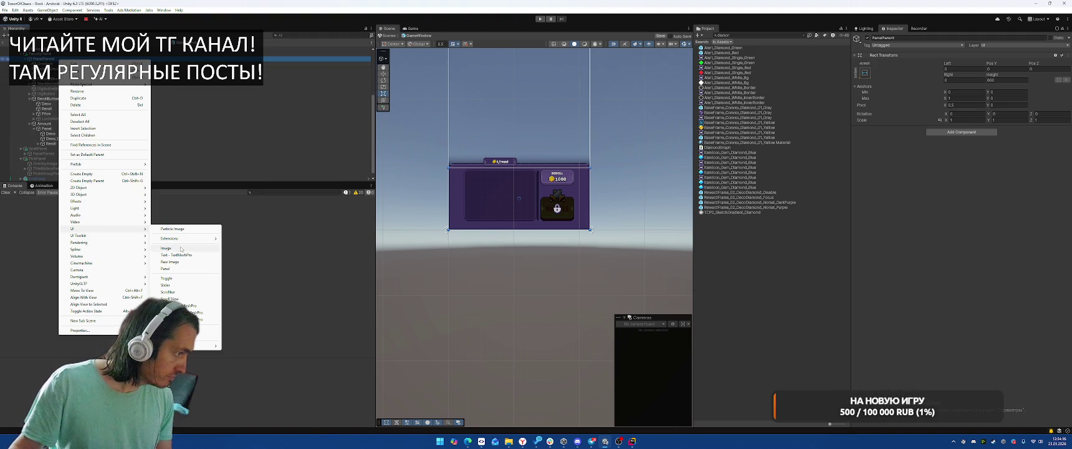
pyautogui.click(187, 271)
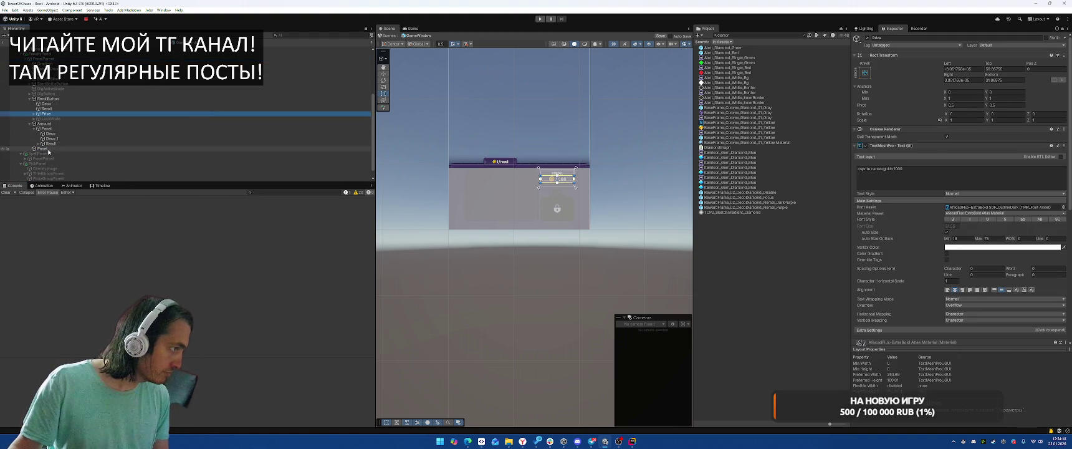
pyautogui.moveTo(59, 92); pyautogui.dragTo(60, 87)
# Remove the new Panel's Image component.
pyautogui.rightClick(885, 146)
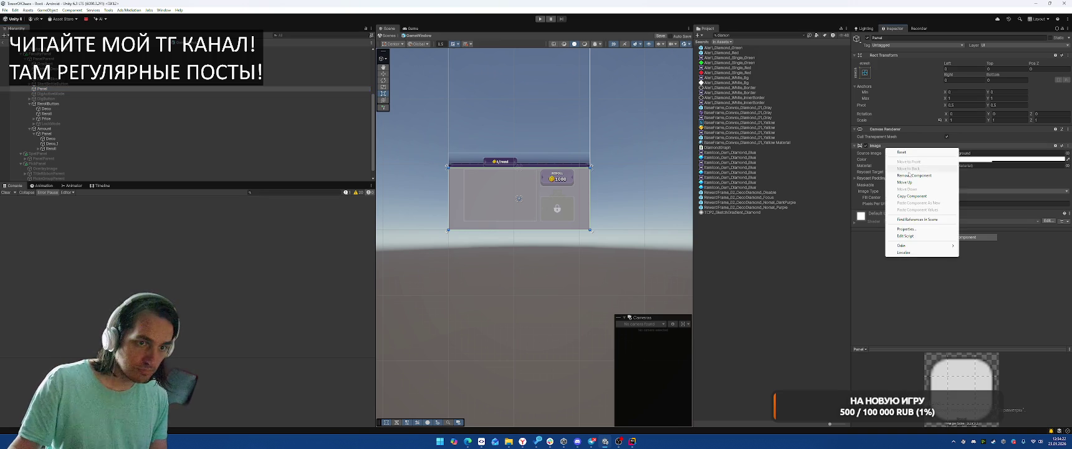
pyautogui.click(923, 174)
pyautogui.rightClick(895, 129)
pyautogui.click(922, 158)
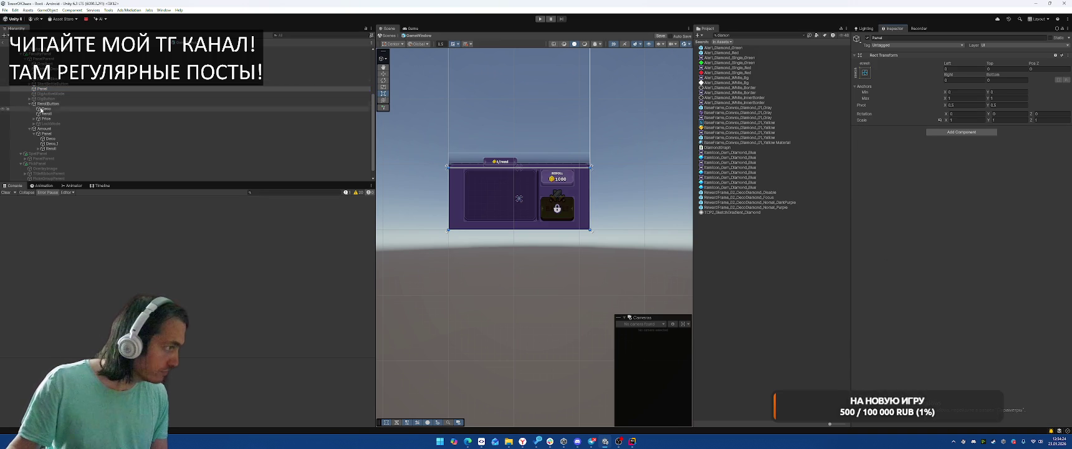
# Delete the DigActiveMode and DigButton objects from the prefab.
pyautogui.click(49, 93)
pyautogui.keyDown('shift'); pyautogui.click(50, 97); pyautogui.keyUp('shift')
pyautogui.press('Delete')
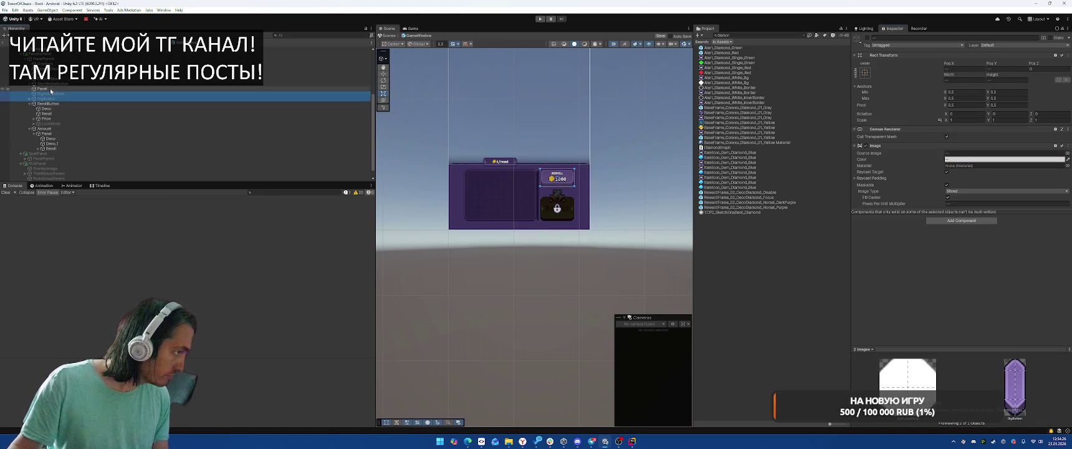
pyautogui.click(67, 89)
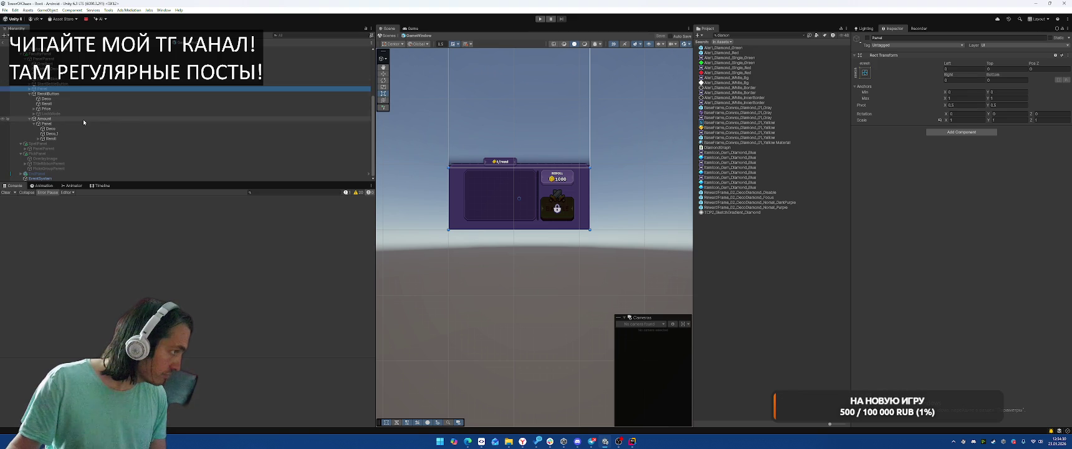
pyautogui.click(87, 93)
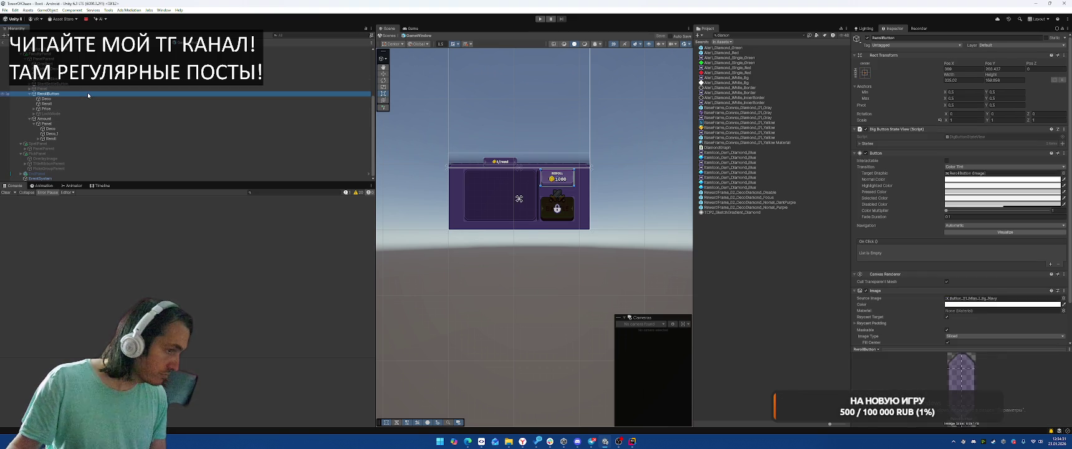
pyautogui.click(519, 198)
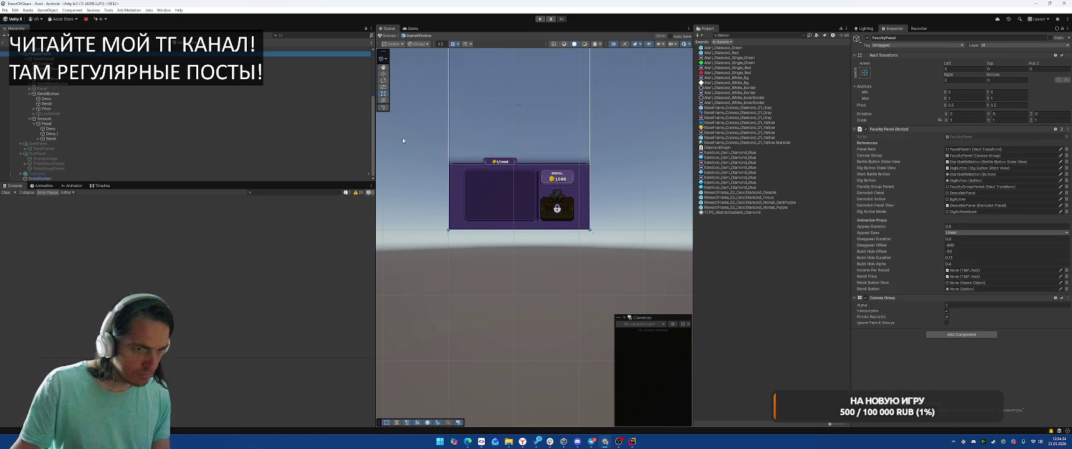
# Rename the Reroll text object to IncomPerRound.
pyautogui.click(37, 139)
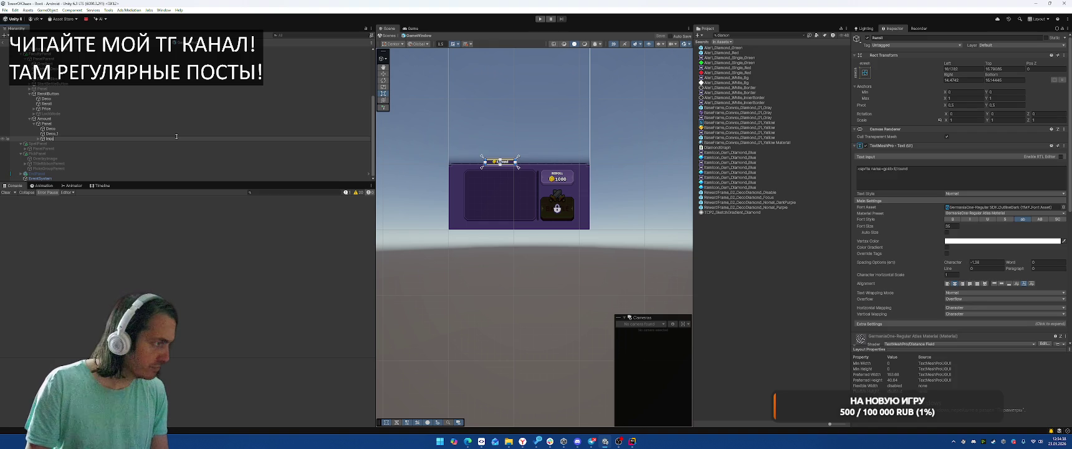
pyautogui.write('PerRound')
pyautogui.press('Return')
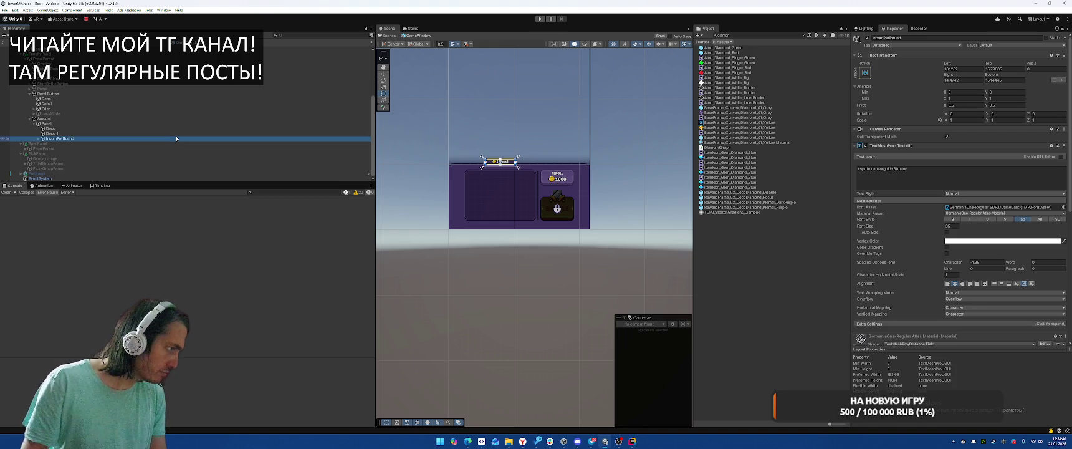
# Assign IncomPerRound, Price and RerollButton to FacultyPanel's four fields, then exit Prefab Mode.
pyautogui.click(44, 54)
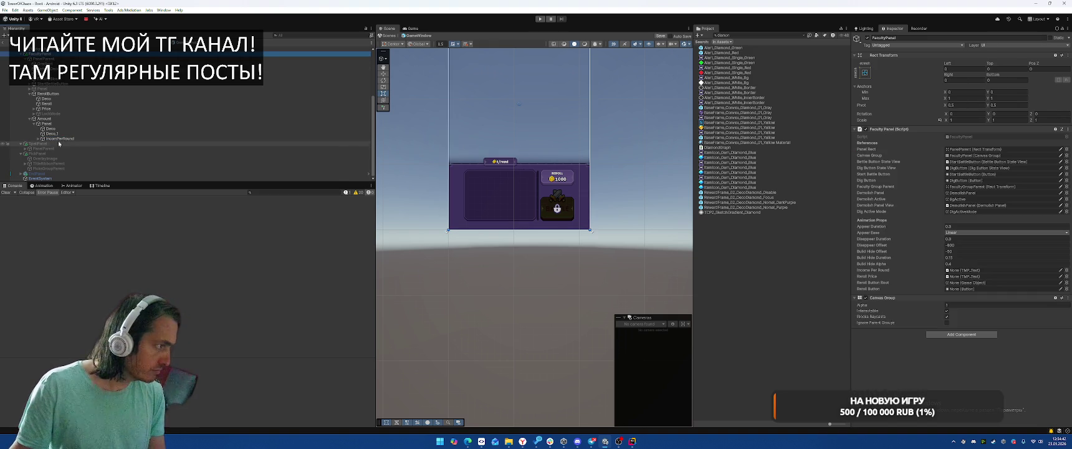
pyautogui.moveTo(58, 140)
pyautogui.mouseDown()
pyautogui.moveTo(99, 148)
pyautogui.moveTo(479, 72)
pyautogui.mouseUp()
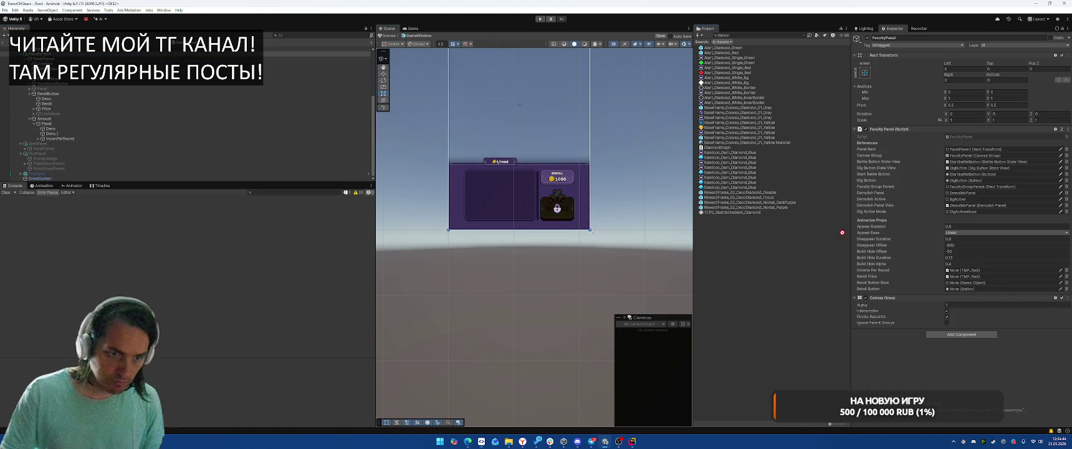
pyautogui.moveTo(841, 232); pyautogui.dragTo(973, 270)
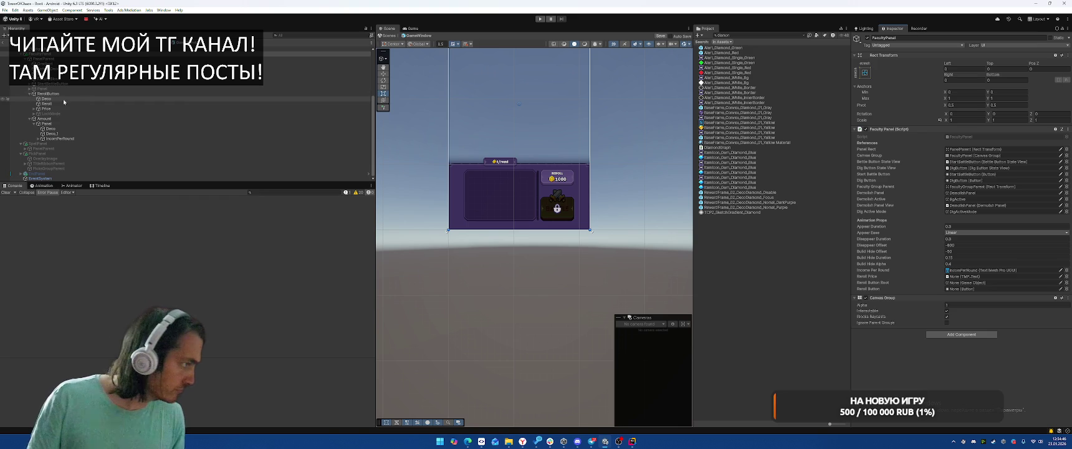
pyautogui.moveTo(47, 108)
pyautogui.mouseDown()
pyautogui.moveTo(177, 120)
pyautogui.moveTo(932, 293)
pyautogui.moveTo(970, 276)
pyautogui.mouseUp()
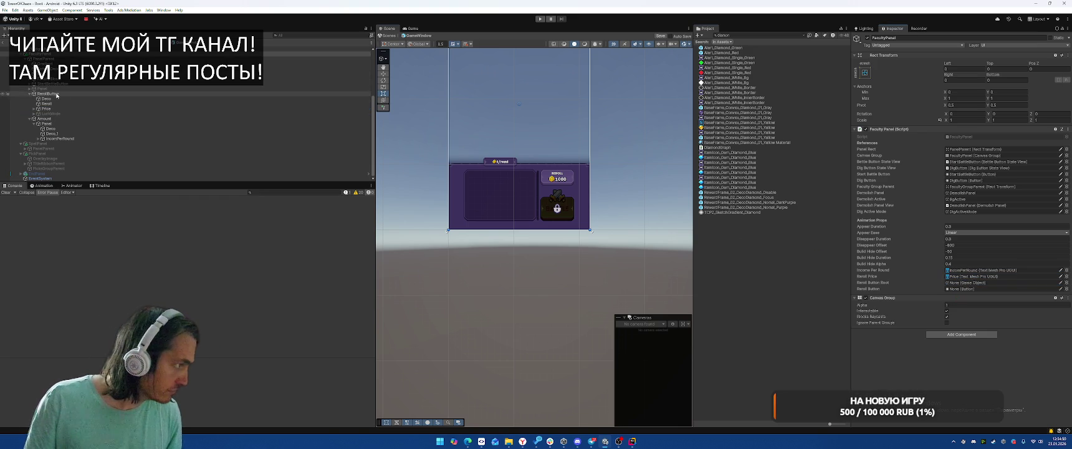
pyautogui.moveTo(57, 94)
pyautogui.mouseDown()
pyautogui.moveTo(436, 187)
pyautogui.moveTo(972, 282)
pyautogui.mouseUp()
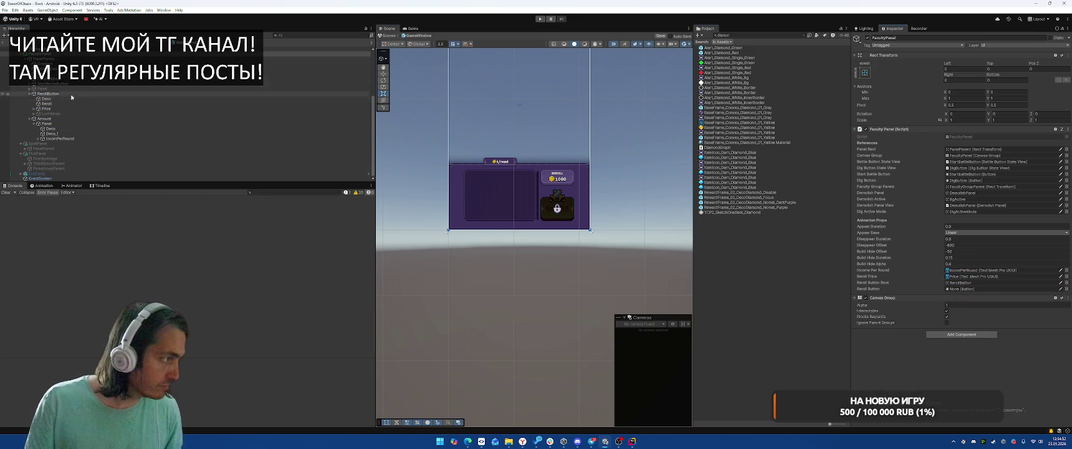
pyautogui.moveTo(57, 94)
pyautogui.mouseDown()
pyautogui.moveTo(498, 218)
pyautogui.moveTo(976, 290)
pyautogui.mouseUp()
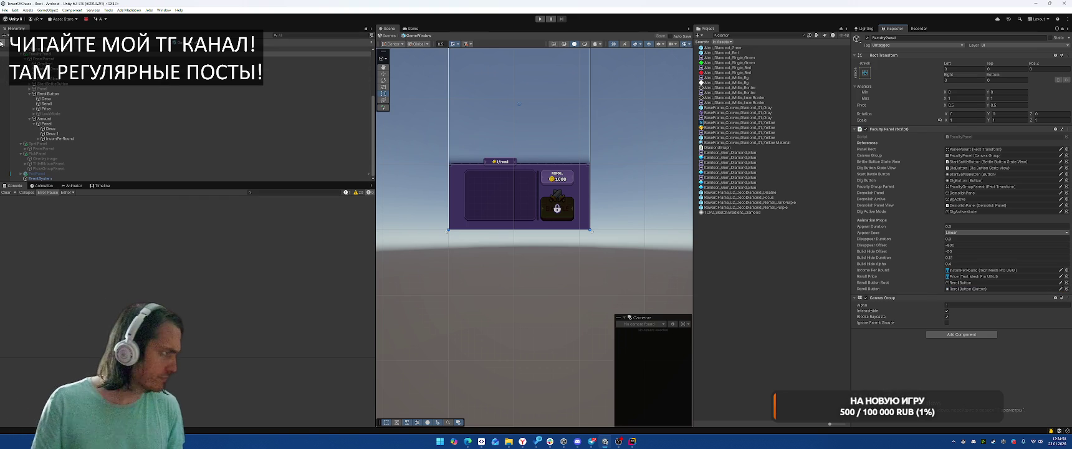
pyautogui.click(5, 44)
pyautogui.click(804, 36)
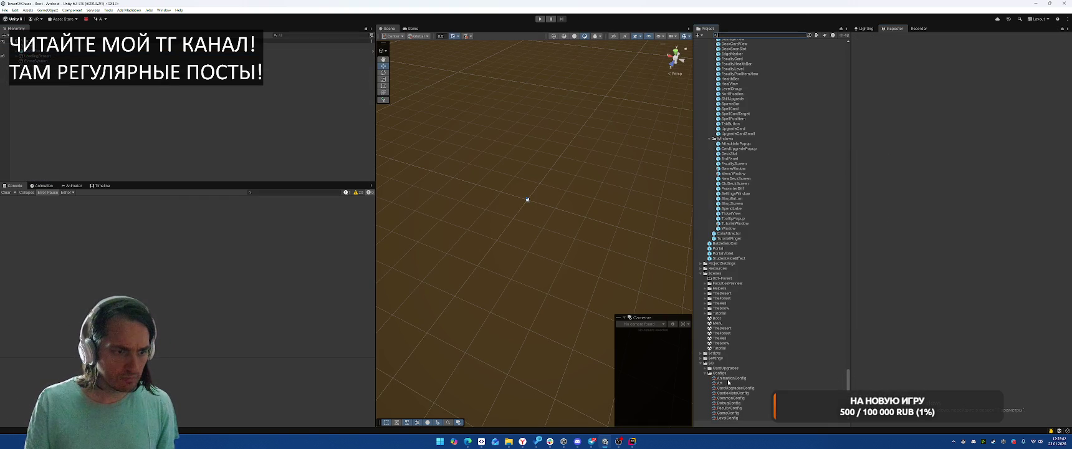
# Open the CommonConfig asset and add a Reroll Price entry of 3.
pyautogui.scroll(-3, 732, 359)
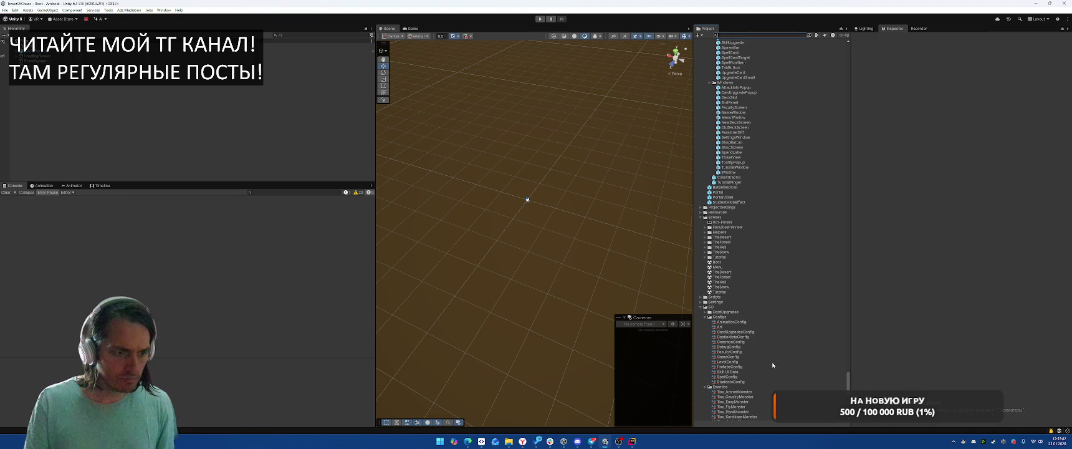
pyautogui.click(731, 343)
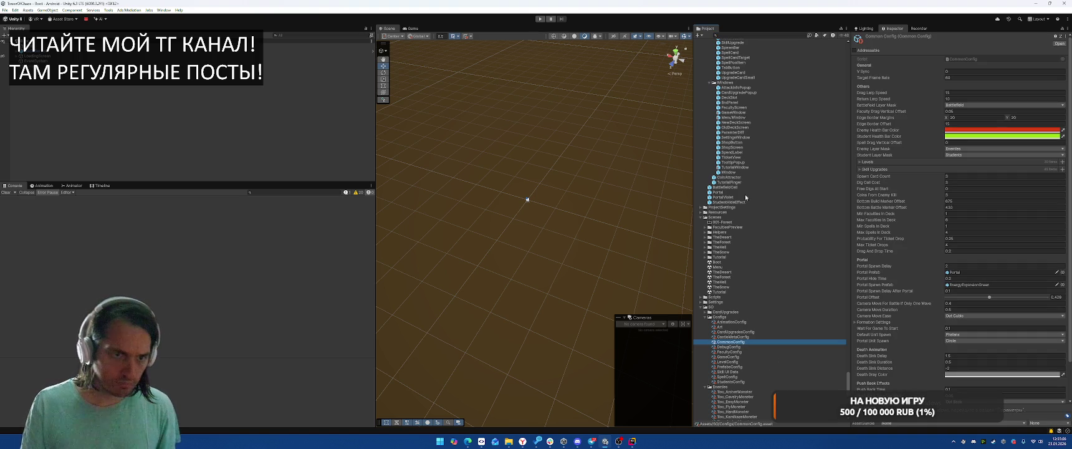
pyautogui.scroll(-2, 902, 260)
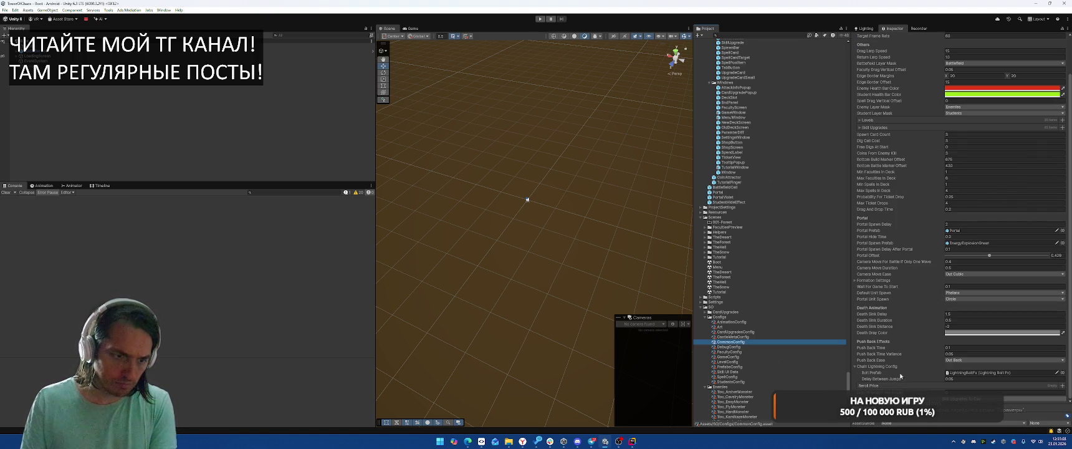
pyautogui.click(1063, 386)
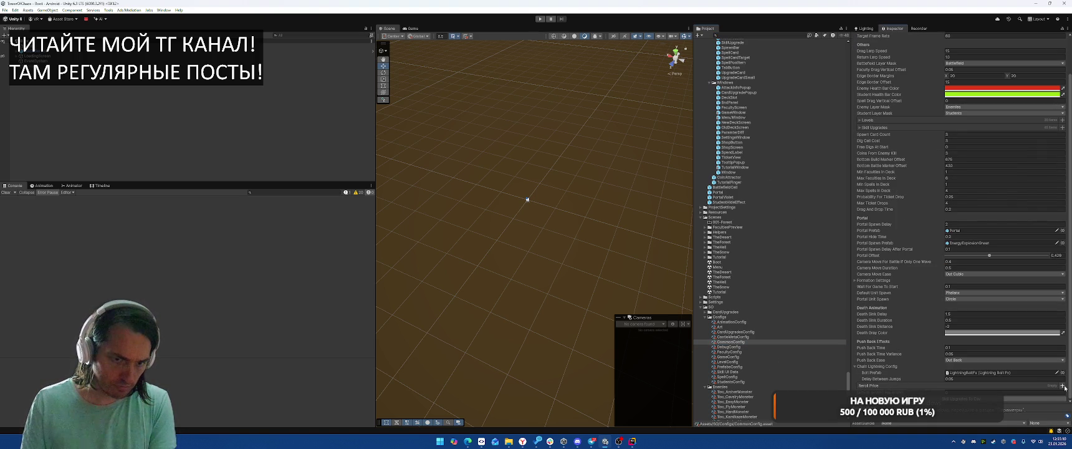
pyautogui.scroll(-1, 1027, 382)
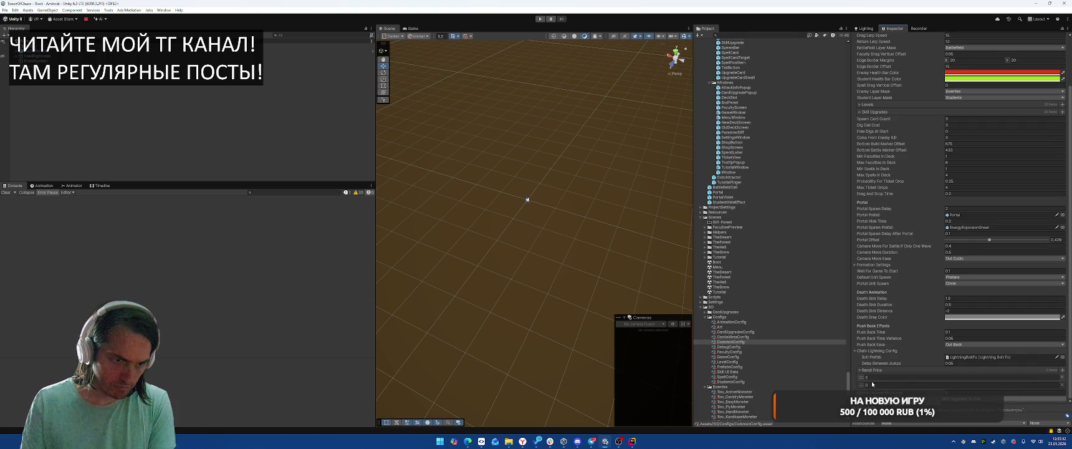
pyautogui.write('3')
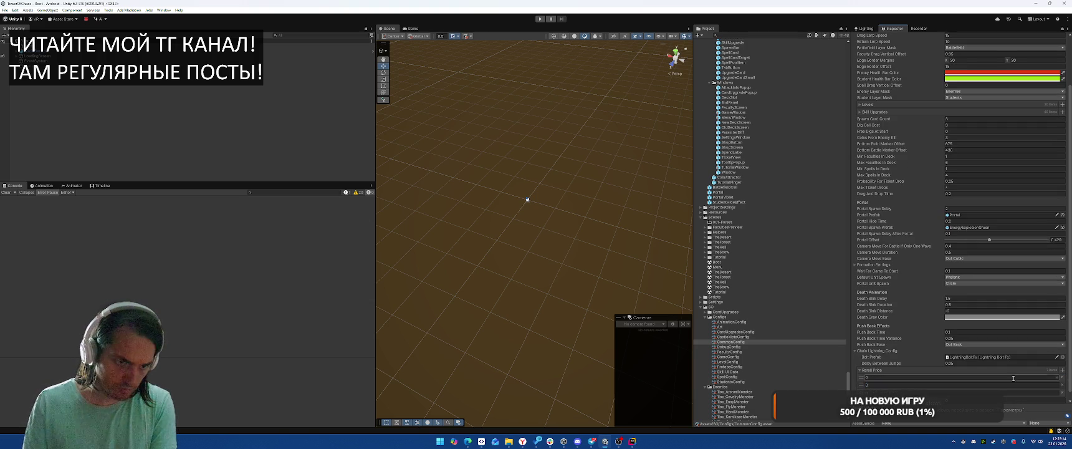
# Add Reroll Price entries 6 and 10, then enter Play mode to test them.
pyautogui.click(1063, 372)
pyautogui.write('6')
pyautogui.click(1062, 370)
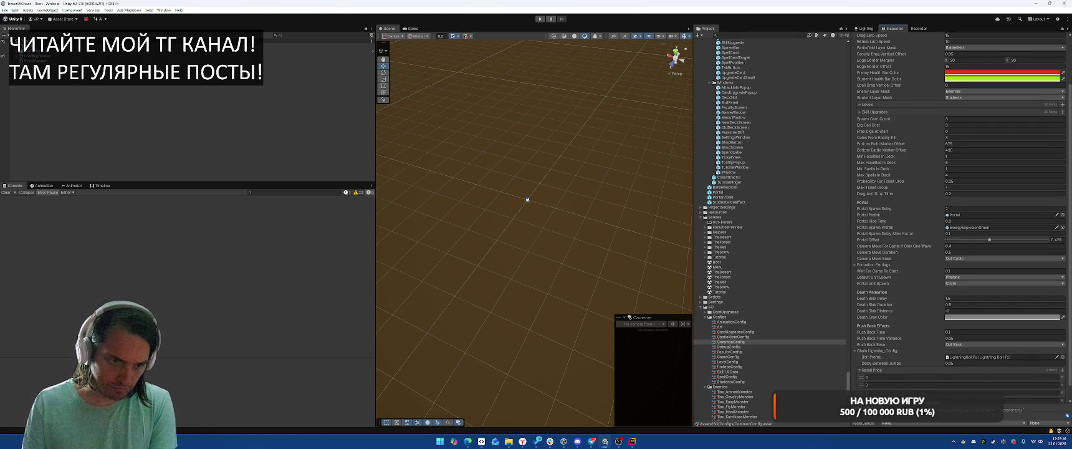
pyautogui.scroll(-1, 1065, 375)
pyautogui.click(954, 384)
pyautogui.write('10')
pyautogui.press('Return')
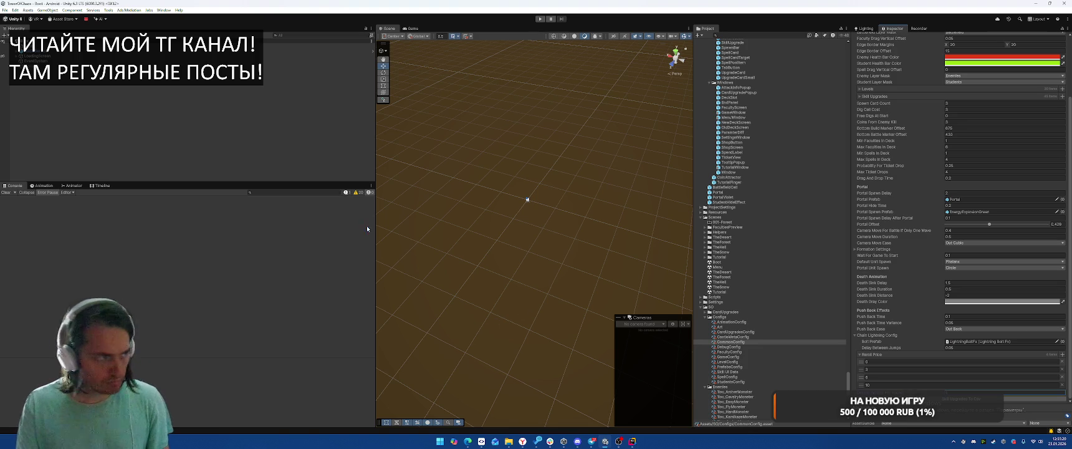
pyautogui.click(215, 159)
pyautogui.click(540, 19)
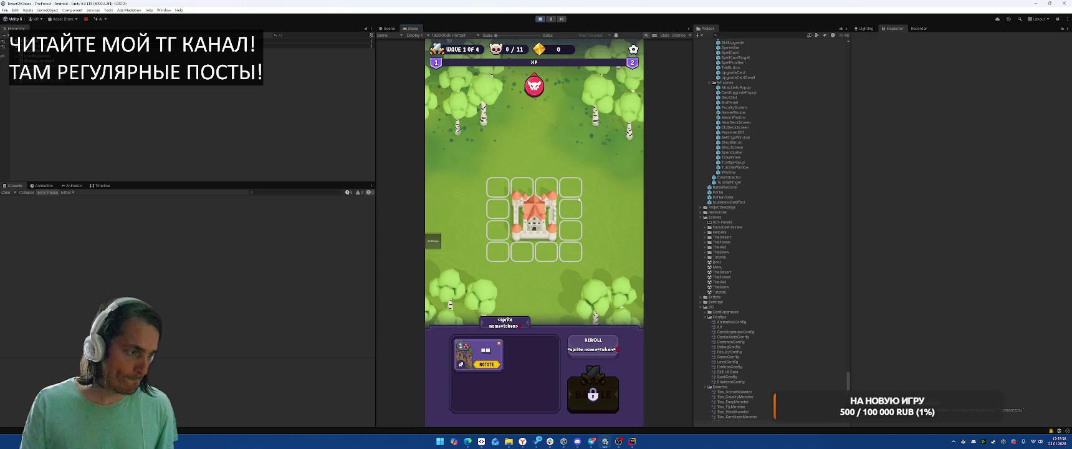
# Stop Play mode and browse the Project window's Sprites and Textures folders.
pyautogui.click(540, 21)
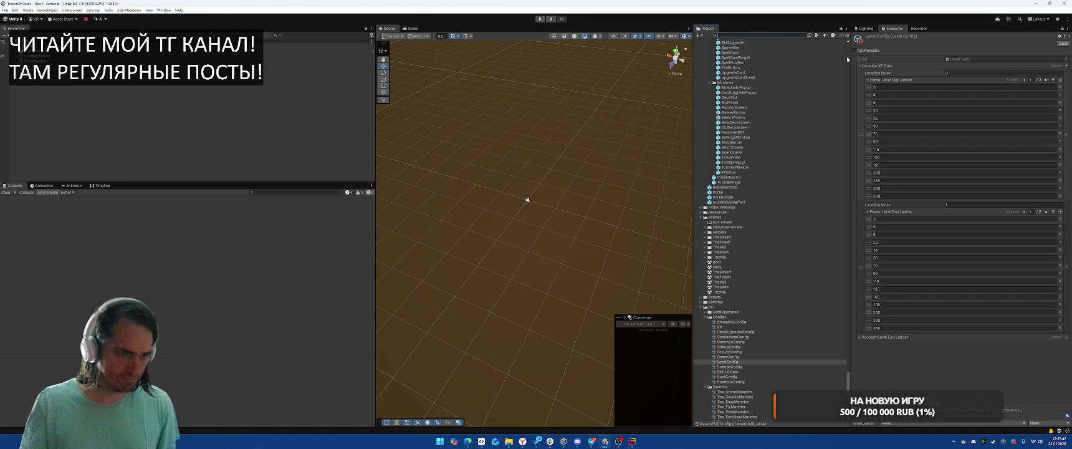
pyautogui.click(701, 307)
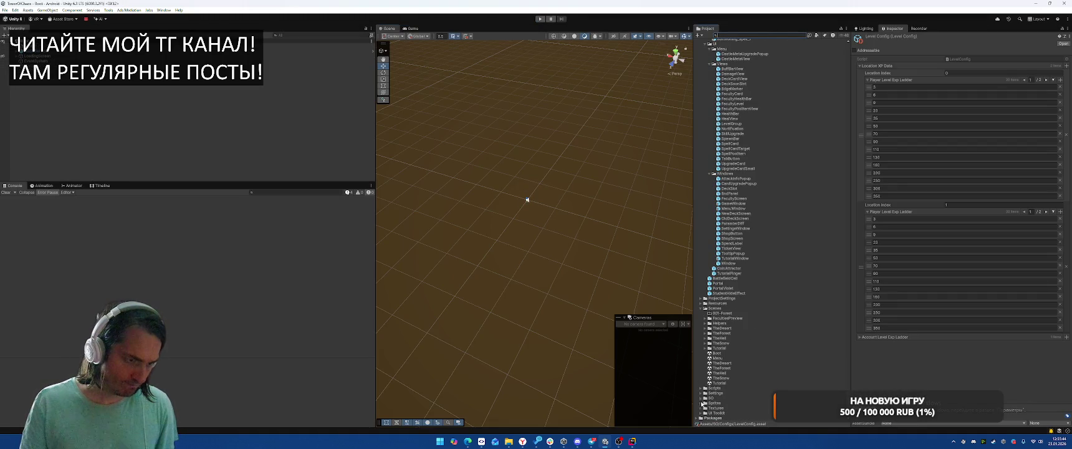
pyautogui.click(701, 402)
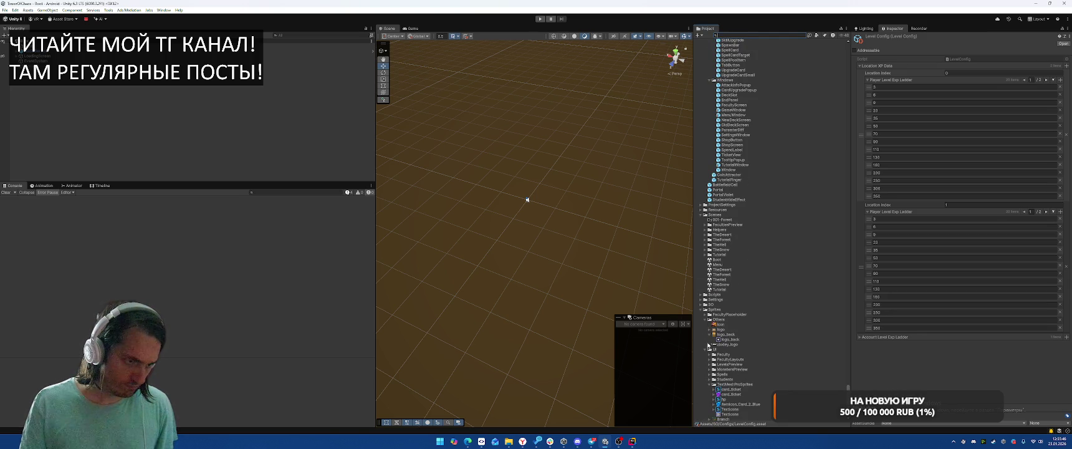
pyautogui.scroll(-3, 710, 318)
pyautogui.click(705, 234)
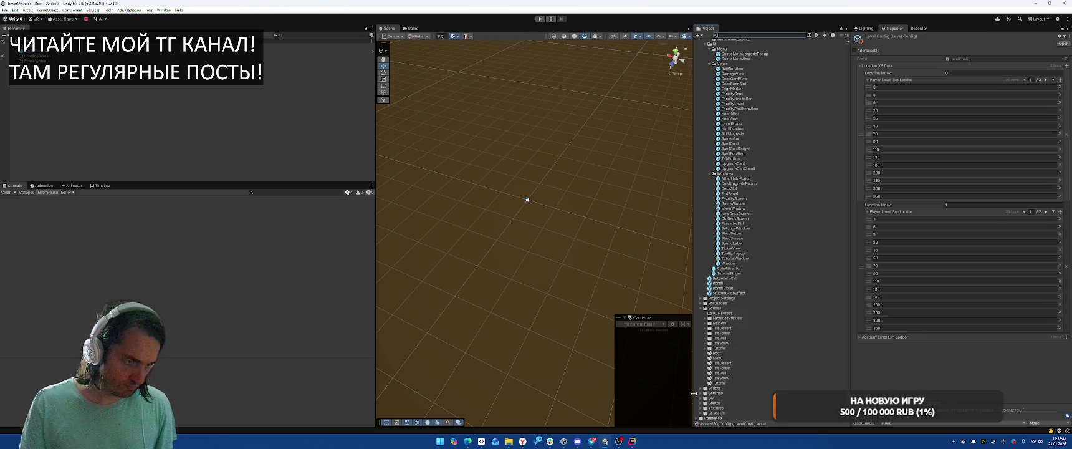
pyautogui.click(710, 408)
pyautogui.click(700, 408)
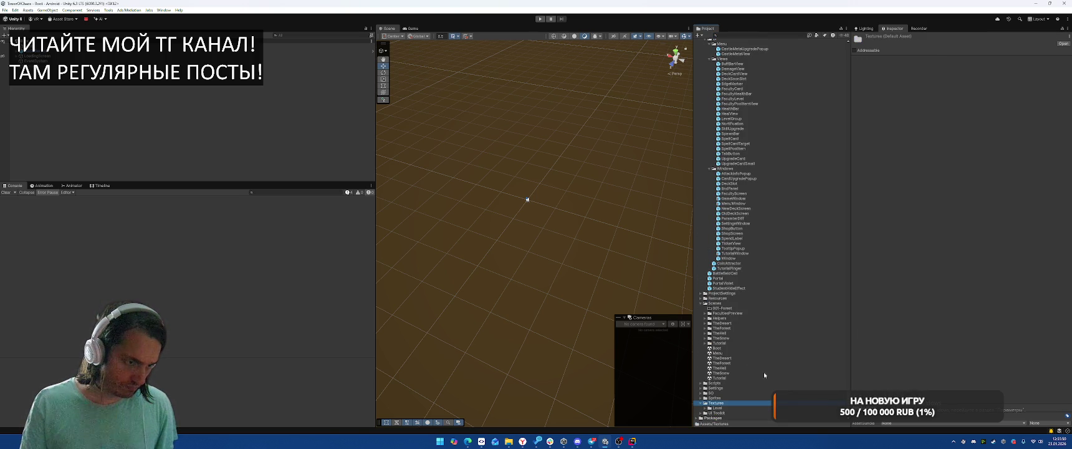
# Expand Sprites > UI and select the card_ticket TMP sprite asset.
pyautogui.click(705, 407)
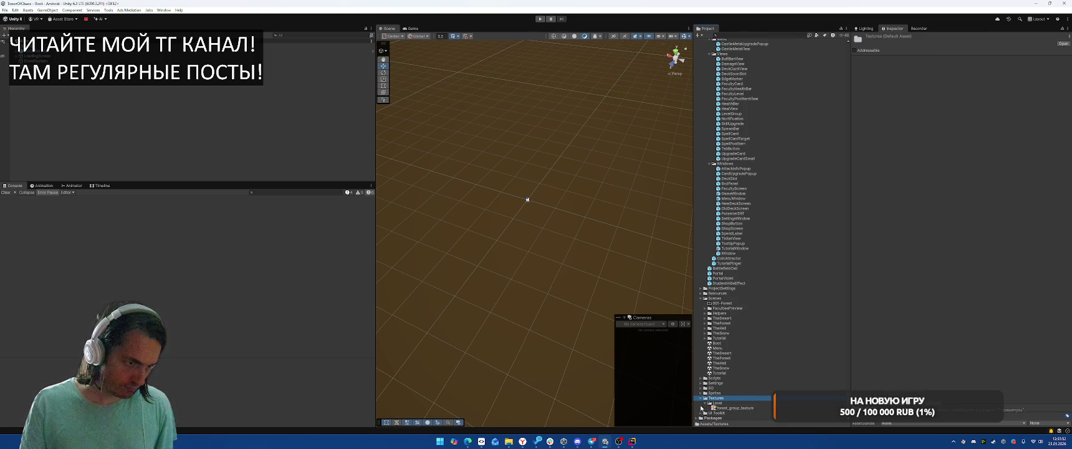
pyautogui.click(701, 393)
pyautogui.scroll(-3, 709, 399)
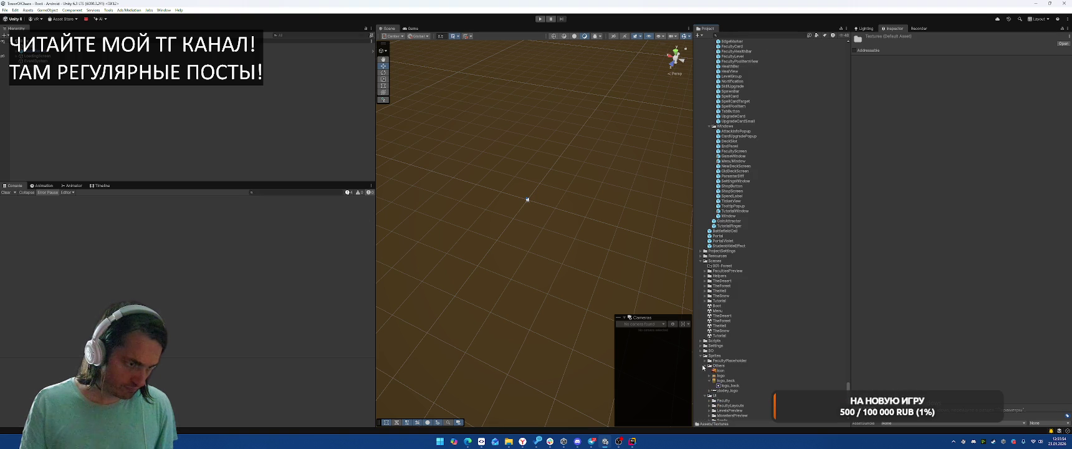
pyautogui.click(704, 366)
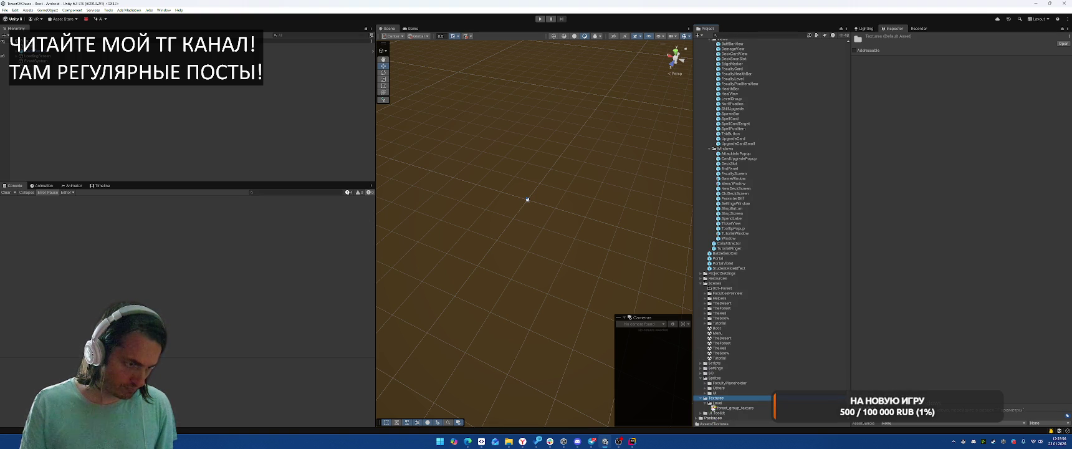
pyautogui.click(705, 388)
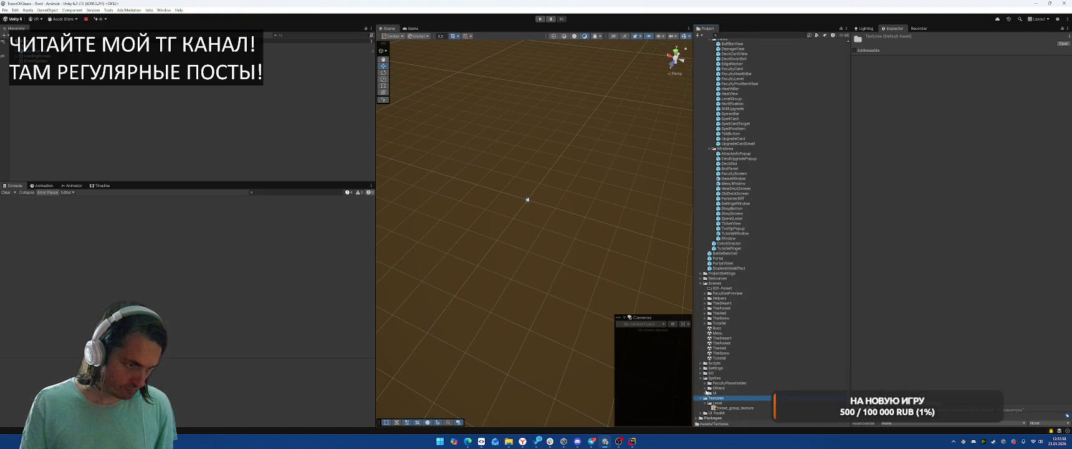
pyautogui.scroll(-2, 704, 394)
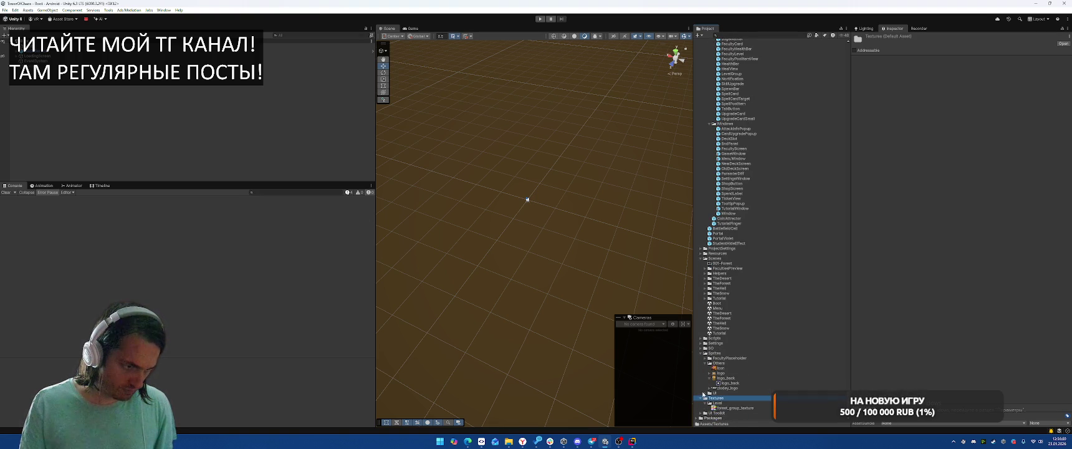
pyautogui.click(704, 393)
pyautogui.click(709, 393)
pyautogui.scroll(-5, 731, 386)
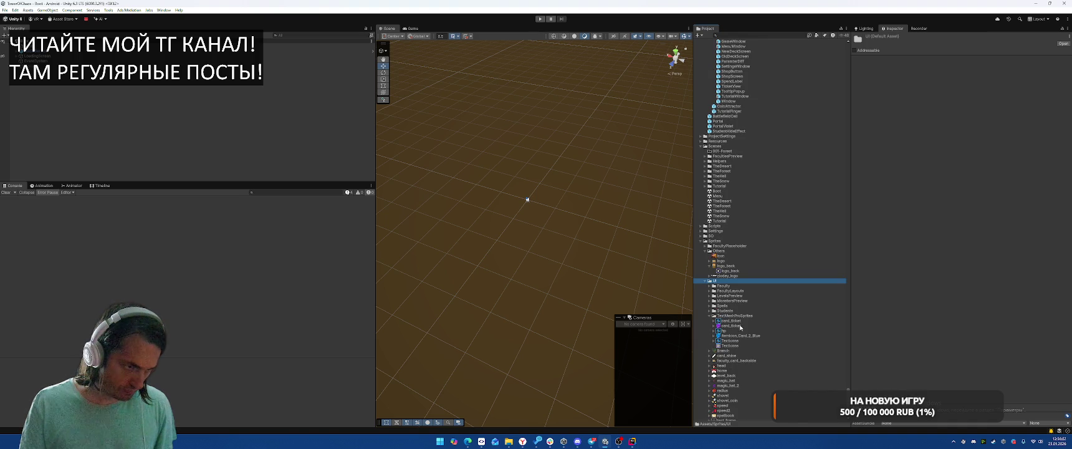
pyautogui.click(741, 320)
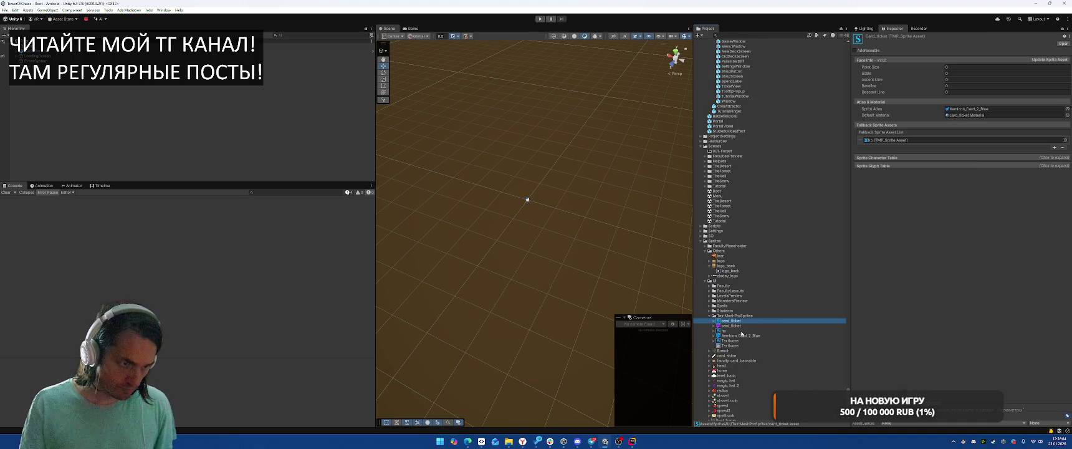
# Add BaseFrame_Convex_Diamond_01_Yellow as the hp sprite asset's fallback sprite asset.
pyautogui.click(743, 330)
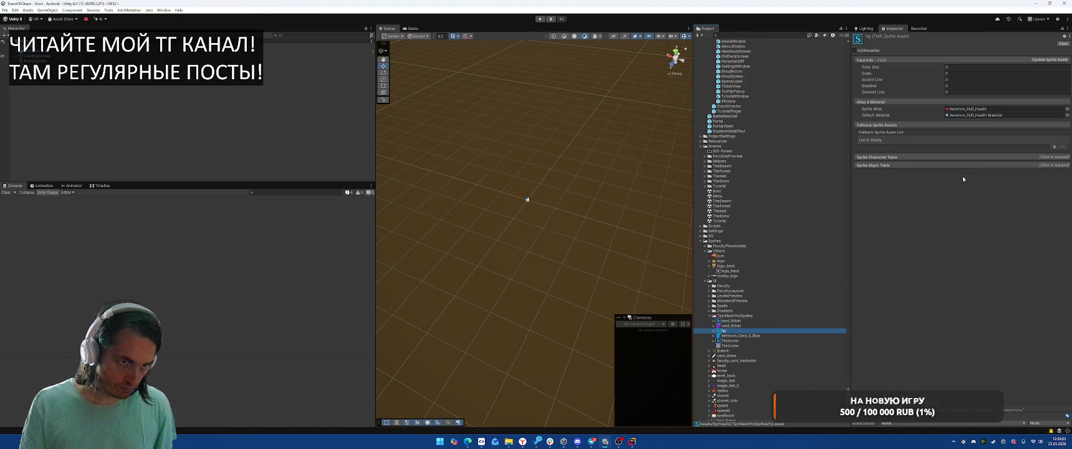
pyautogui.click(1053, 146)
pyautogui.click(1066, 139)
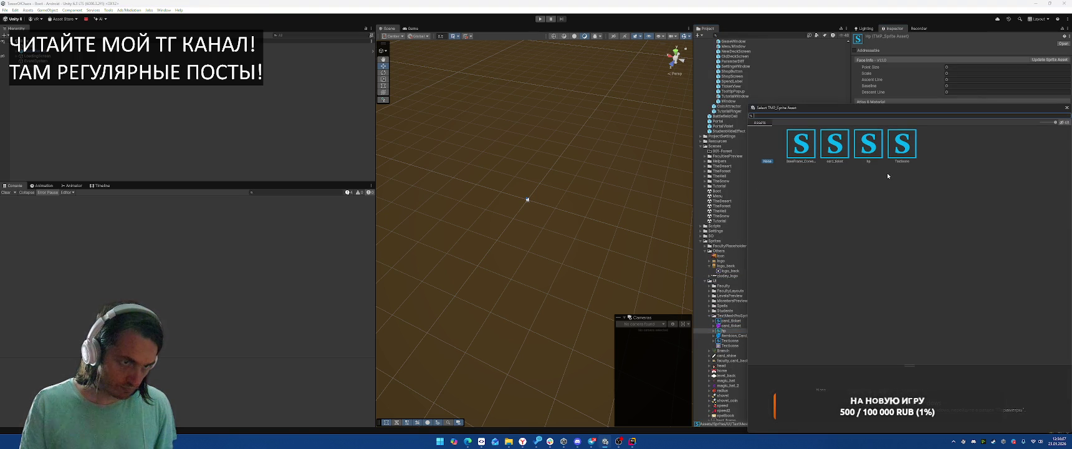
pyautogui.doubleClick(805, 153)
# Move the diamond sprite asset into TextMeshProSprites and rename it token.
pyautogui.click(944, 143)
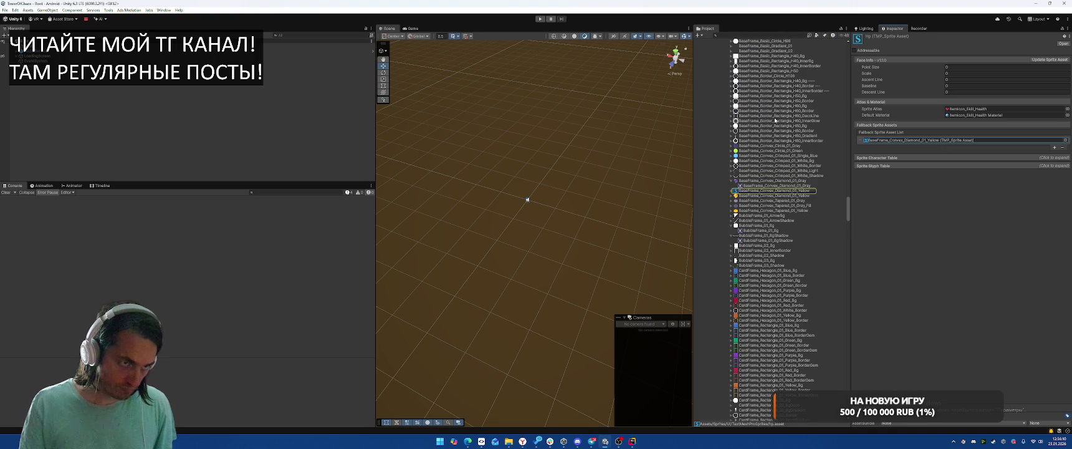
pyautogui.click(766, 190)
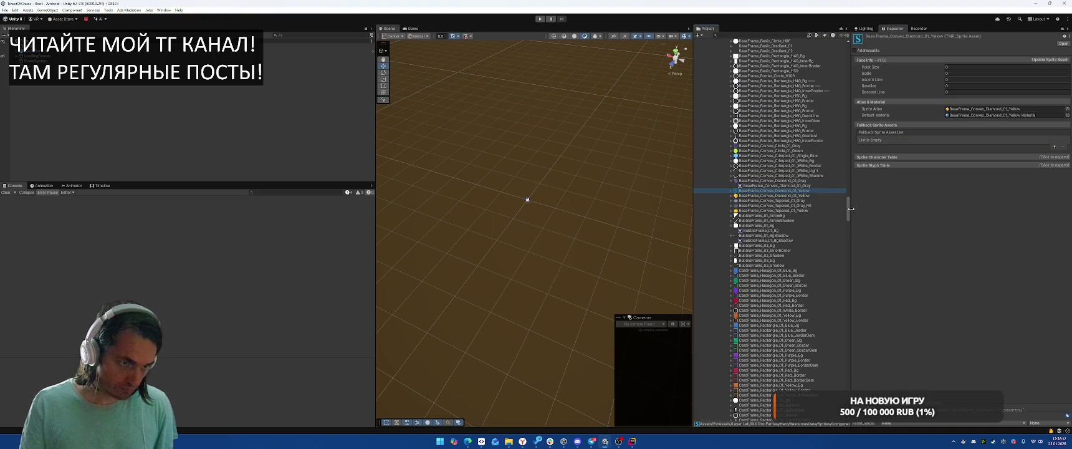
pyautogui.moveTo(846, 212); pyautogui.dragTo(871, 438)
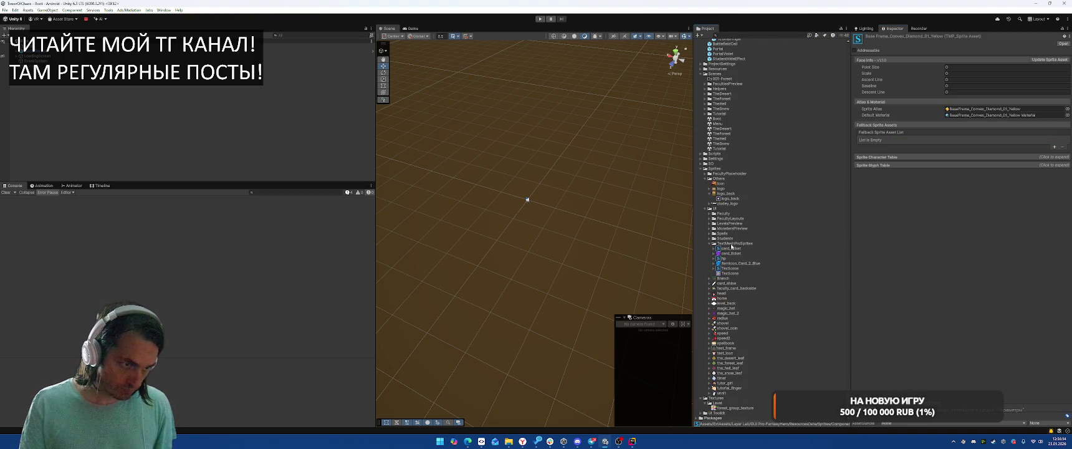
pyautogui.moveTo(731, 246); pyautogui.dragTo(734, 241)
pyautogui.press('F2')
pyautogui.write('tp')
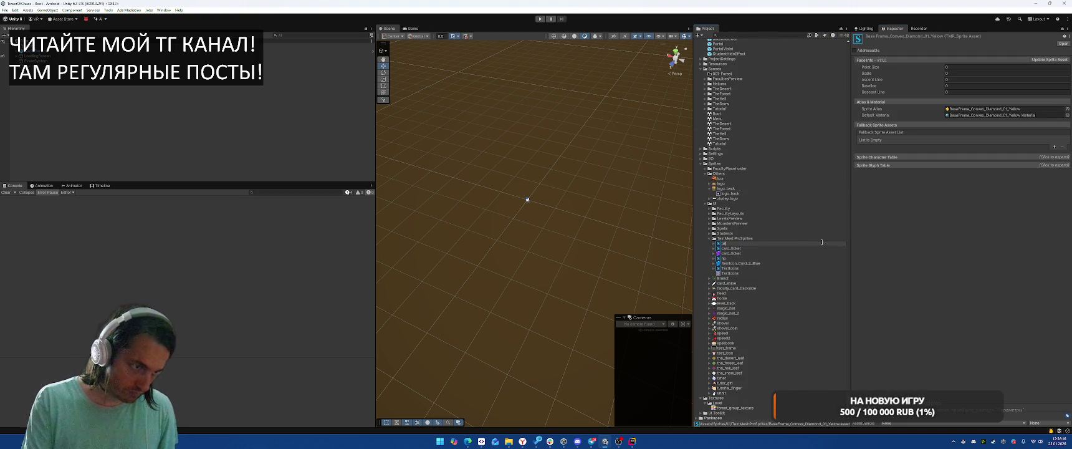
pyautogui.press('Return')
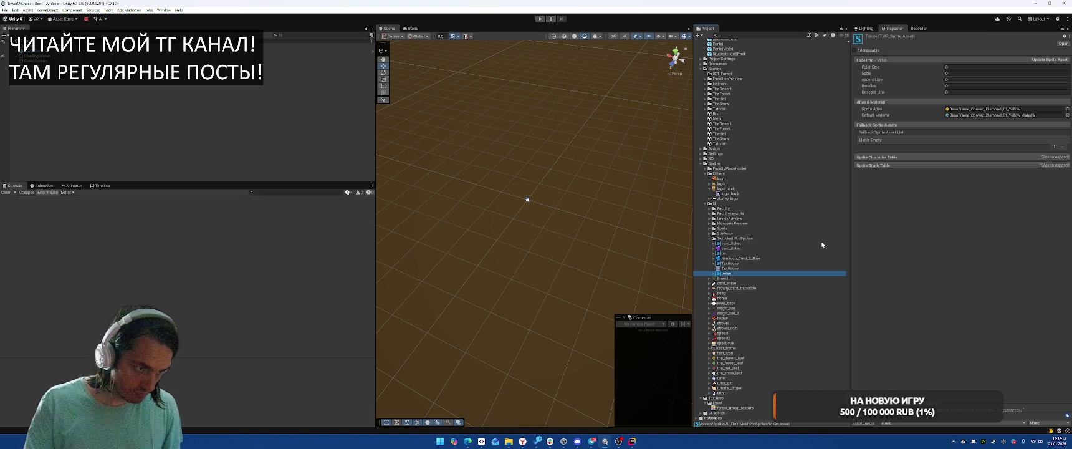
# Review the token asset's sprite character and glyph tables.
pyautogui.click(744, 254)
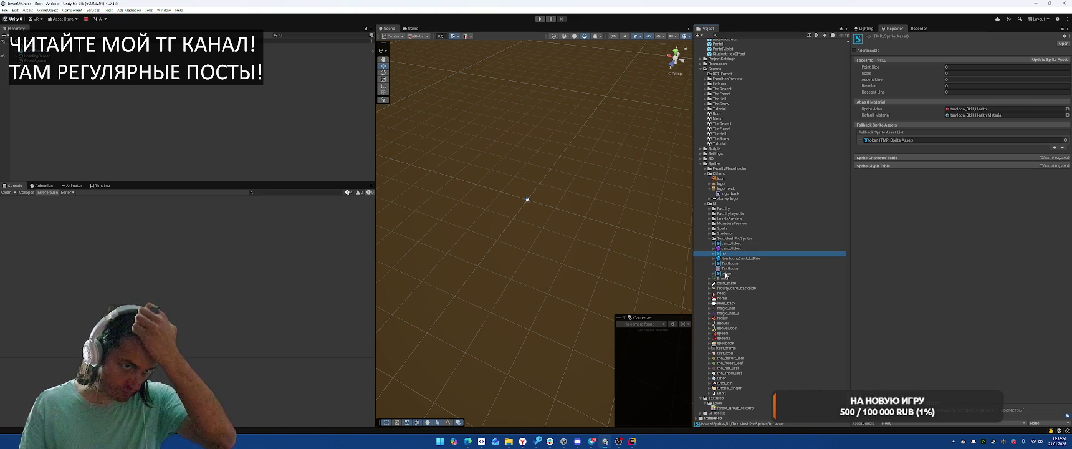
pyautogui.click(723, 273)
pyautogui.click(878, 157)
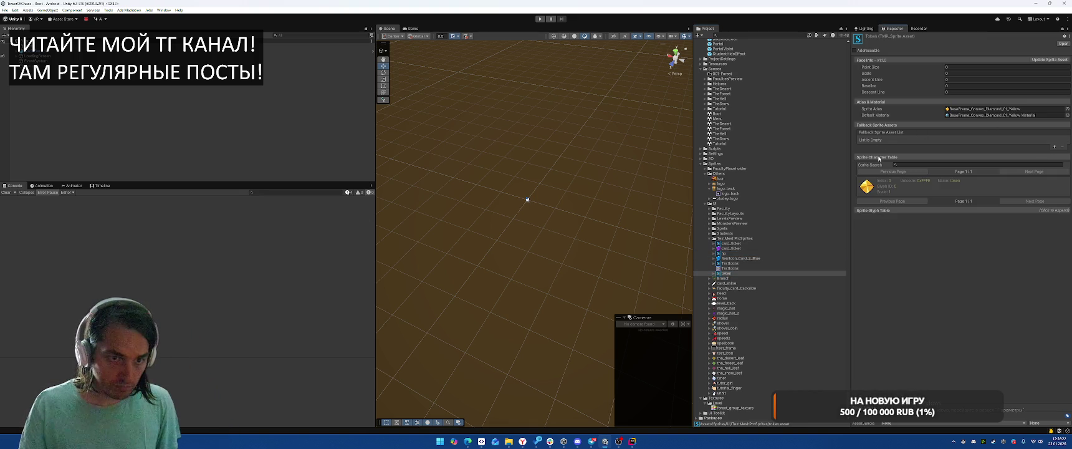
pyautogui.click(892, 211)
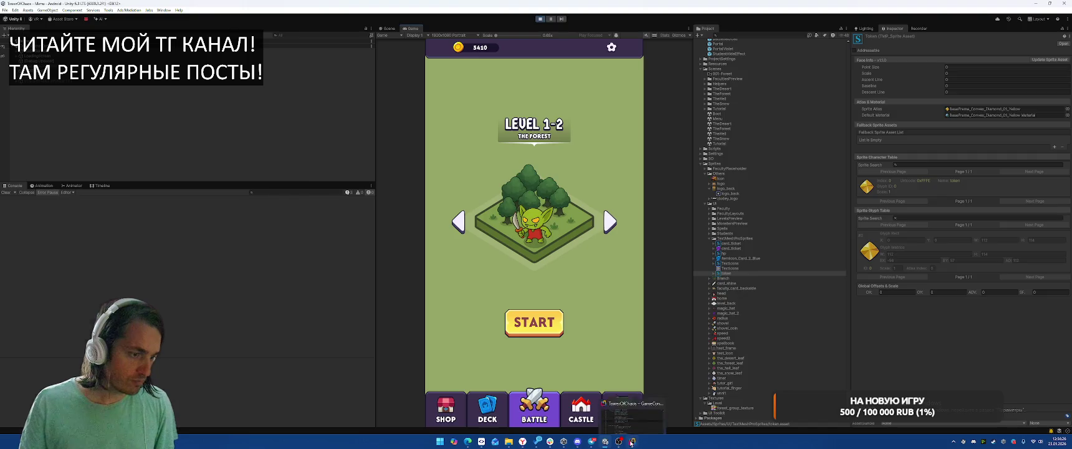
# Open the AsToken method in TextHelper through a codebase search.
pyautogui.hotkey('ctrl', 't')
pyautogui.write('AsToken')
pyautogui.press('Return')
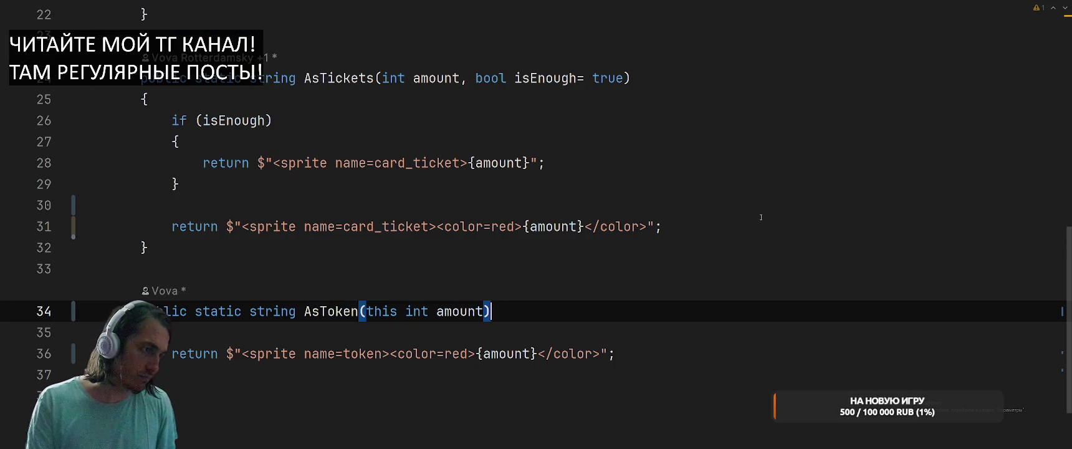
pyautogui.moveTo(390, 352); pyautogui.dragTo(514, 353)
pyautogui.press('BackSpace')
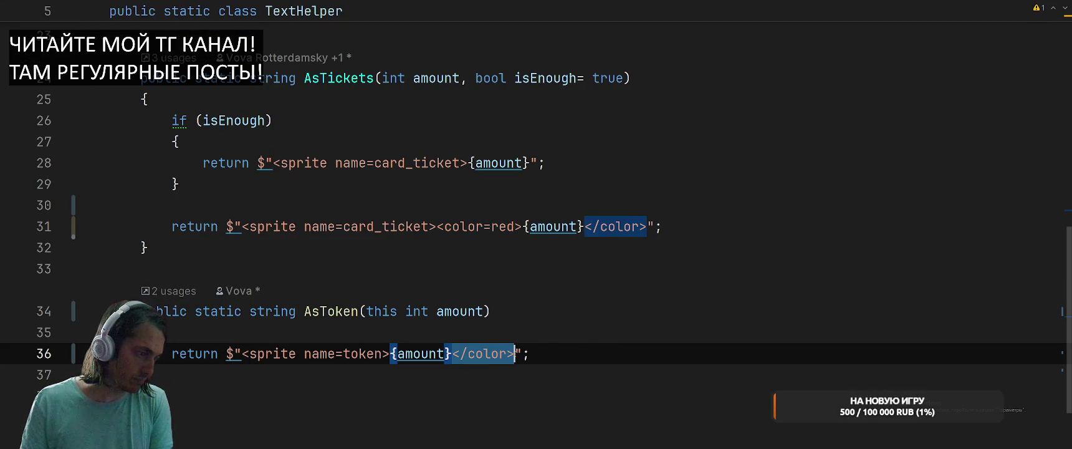
pyautogui.hotkey('ctrl', 'z')
pyautogui.hotkey('ctrl', 'z')
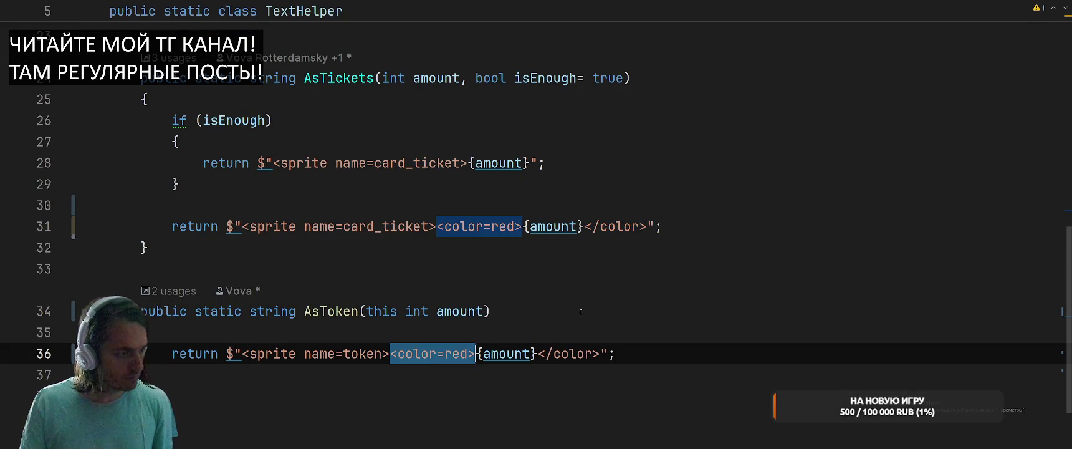
# Copy AsTickets' 'bool isEnough = true' parameter into AsToken's signature.
pyautogui.click(580, 301)
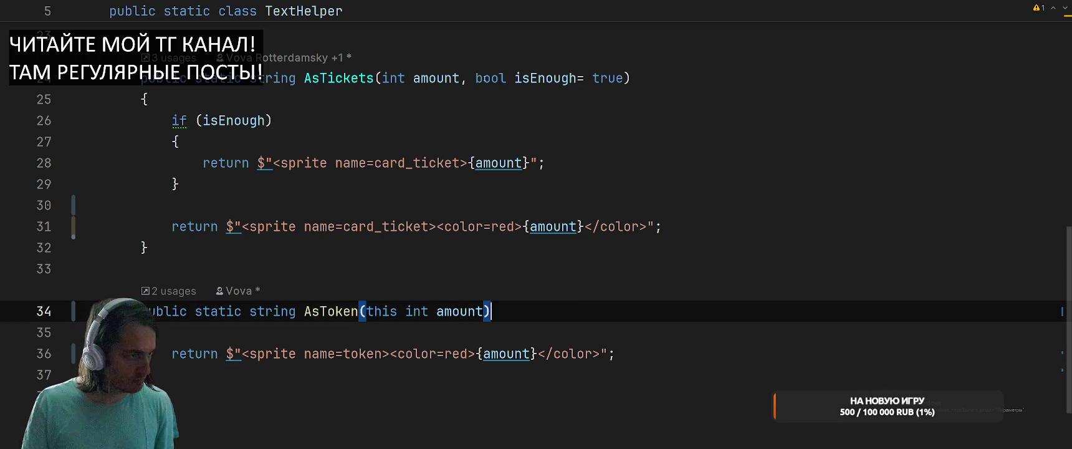
pyautogui.moveTo(460, 78); pyautogui.dragTo(625, 78)
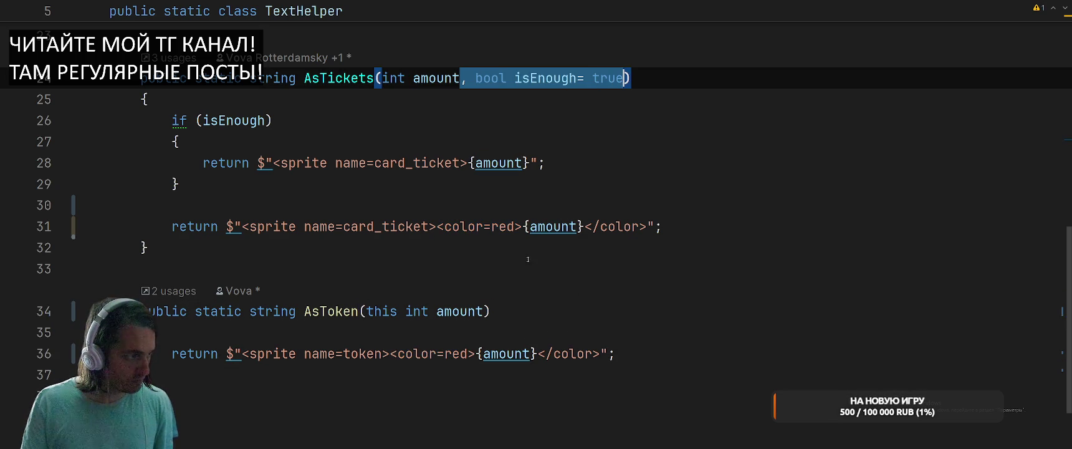
pyautogui.hotkey('ctrl', 'c')
pyautogui.click(483, 311)
pyautogui.hotkey('ctrl', 'v')
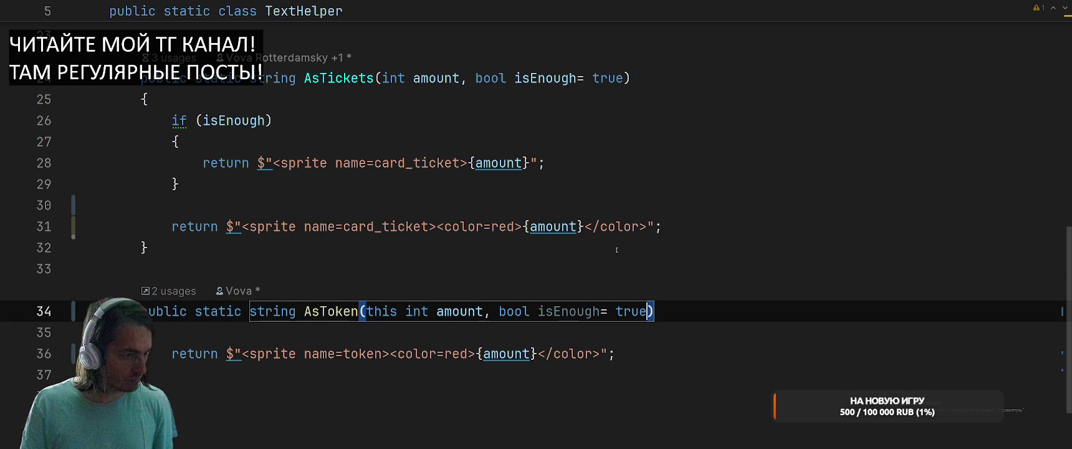
# Replace AsToken's return with AsTickets' if/return block, swapping card_ticket for token.
pyautogui.moveTo(171, 120); pyautogui.dragTo(666, 226)
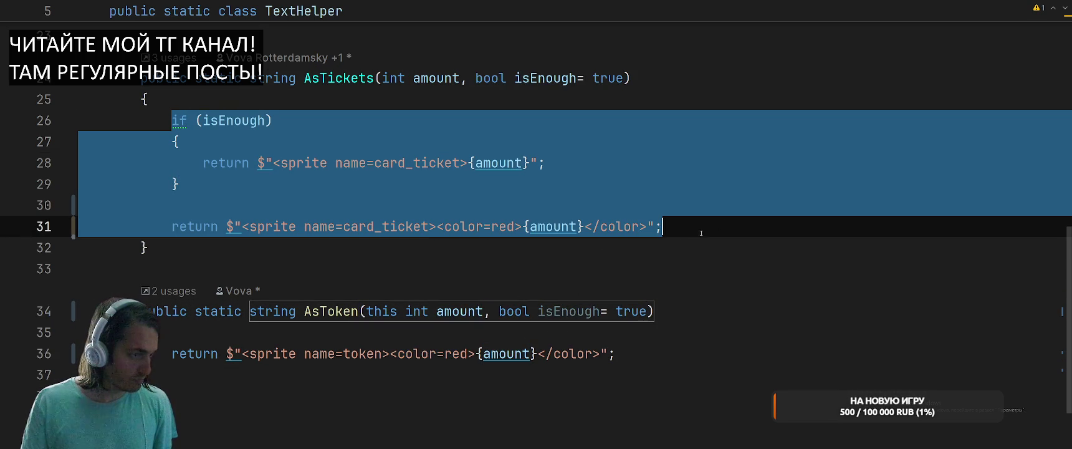
pyautogui.click(174, 334)
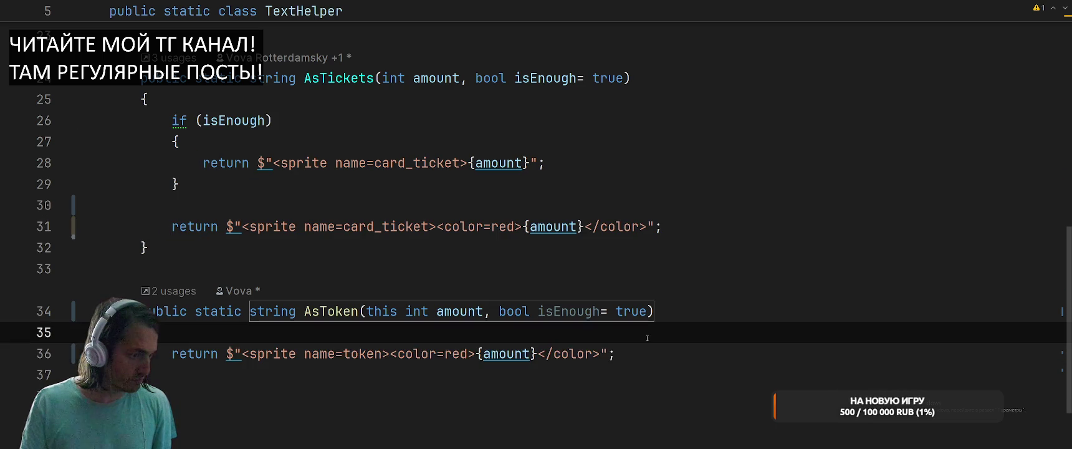
pyautogui.moveTo(615, 353)
pyautogui.mouseDown()
pyautogui.moveTo(186, 364)
pyautogui.moveTo(172, 353)
pyautogui.mouseUp()
pyautogui.hotkey('ctrl', 'v')
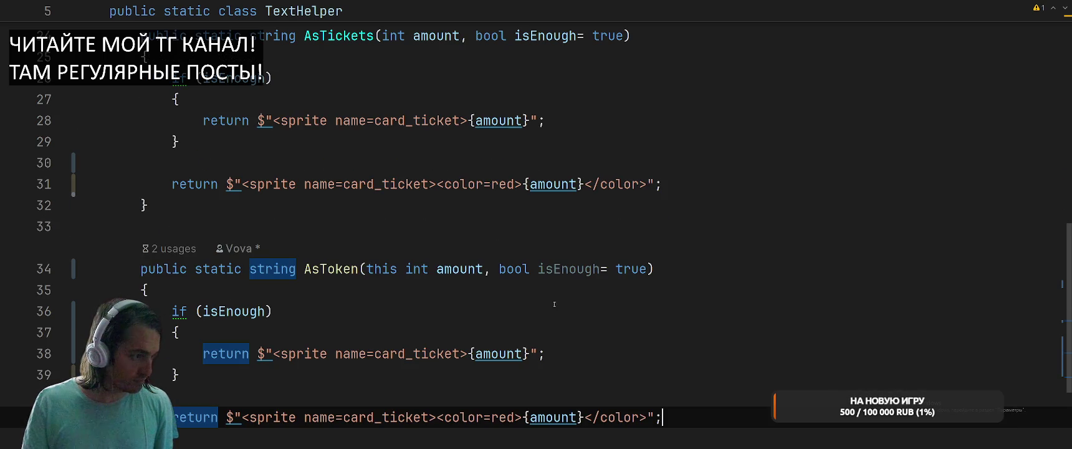
pyautogui.doubleClick(426, 353)
pyautogui.write('token')
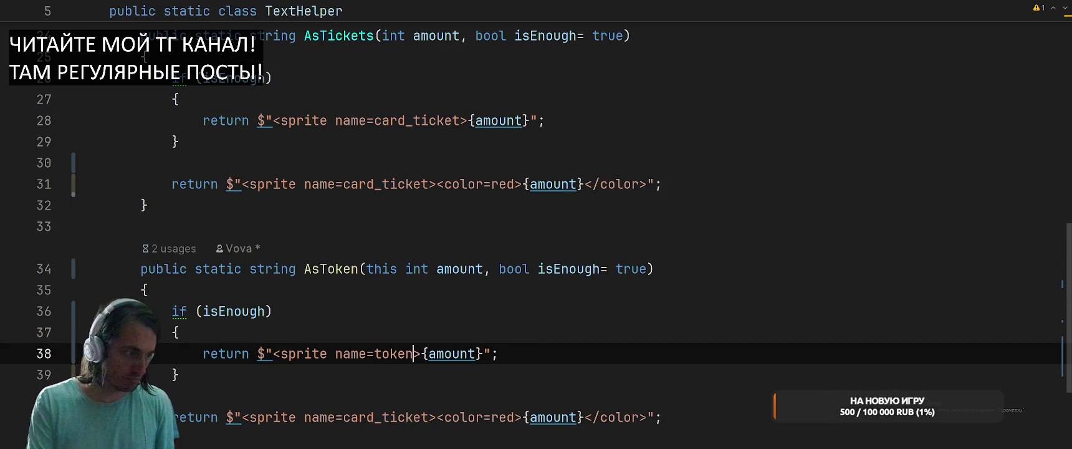
pyautogui.doubleClick(388, 422)
pyautogui.write('token')
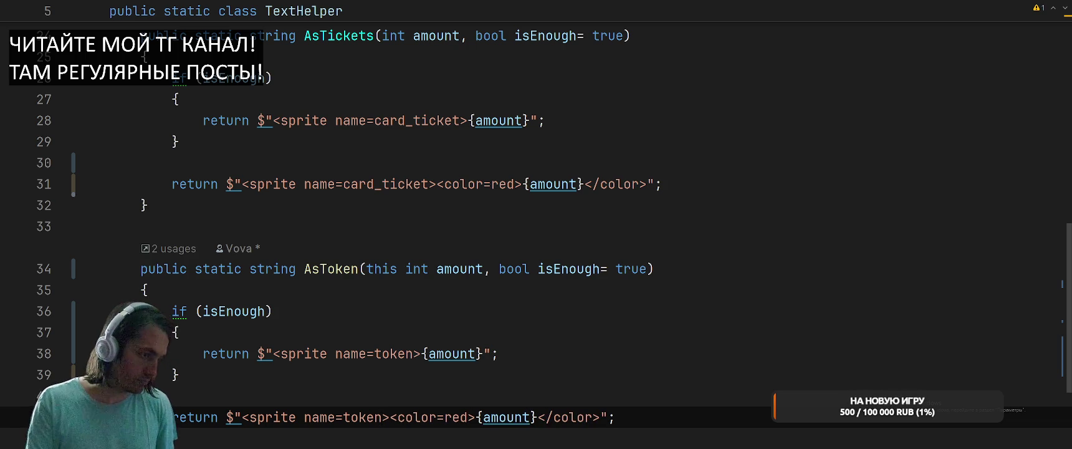
# Let Unity recompile the changes, then return to the FacultyPanel file.
pyautogui.hotkey('alt', 'Tab')
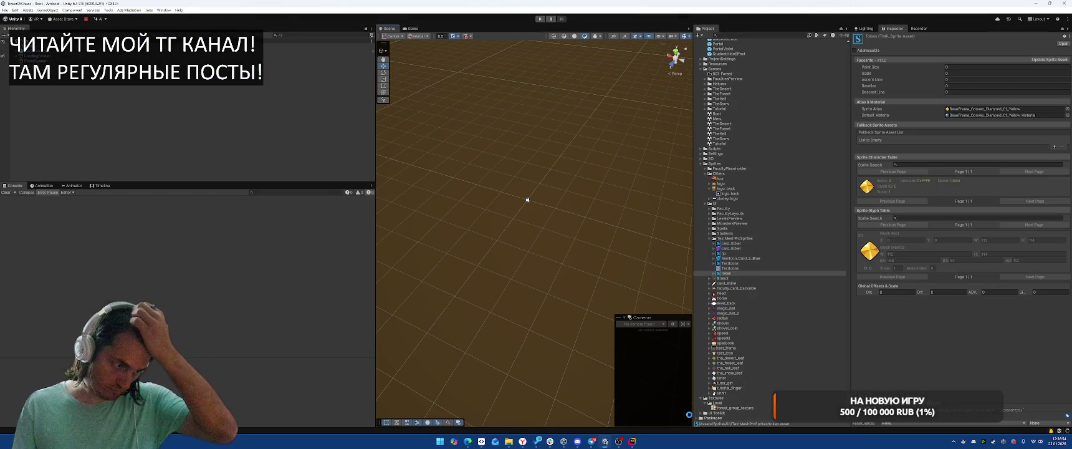
pyautogui.hotkey('alt', 'Tab')
pyautogui.click(528, 199)
pyautogui.click(730, 263)
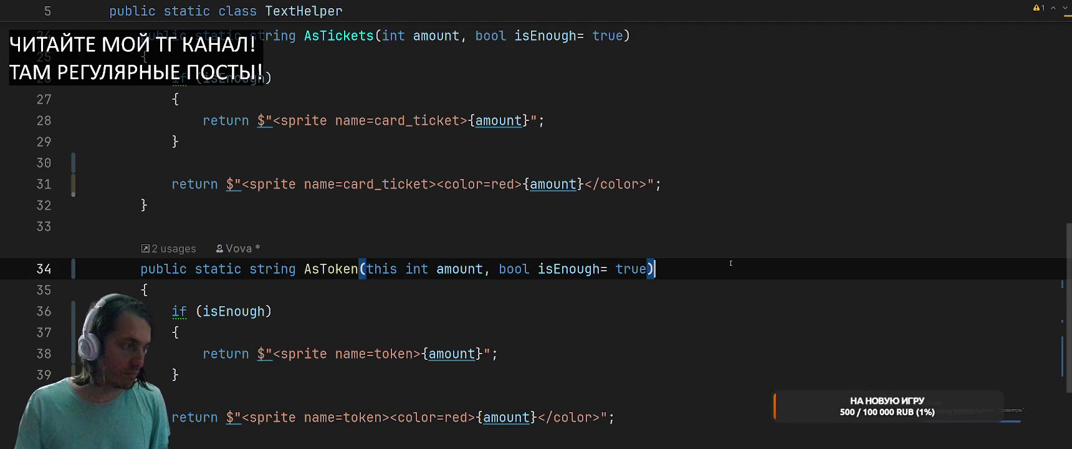
pyautogui.hotkey('ctrl', 'Tab')
pyautogui.hotkey('ctrl', 'Tab')
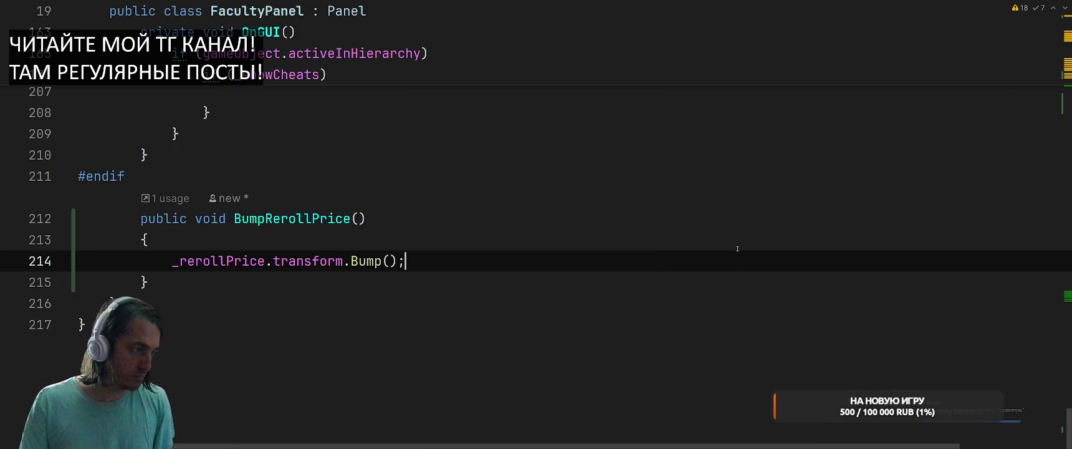
pyautogui.hotkey('ctrl', 'Tab')
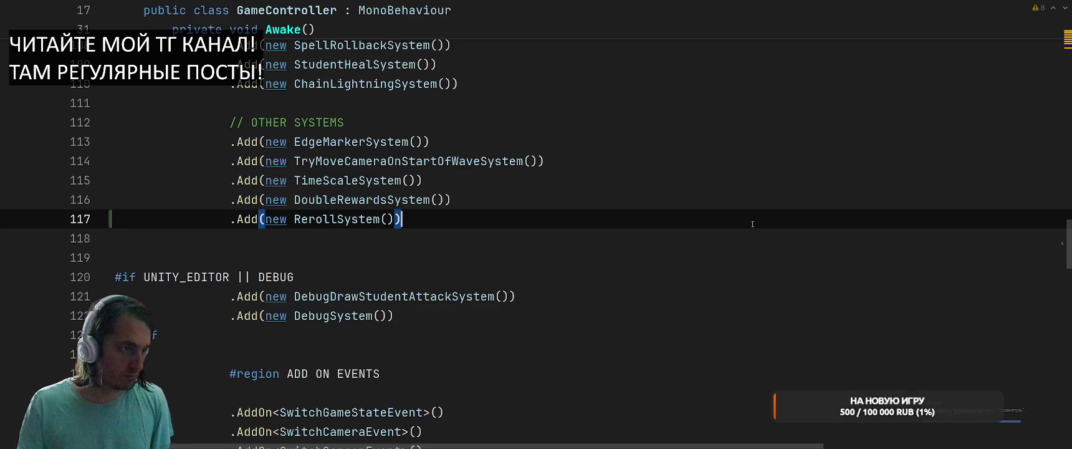
# Add a 'bool isEnough = true' parameter to SetRerollPrice and pass it to AsToken.
pyautogui.keyDown('ctrl'); pyautogui.click(347, 218); pyautogui.keyUp('ctrl')
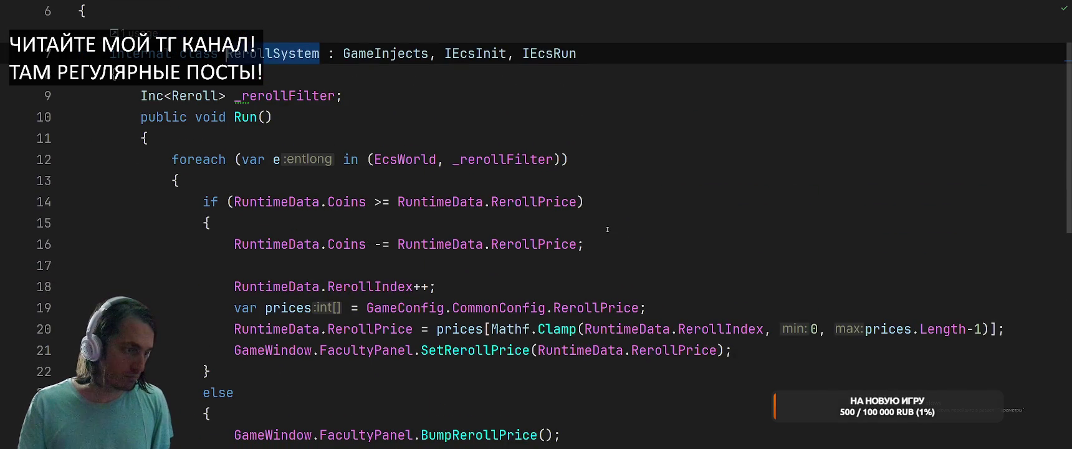
pyautogui.keyDown('ctrl'); pyautogui.click(471, 349); pyautogui.keyUp('ctrl')
pyautogui.click(421, 218)
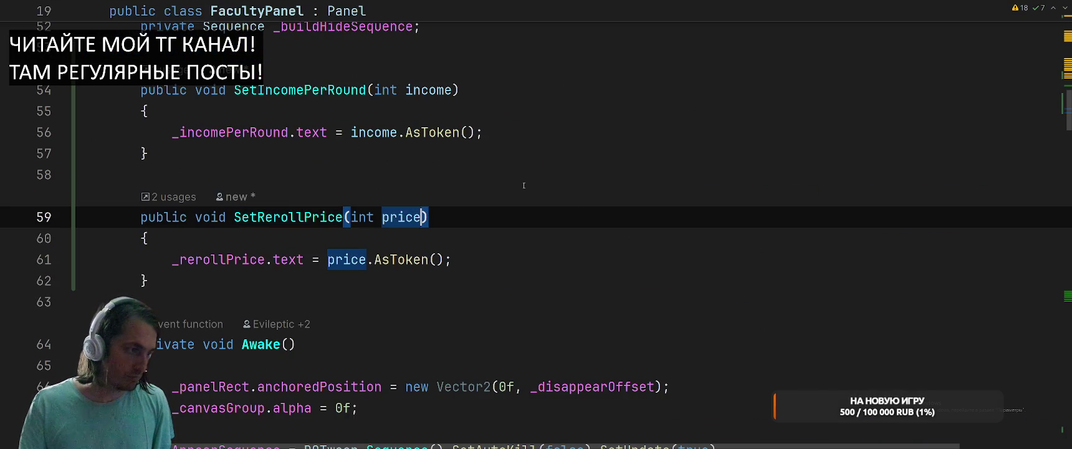
pyautogui.write(', bool isEn')
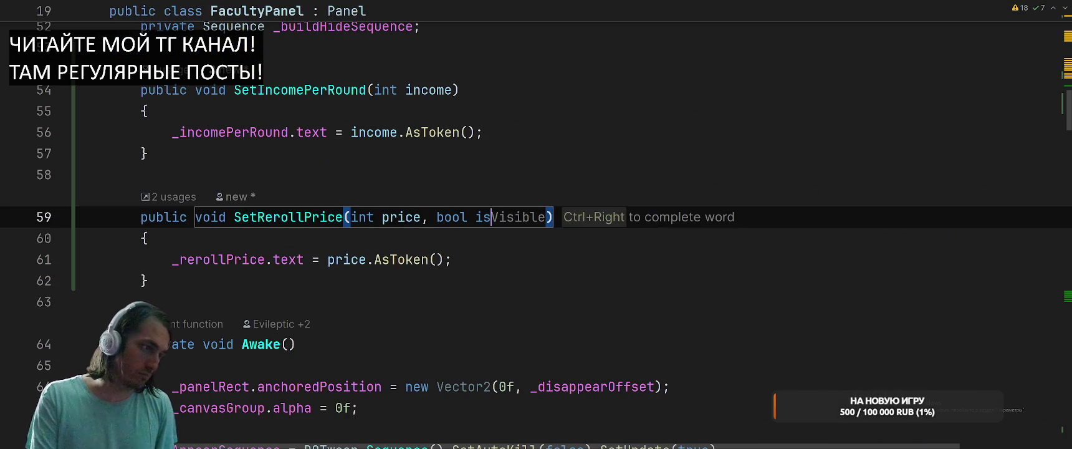
pyautogui.write('ough = true')
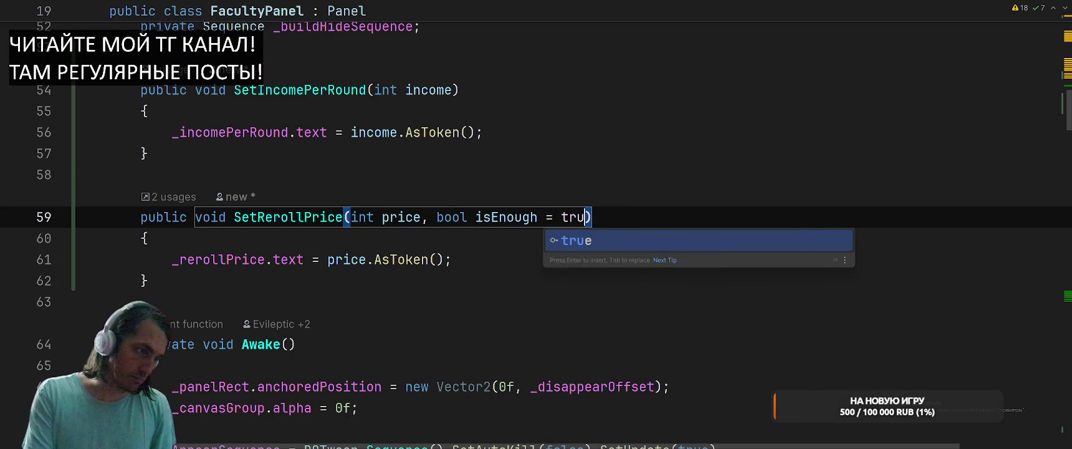
pyautogui.press('Down')
pyautogui.click(444, 259)
pyautogui.write('isEn')
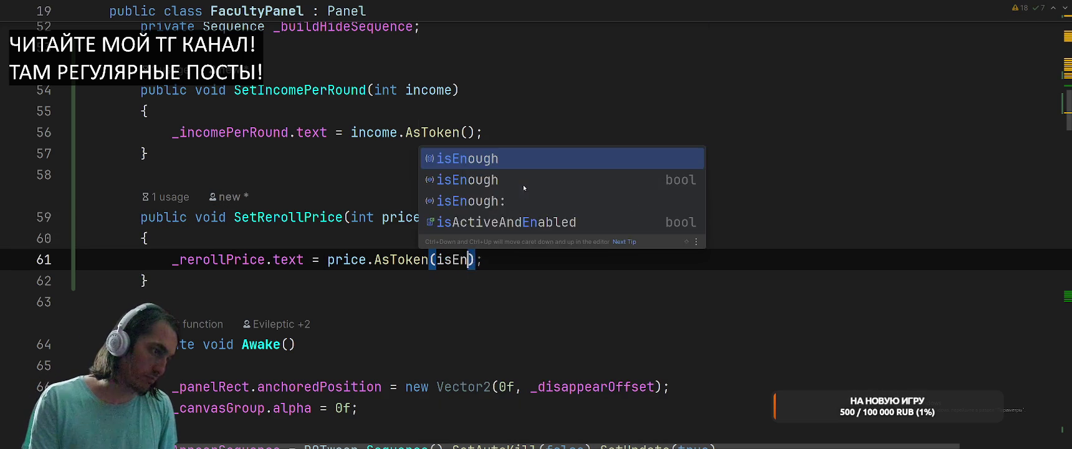
pyautogui.press('Return')
# Pass the Coins >= RerollPrice condition as SetRerollPrice's isEnough argument in RerollSystem.
pyautogui.hotkey('ctrl', '-')
pyautogui.press('End')
pyautogui.press('Left')
pyautogui.press('Left')
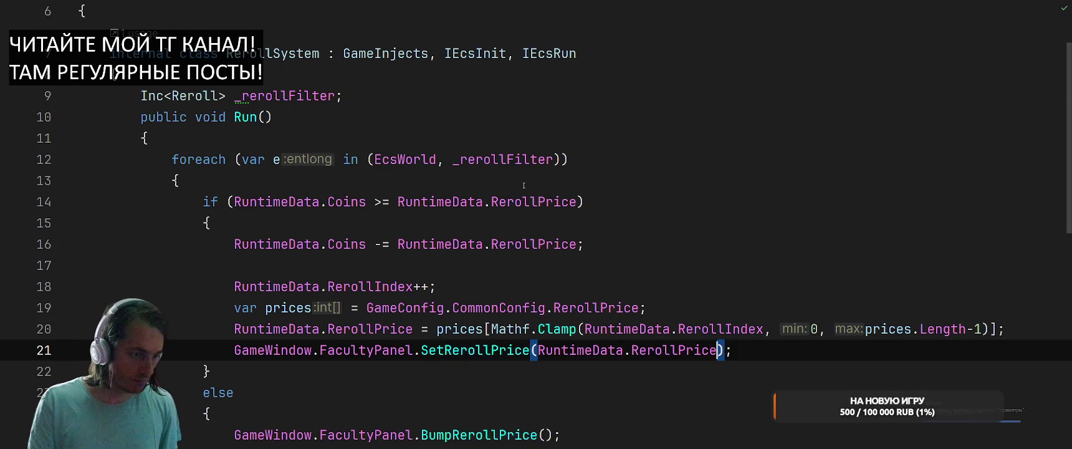
pyautogui.write(',')
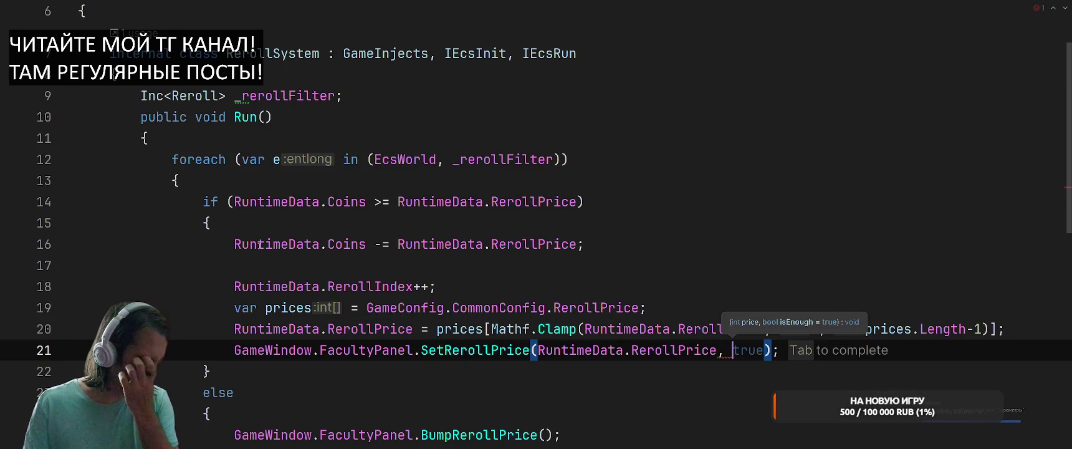
pyautogui.moveTo(228, 201); pyautogui.dragTo(579, 201)
pyautogui.hotkey('ctrl', 'c')
pyautogui.hotkey('ctrl', 'shift', 'BackSpace')
pyautogui.hotkey('ctrl', 'v')
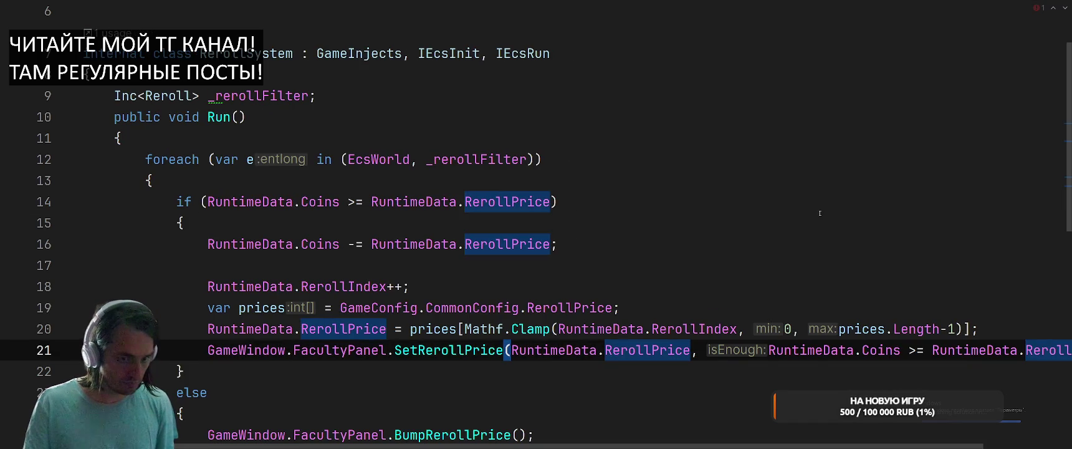
pyautogui.click(820, 214)
# Bring up Unity Editor so it recompiles the updated scripts.
pyautogui.hotkey('alt', 'Tab')
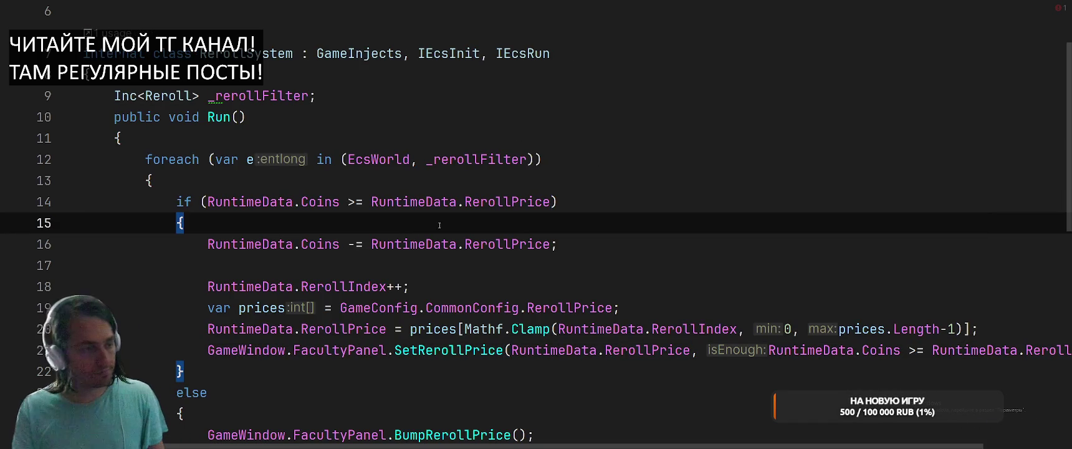
pyautogui.click(312, 180)
pyautogui.hotkey('alt', 'Tab')
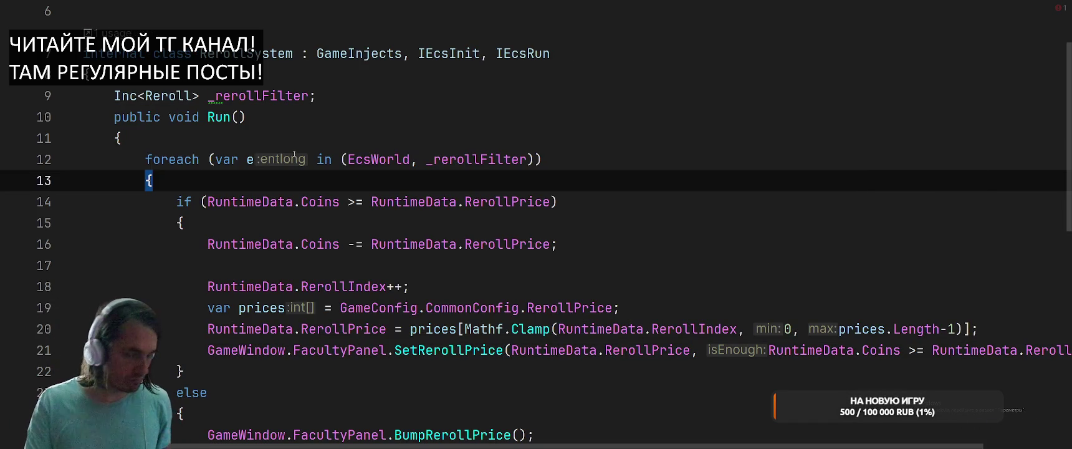
pyautogui.hotkey('alt', 'Tab')
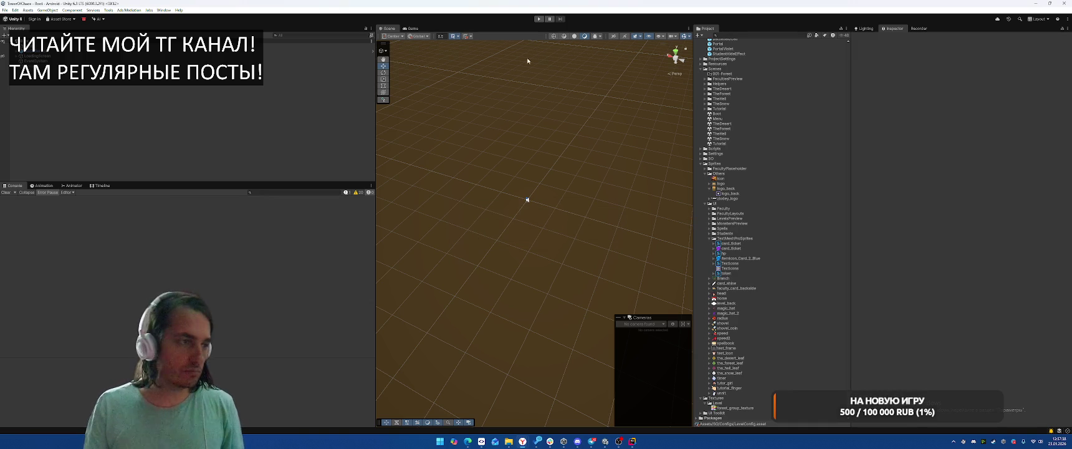
# Run the game, start Level 1-2 and pick the Terraborn faculty card.
pyautogui.click(539, 19)
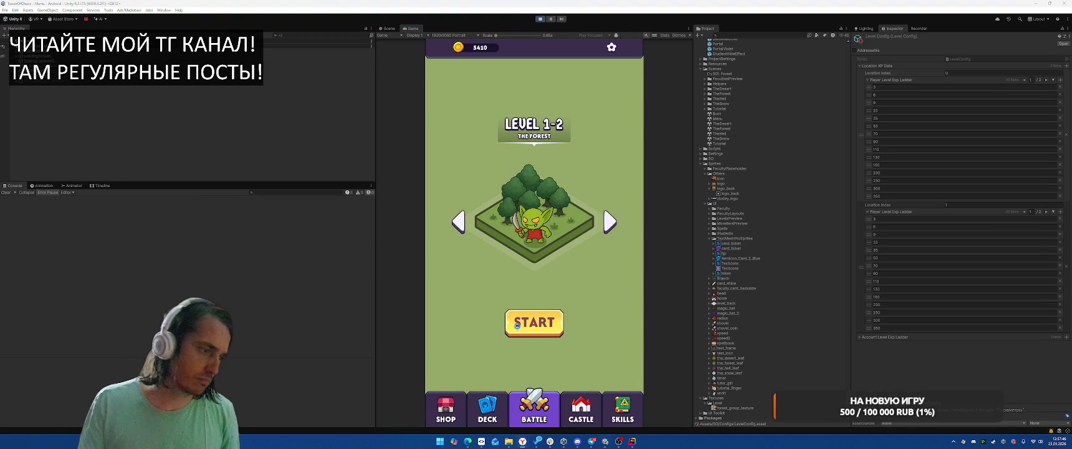
pyautogui.click(516, 324)
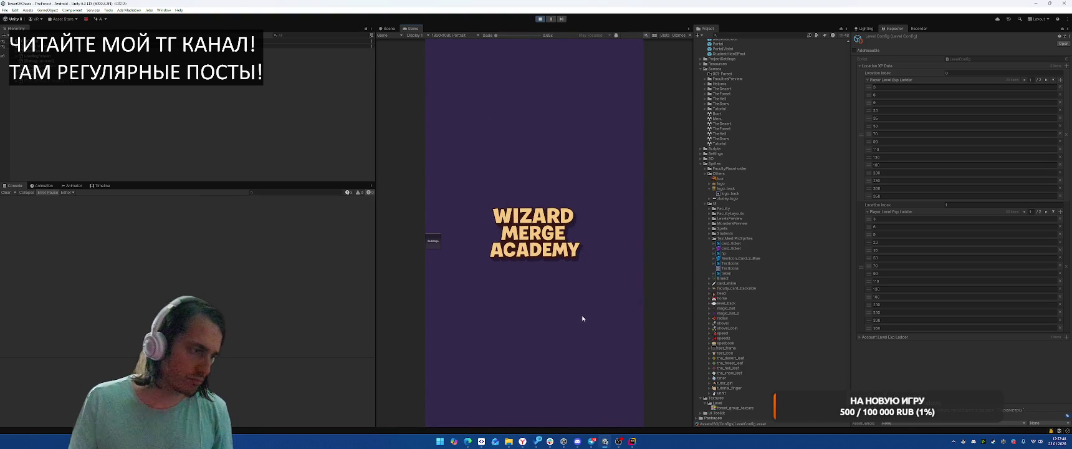
pyautogui.click(538, 238)
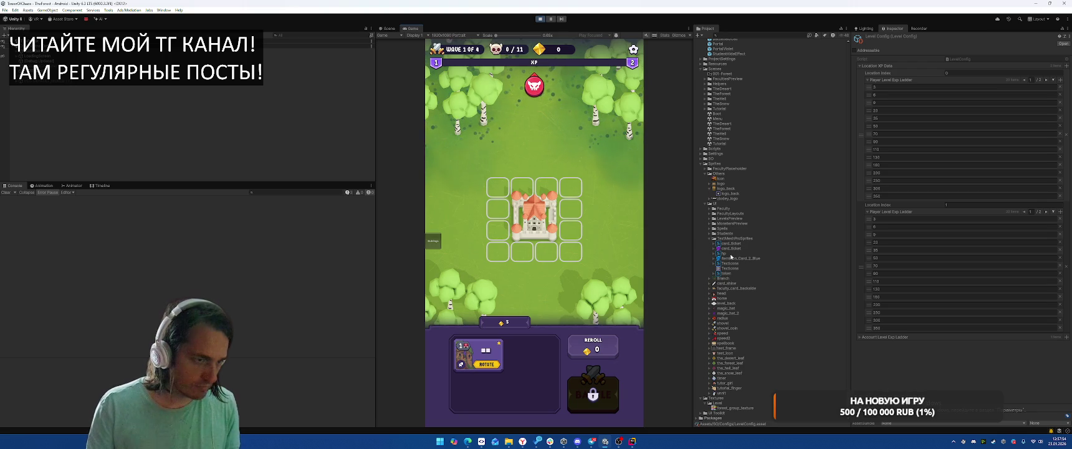
# Offset the token sprite's first glyph to BX -3.3 and BY 88.74.
pyautogui.click(726, 273)
pyautogui.click(869, 165)
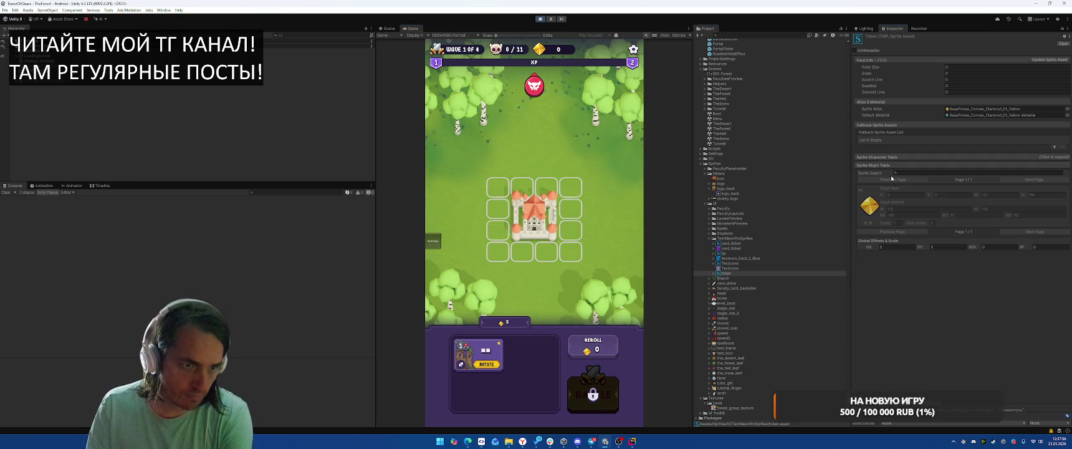
pyautogui.click(912, 215)
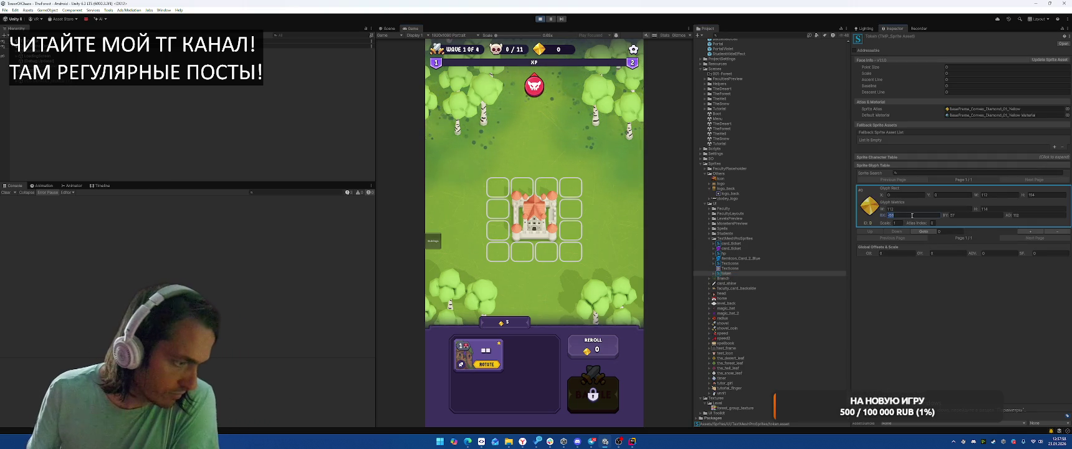
pyautogui.moveTo(945, 215); pyautogui.dragTo(979, 215)
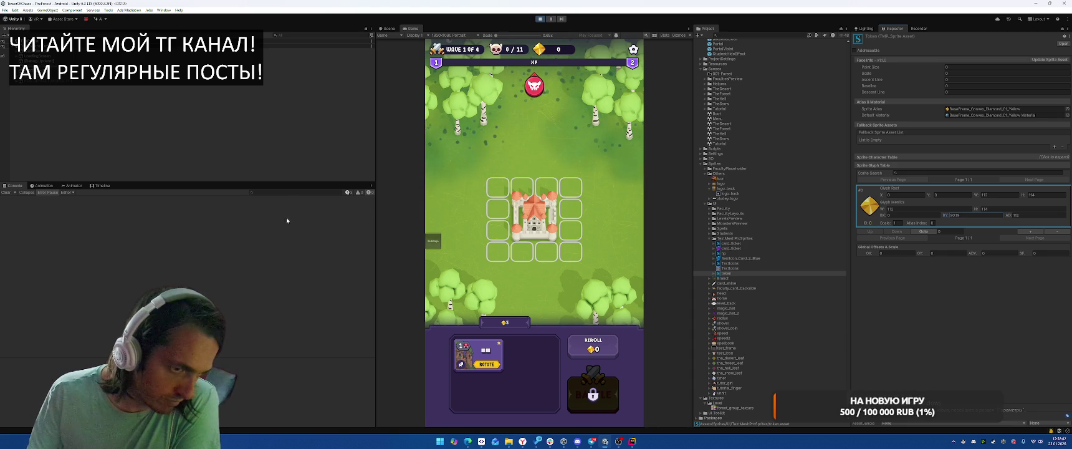
pyautogui.moveTo(882, 215); pyautogui.dragTo(868, 219)
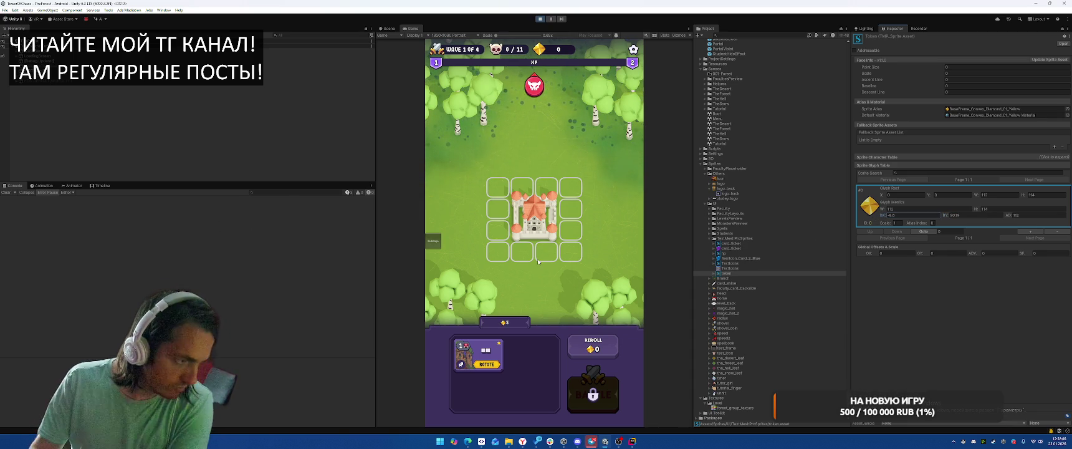
pyautogui.click(632, 440)
# Move through recently opened files to reach SetIncomePerRound around line 56.
pyautogui.click(704, 223)
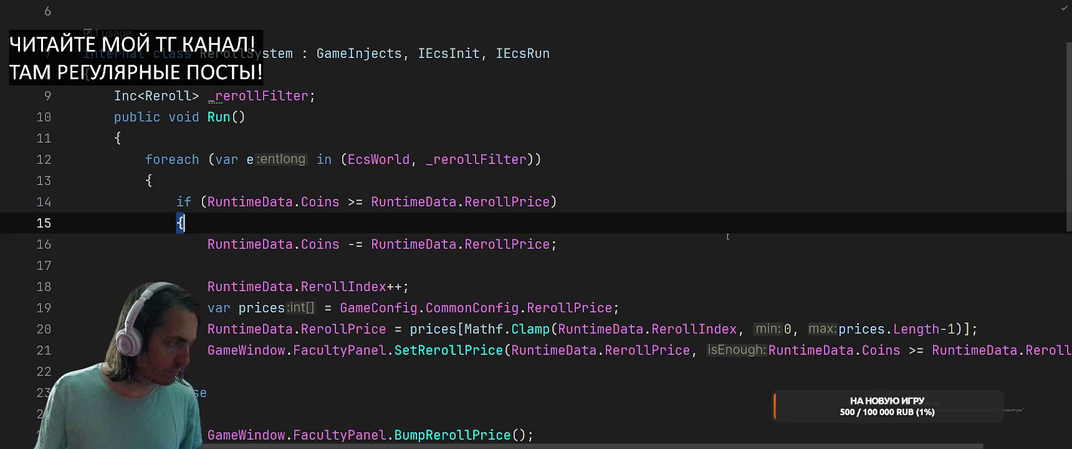
pyautogui.scroll(-2, 725, 239)
pyautogui.scroll(-2, 725, 238)
pyautogui.hotkey('ctrl', 'Tab')
pyautogui.click(805, 257)
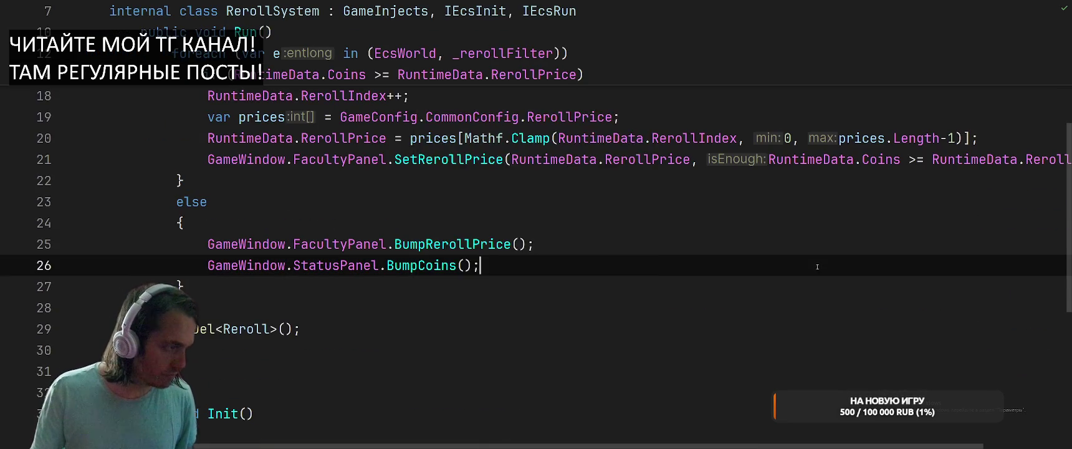
pyautogui.hotkey('ctrl', 'Tab')
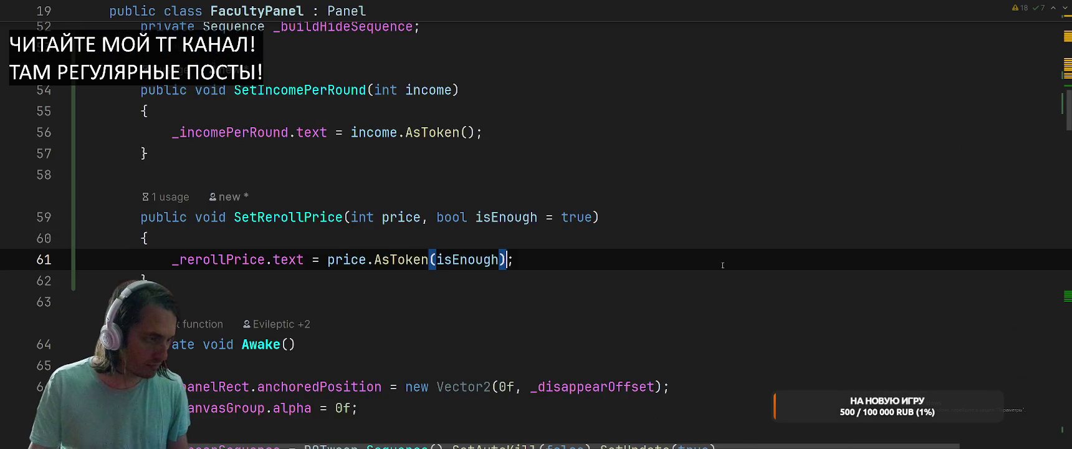
pyautogui.scroll(-3, 724, 274)
pyautogui.scroll(4, 725, 274)
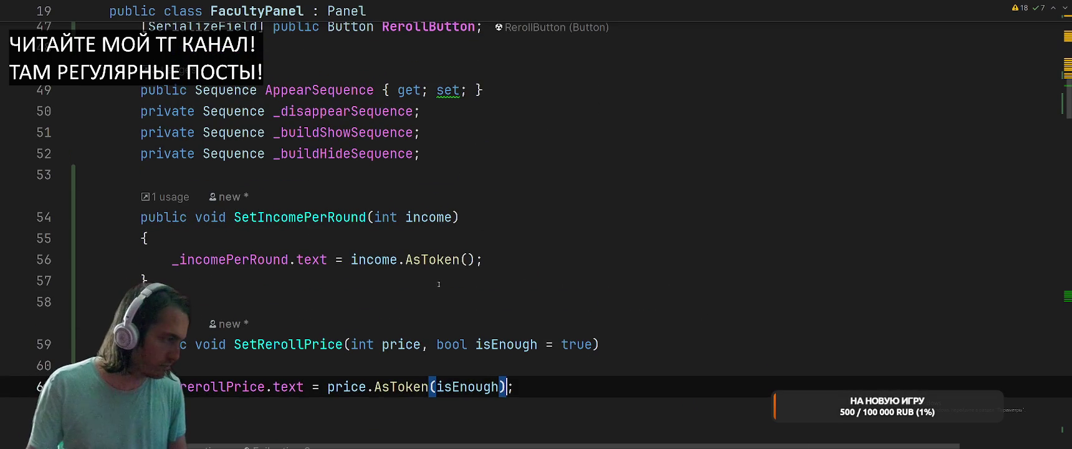
# Rewrite line 56's income.AsToken() as $"{income.AsToken()}/round", then return to Unity.
pyautogui.click(354, 259)
pyautogui.write('$"')
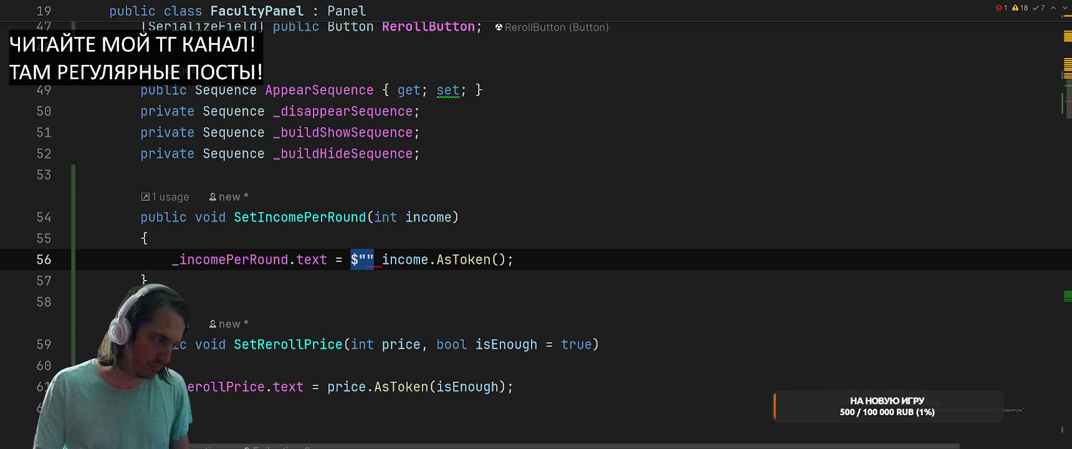
pyautogui.press('BackSpace')
pyautogui.write('{')
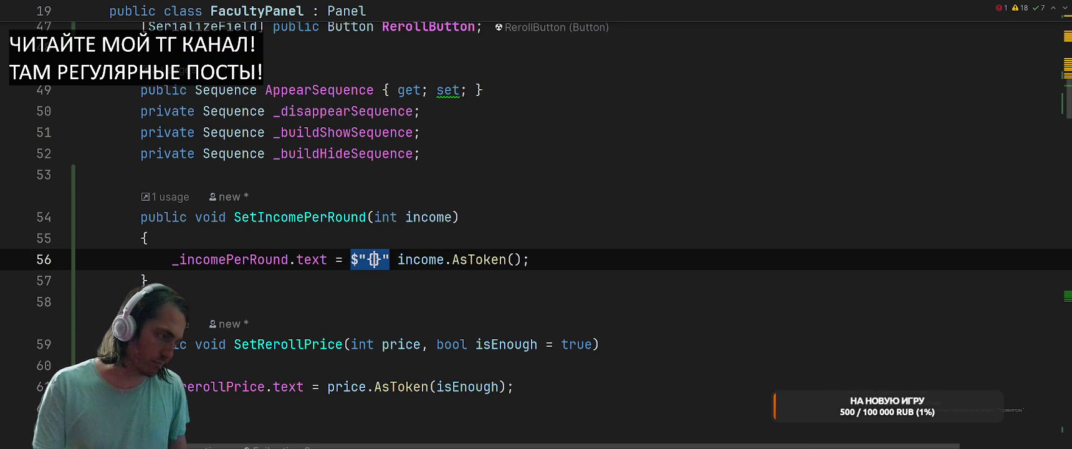
pyautogui.press('Right')
pyautogui.press('Right')
pyautogui.press('Right')
pyautogui.hotkey('shift', 'End')
pyautogui.hotkey('shift', 'Left')
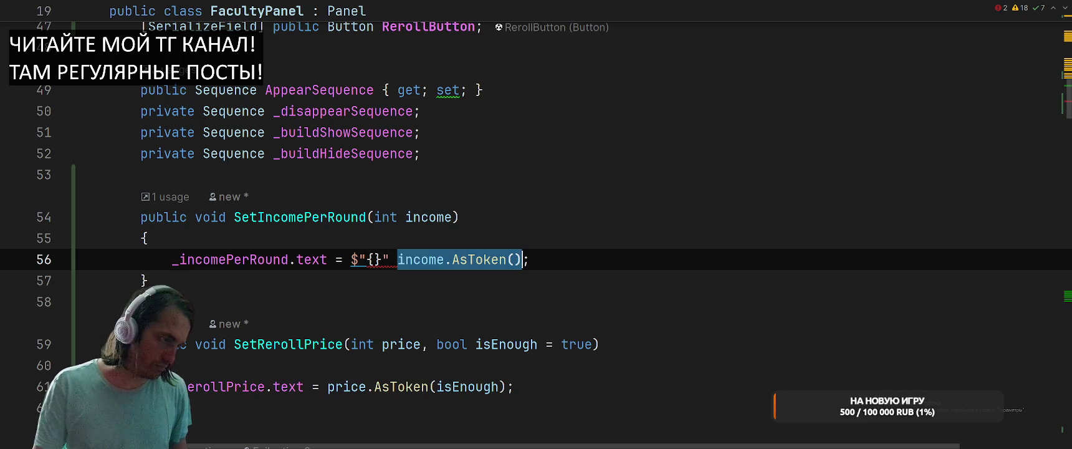
pyautogui.hotkey('ctrl', 'x')
pyautogui.press('BackSpace')
pyautogui.press('Left')
pyautogui.press('Left')
pyautogui.hotkey('ctrl', 'v')
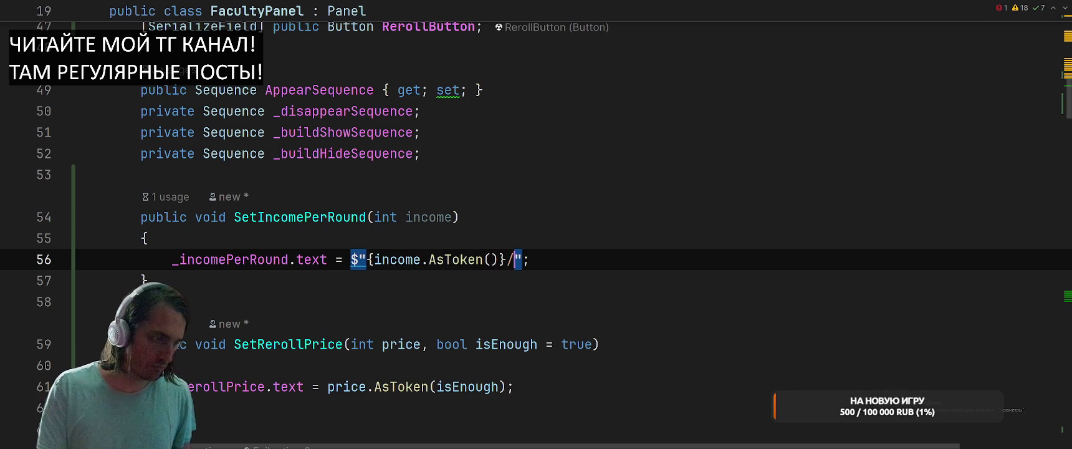
pyautogui.write('/round')
pyautogui.press('End')
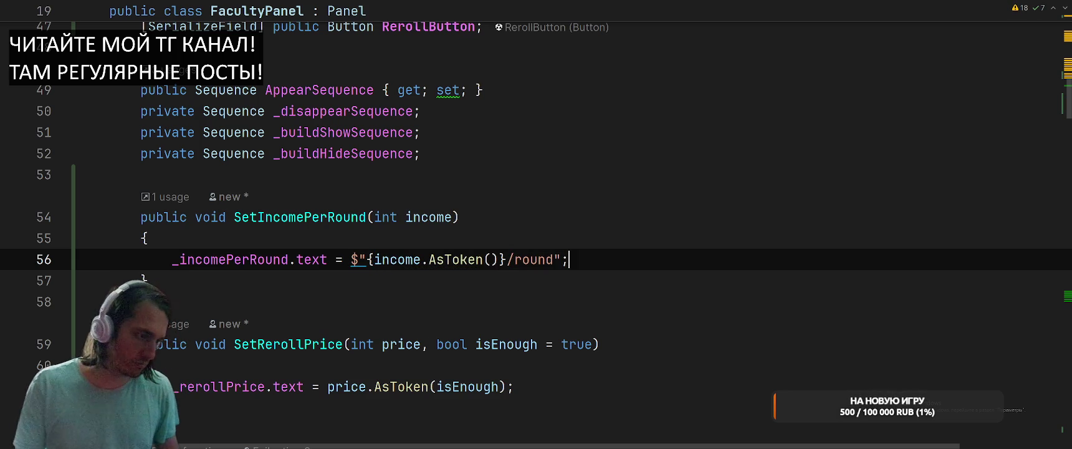
pyautogui.hotkey('alt', 'Tab')
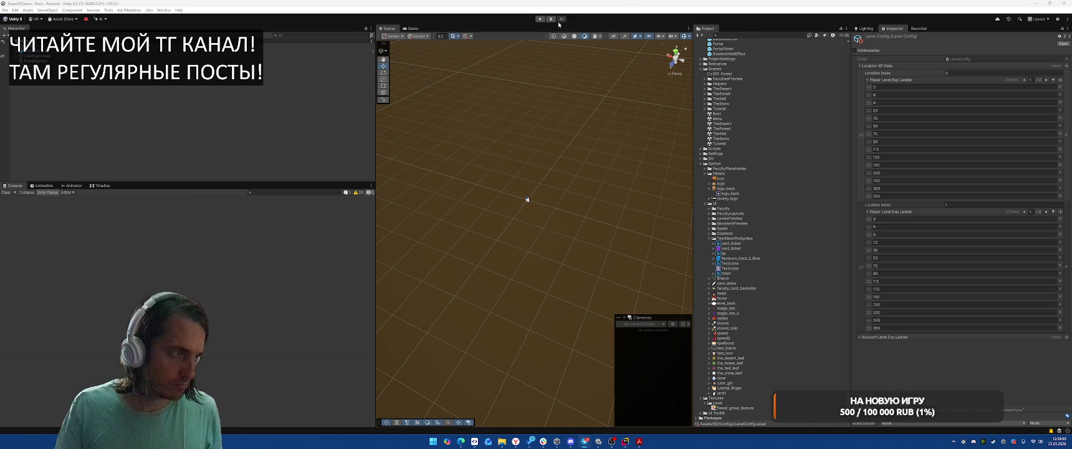
# Enter Play mode and start the Level 1-2 battle from the game menu.
pyautogui.click(540, 18)
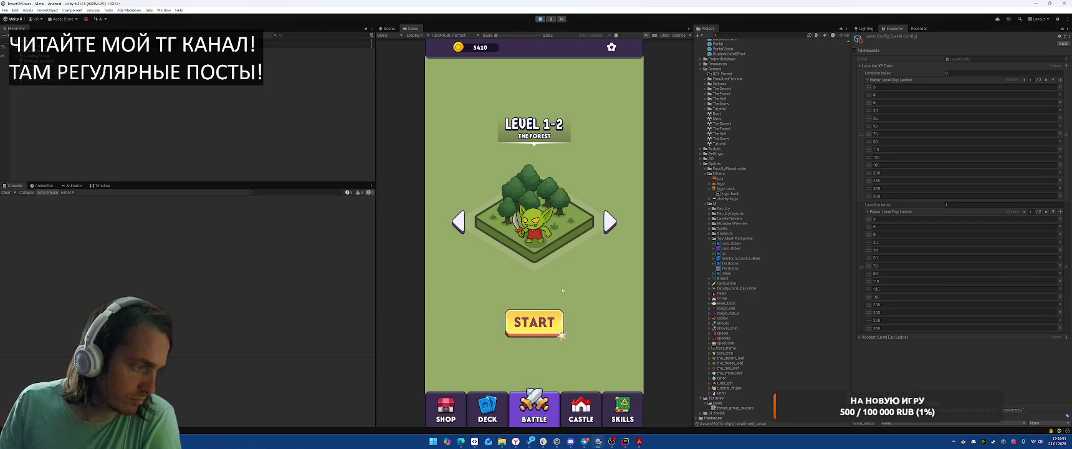
pyautogui.click(572, 417)
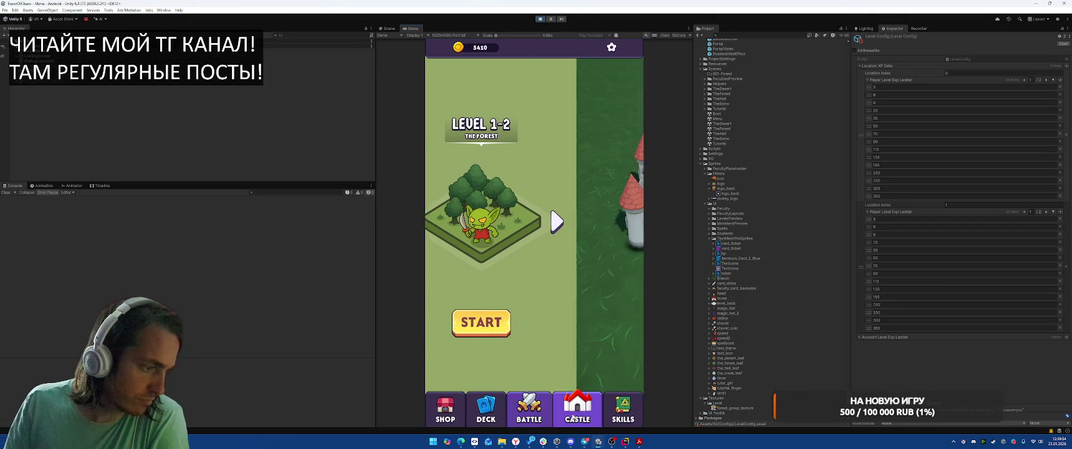
pyautogui.click(547, 413)
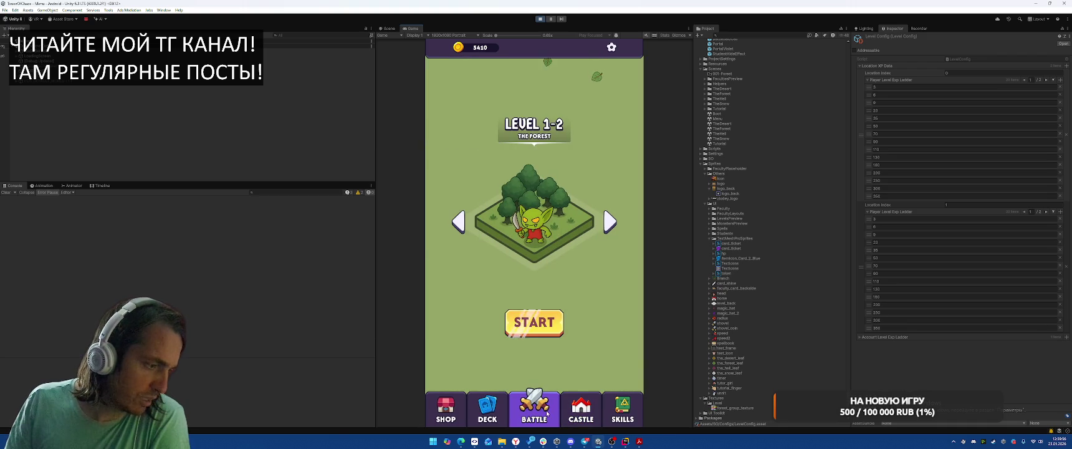
pyautogui.click(534, 322)
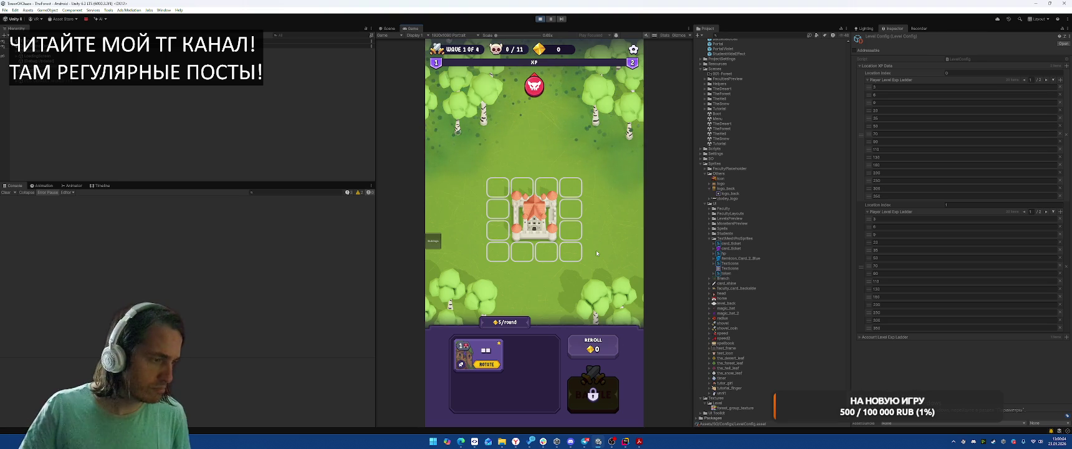
# Capture a snip of the Game view showing the running battle.
pyautogui.press('super+shift+s')
pyautogui.moveTo(422, 37); pyautogui.dragTo(472, 111)
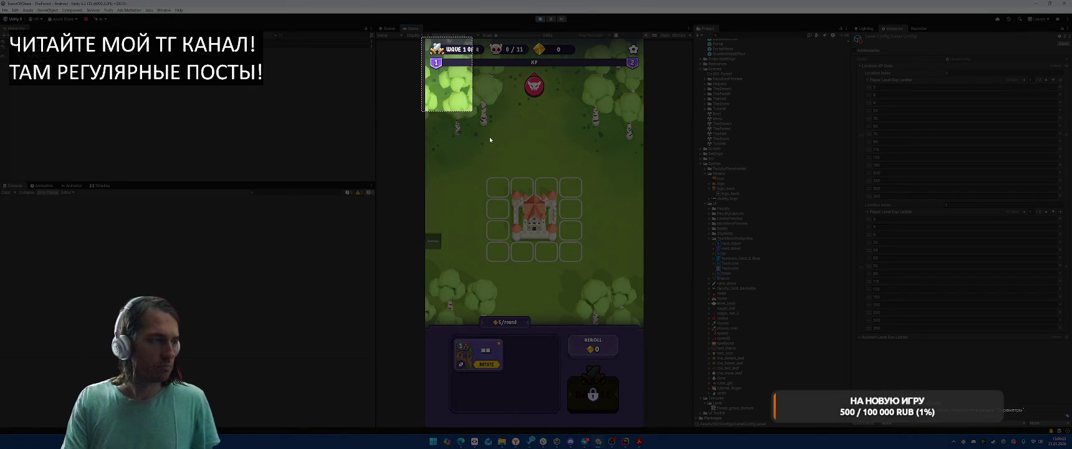
pyautogui.moveTo(490, 140); pyautogui.dragTo(643, 412)
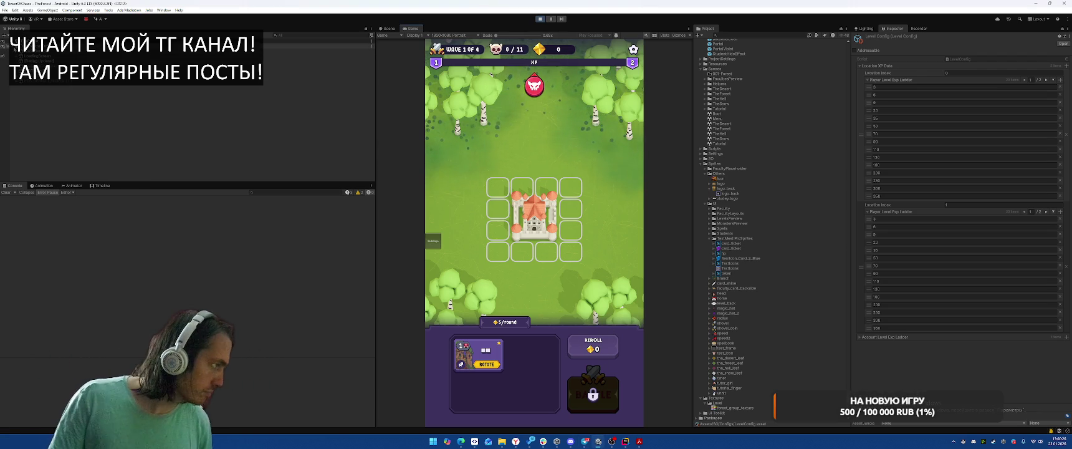
# Find RerollButton under FacultyPanel in the Hierarchy and tick Interactable.
pyautogui.click(315, 36)
pyautogui.write('acc')
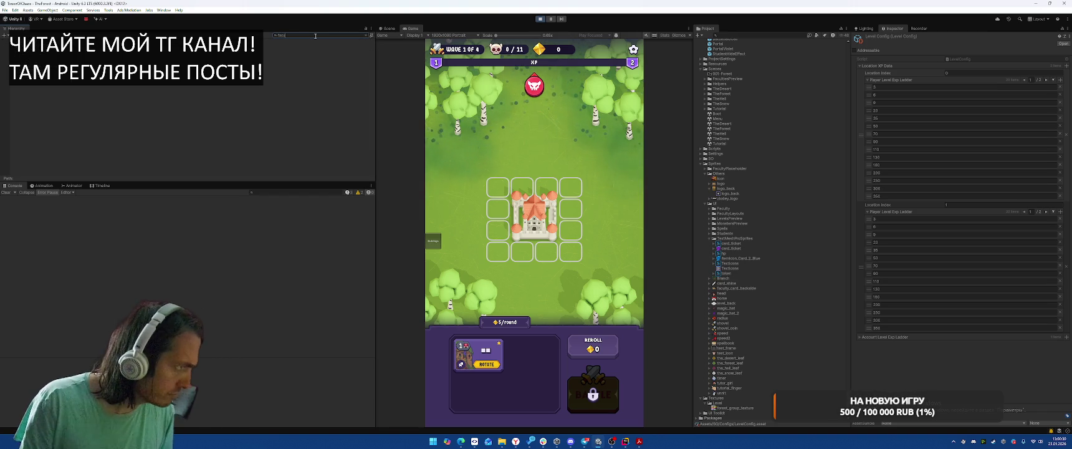
pyautogui.click(6, 61)
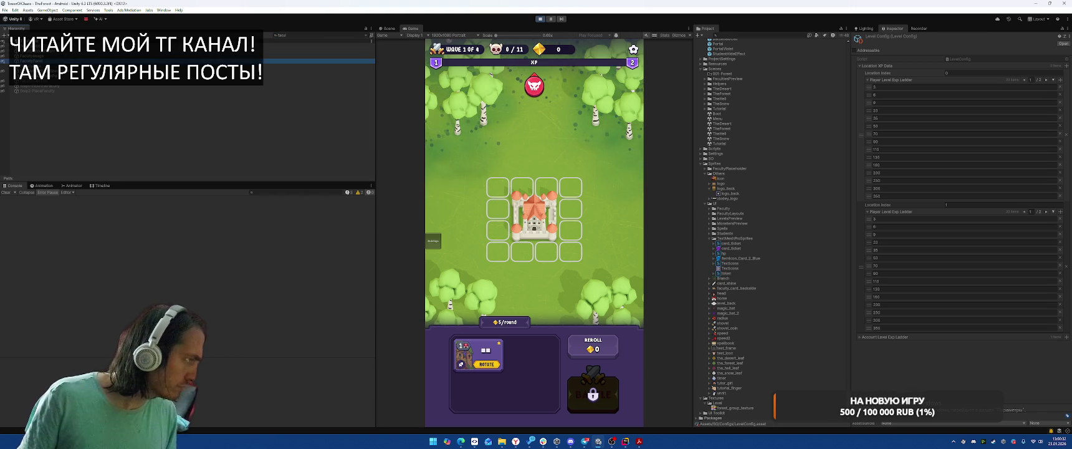
pyautogui.click(368, 35)
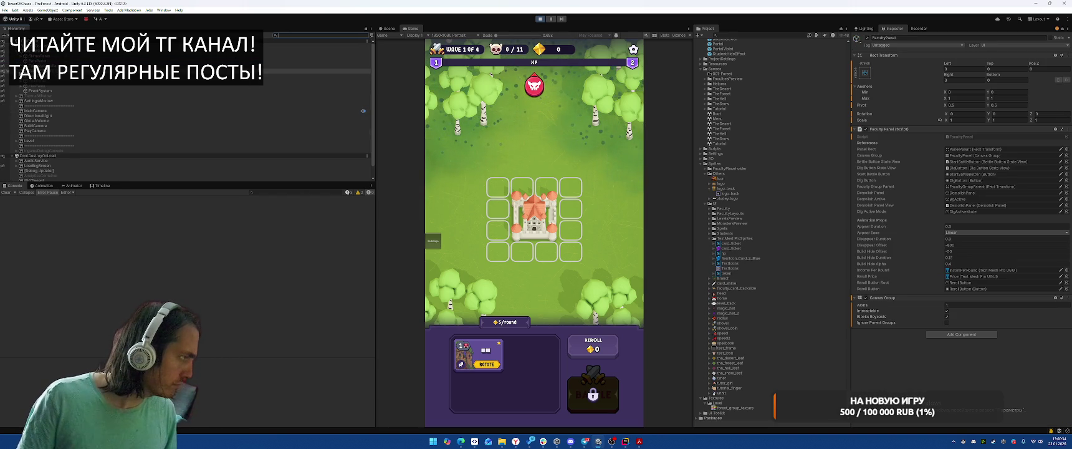
pyautogui.click(972, 282)
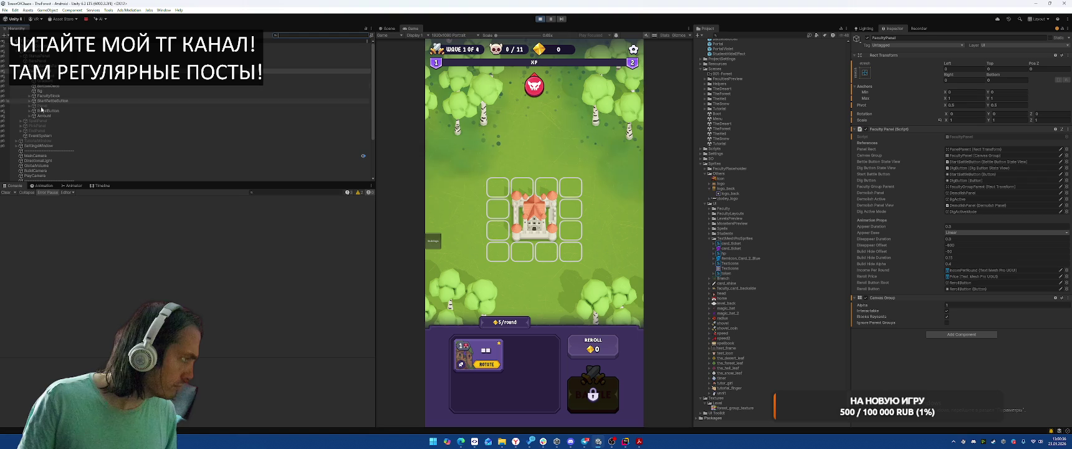
pyautogui.click(43, 110)
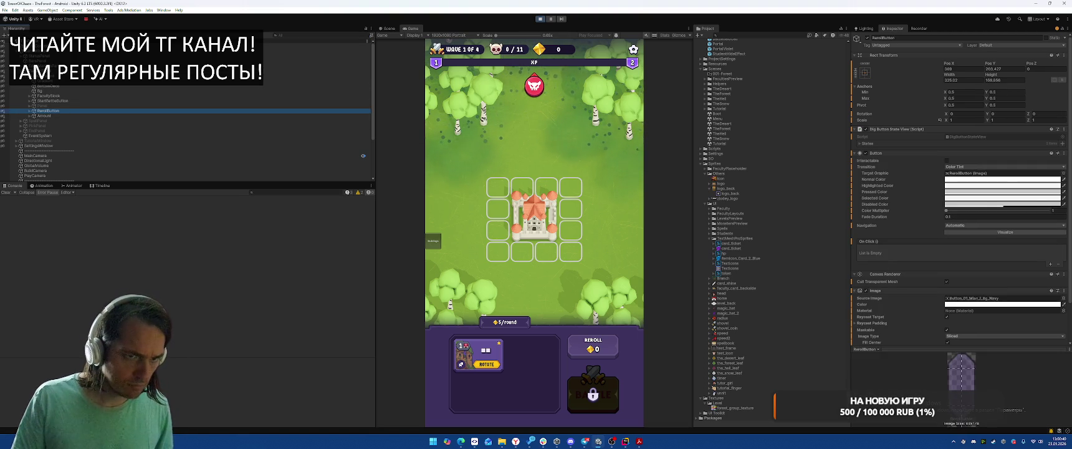
pyautogui.click(947, 160)
# Click Reroll three times in the running game, then stop Play mode.
pyautogui.click(602, 347)
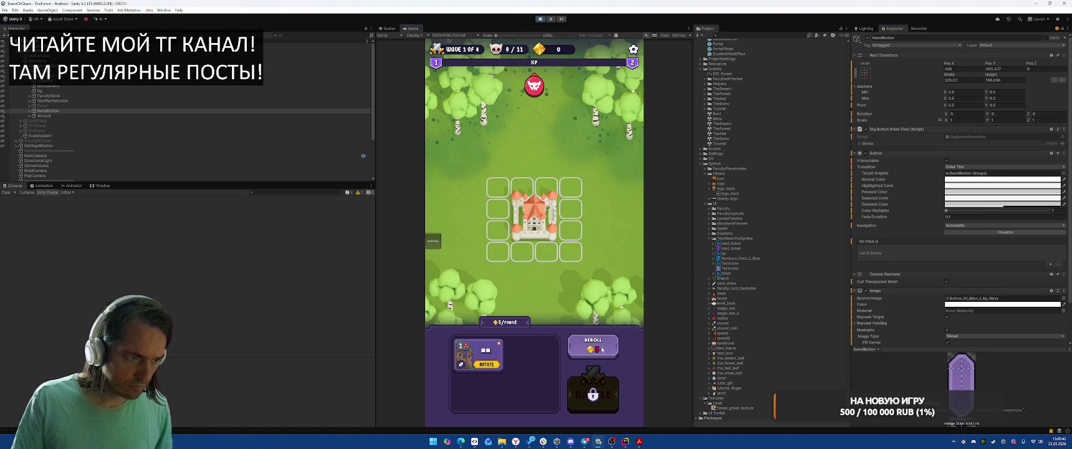
pyautogui.click(605, 348)
pyautogui.click(607, 349)
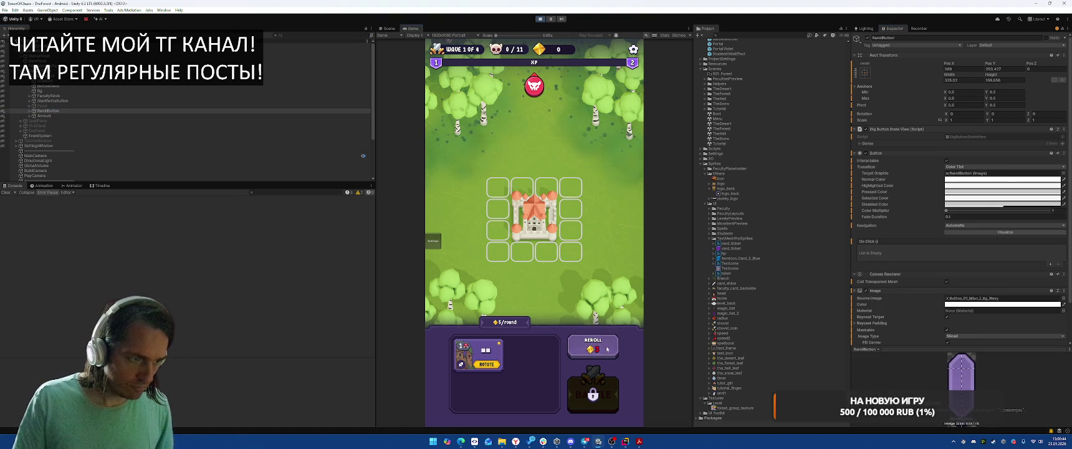
pyautogui.click(540, 19)
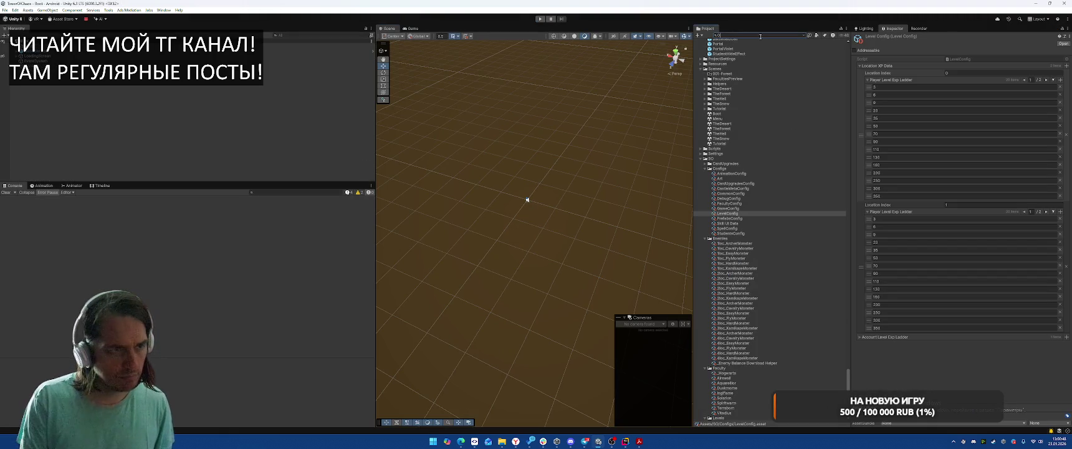
# Open the GameWindow prefab and tick Interactable on its RerollButton.
pyautogui.write('meWin')
pyautogui.doubleClick(721, 48)
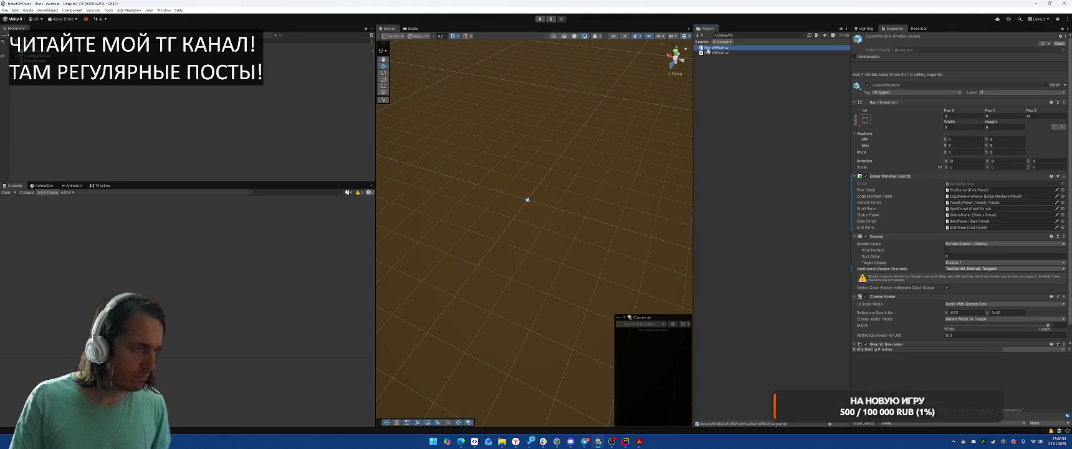
pyautogui.scroll(-3, 83, 158)
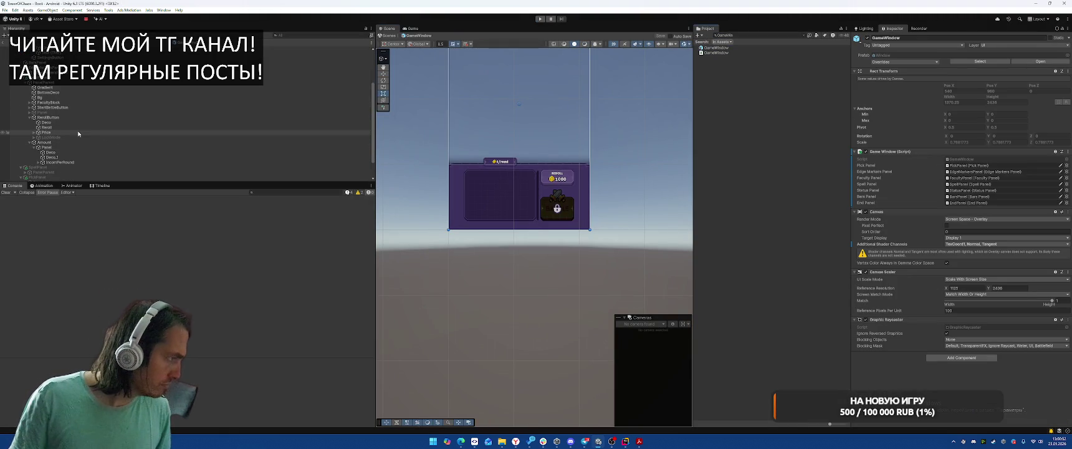
pyautogui.click(49, 118)
pyautogui.click(947, 160)
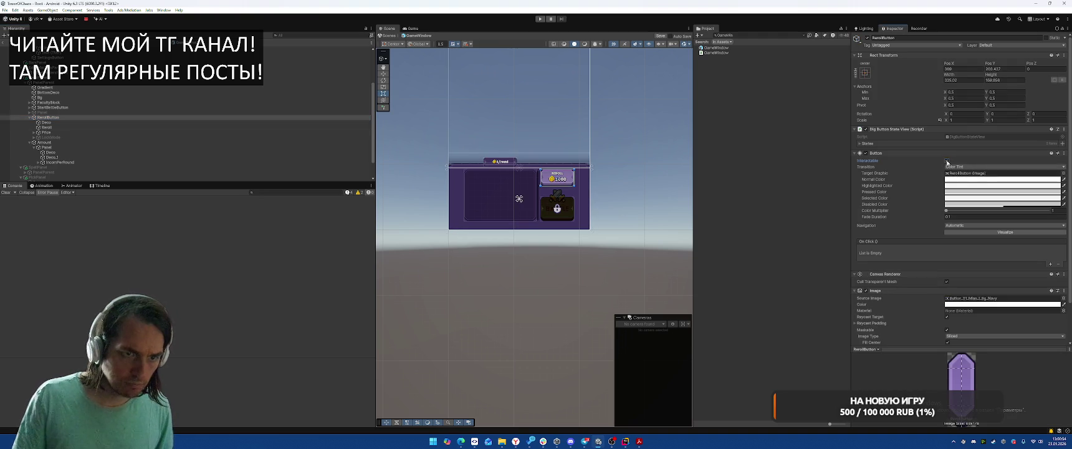
# Inspect RerollButton's Deco child and the BottomDeco object.
pyautogui.scroll(5, 558, 168)
pyautogui.scroll(4, 537, 180)
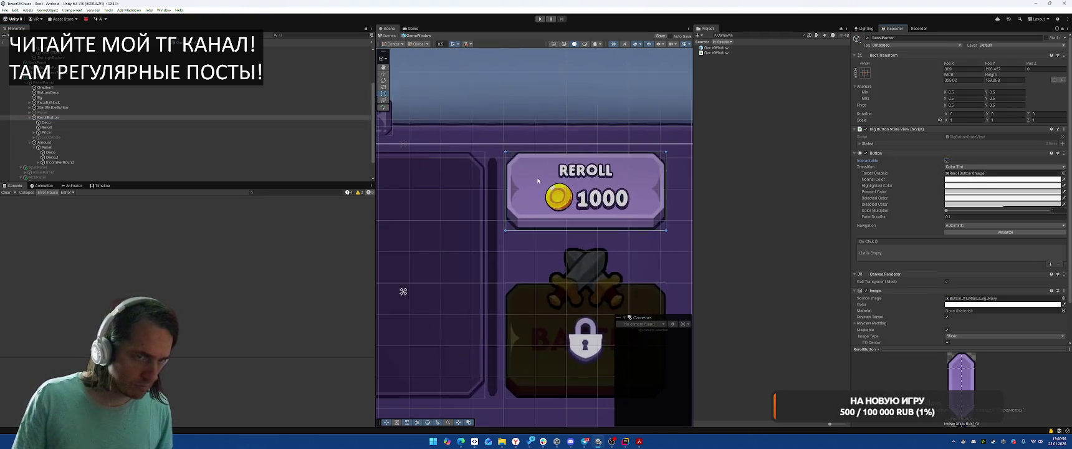
pyautogui.click(47, 122)
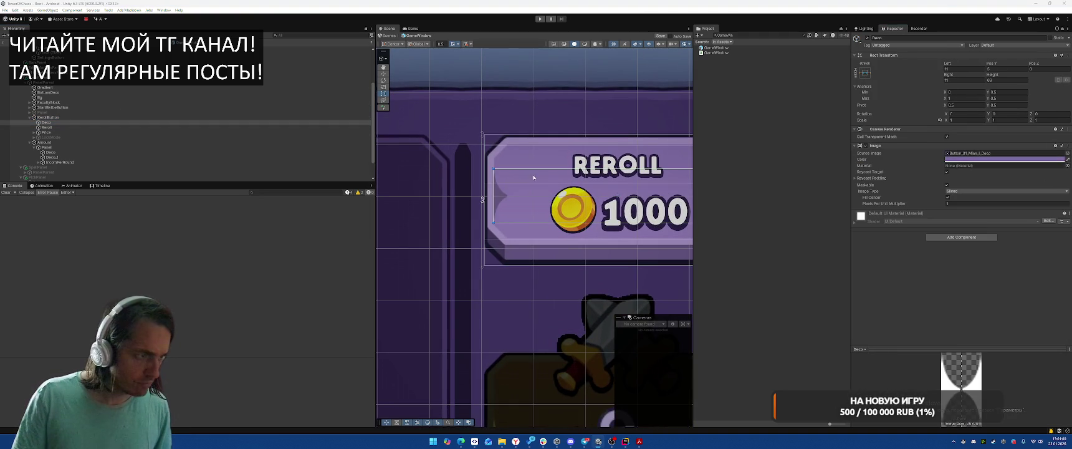
pyautogui.click(567, 114)
pyautogui.scroll(-3, 598, 130)
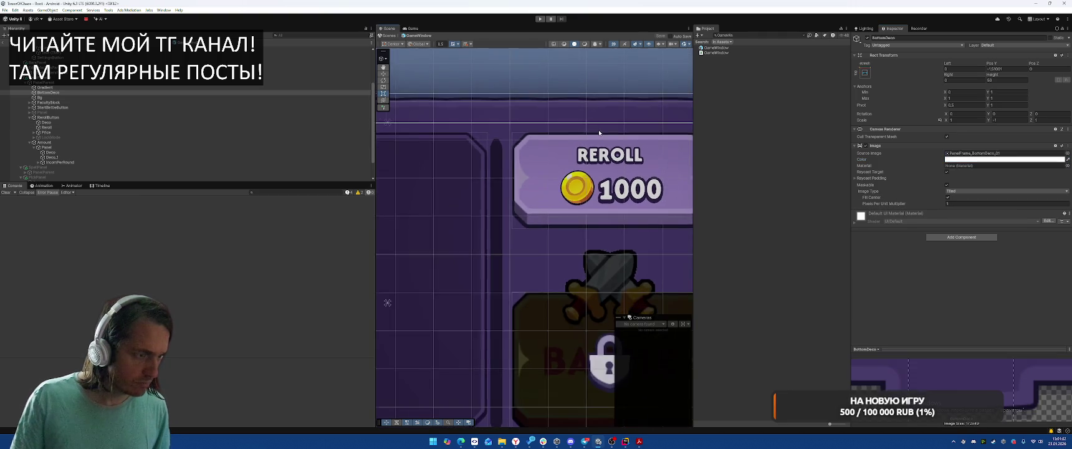
pyautogui.scroll(-3, 604, 126)
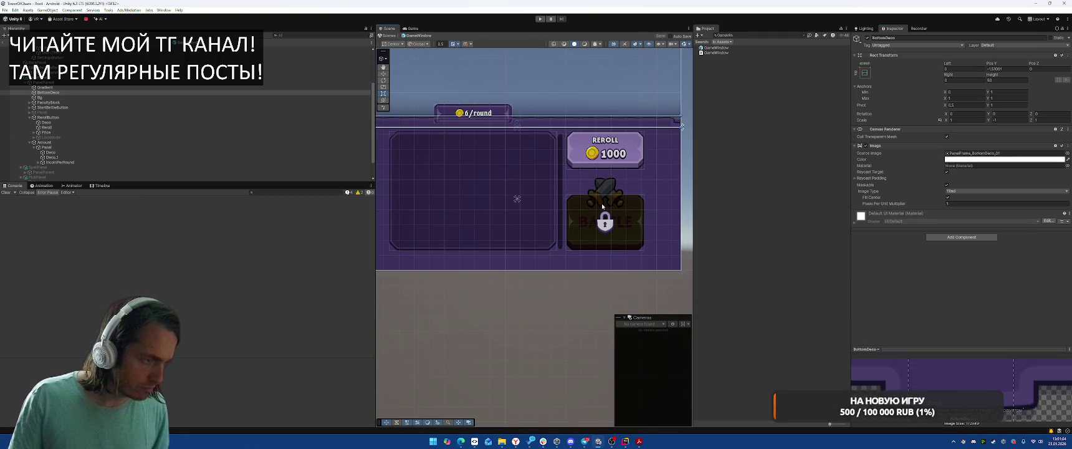
pyautogui.scroll(10, 602, 204)
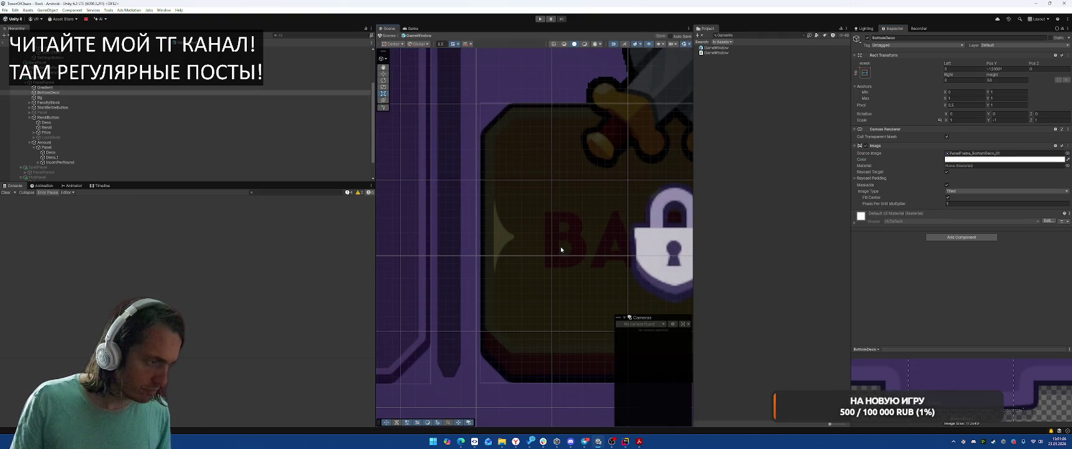
# Expand StartBattleButton, inspect its Deco, and toggle Interactable on then back off.
pyautogui.click(106, 123)
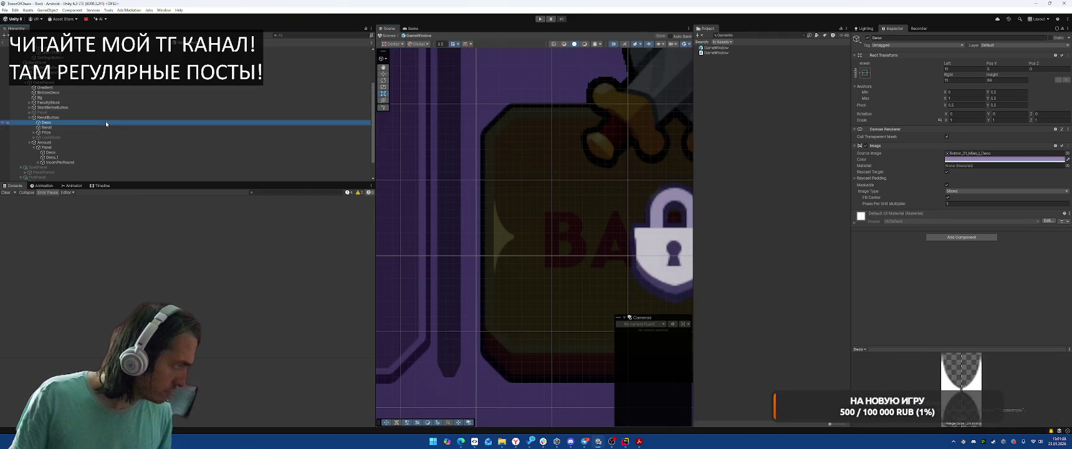
pyautogui.click(30, 108)
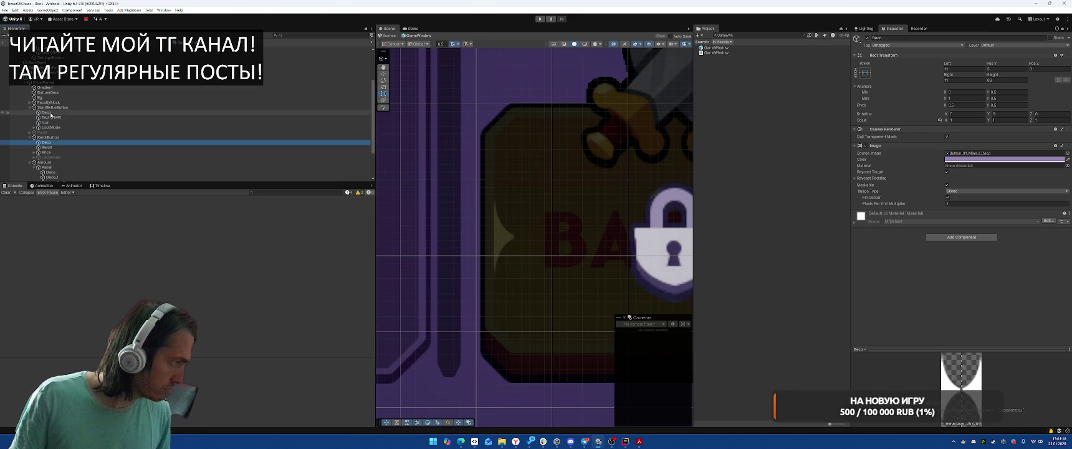
pyautogui.click(46, 112)
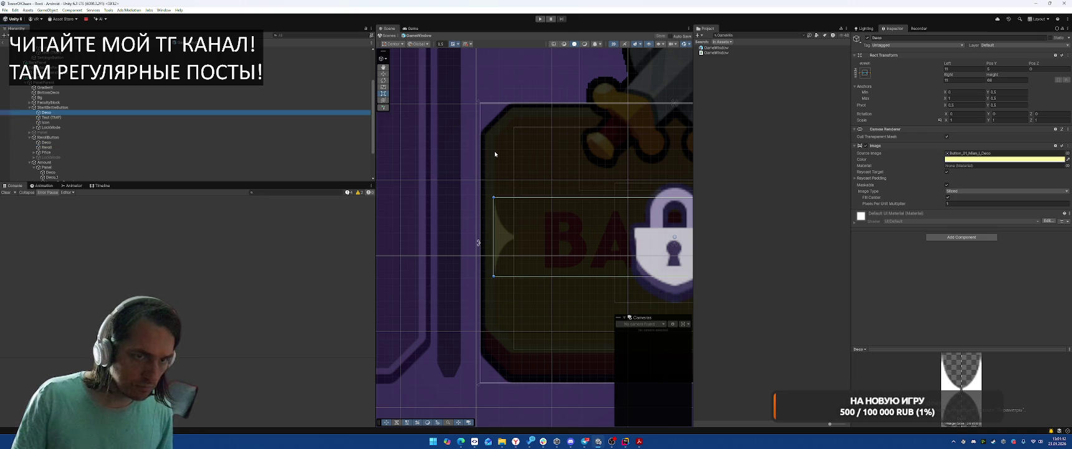
pyautogui.doubleClick(106, 127)
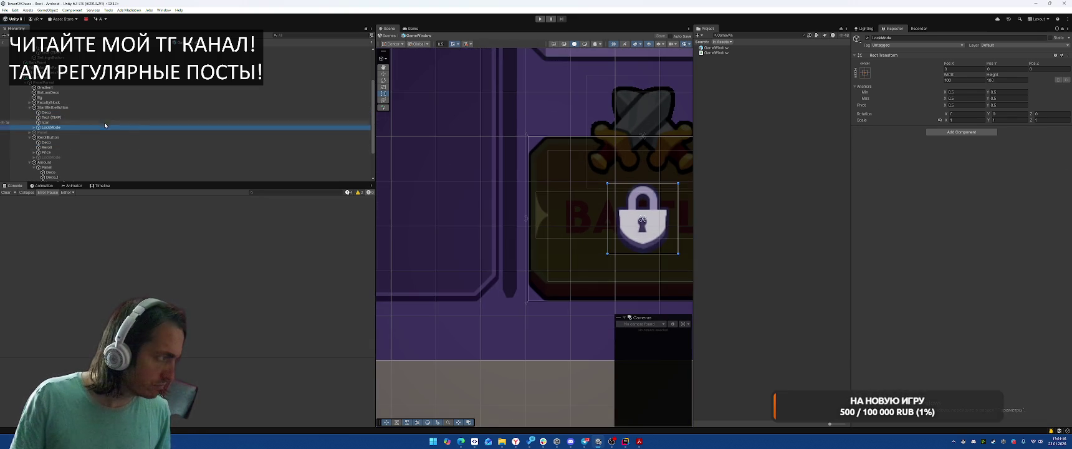
pyautogui.click(104, 118)
pyautogui.click(118, 113)
pyautogui.click(125, 108)
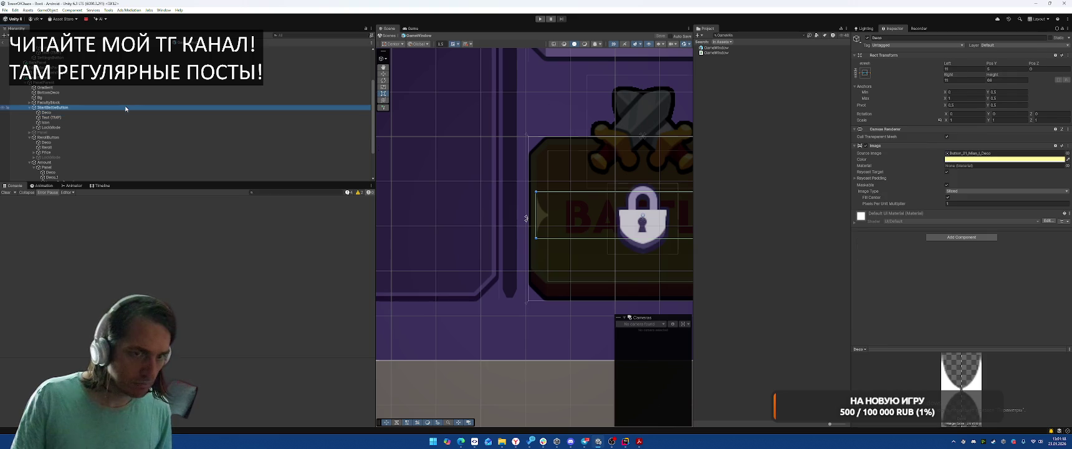
pyautogui.scroll(-2, 947, 204)
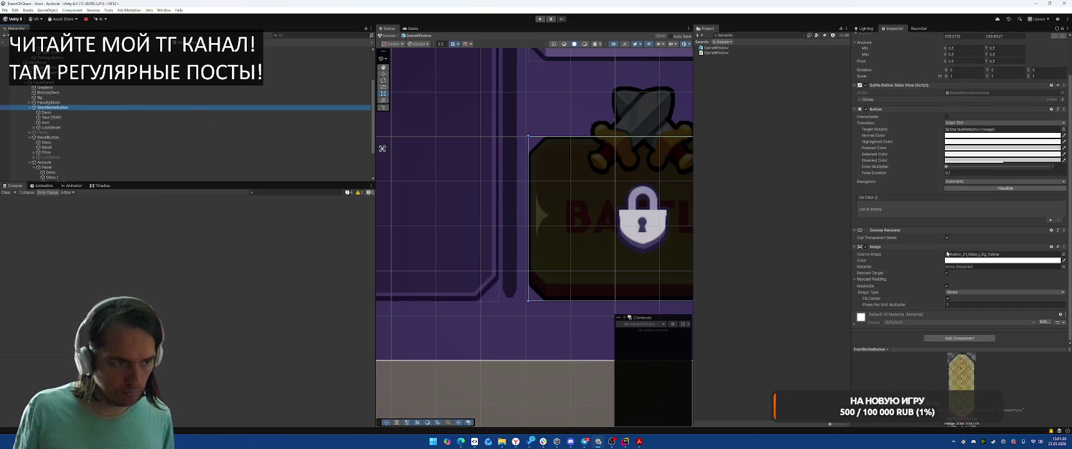
pyautogui.click(946, 117)
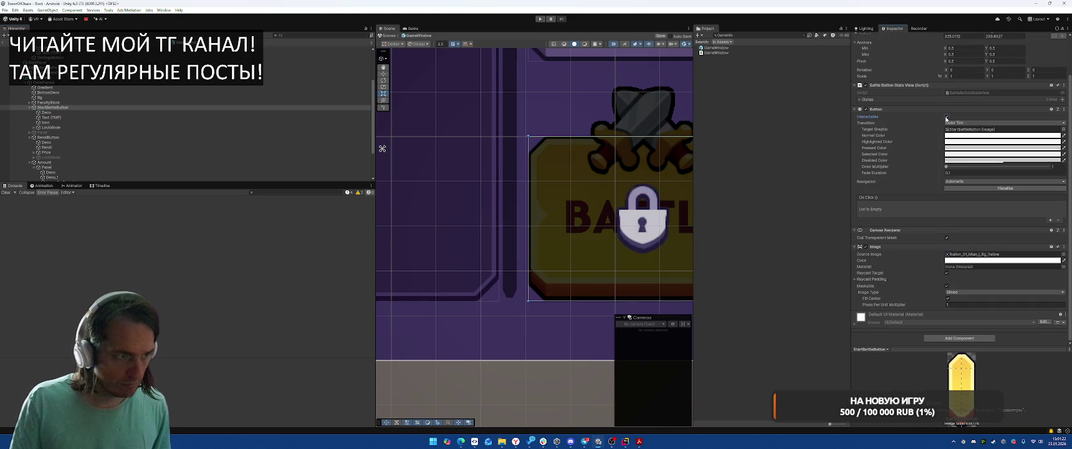
pyautogui.click(947, 116)
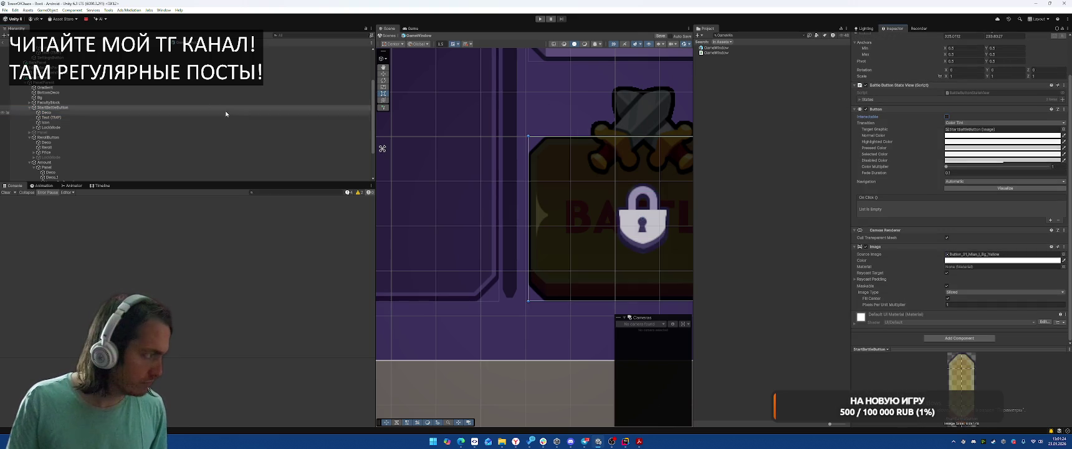
# Expand LockMode and browse its LockButton, Icon and LockIcon children.
pyautogui.click(103, 128)
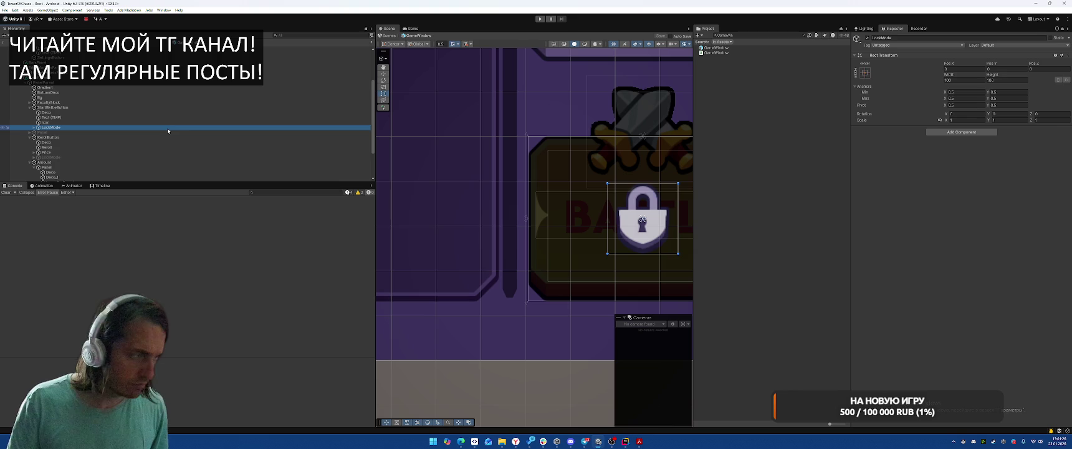
pyautogui.press('Right')
pyautogui.press('Down')
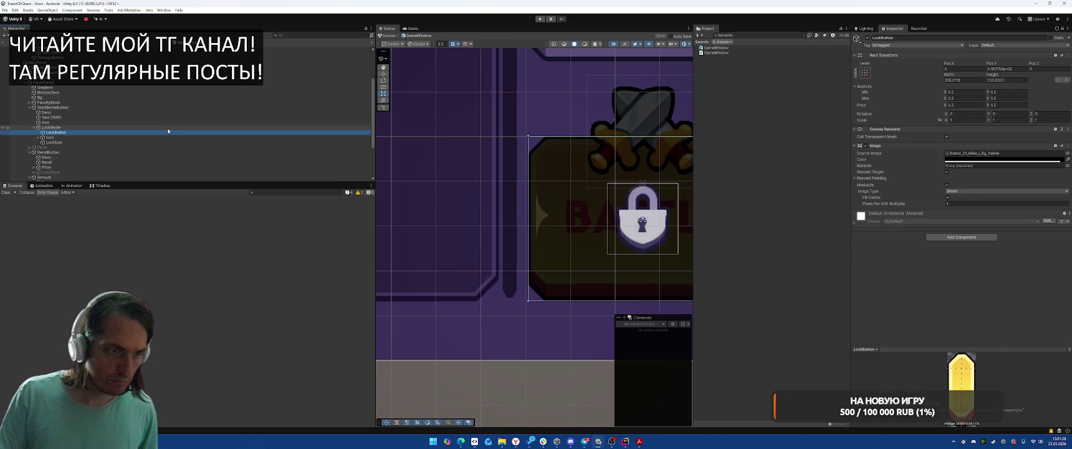
pyautogui.press('Down')
pyautogui.press('Down')
pyautogui.press('Up')
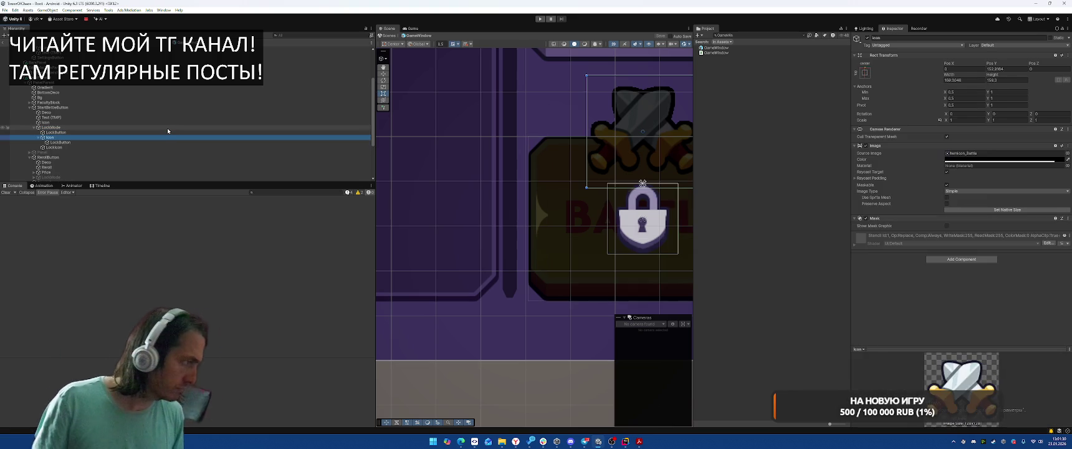
pyautogui.press('Up')
pyautogui.press('Down')
pyautogui.press('Right')
pyautogui.press('Up')
pyautogui.press('Up')
pyautogui.press('Up')
pyautogui.press('Up')
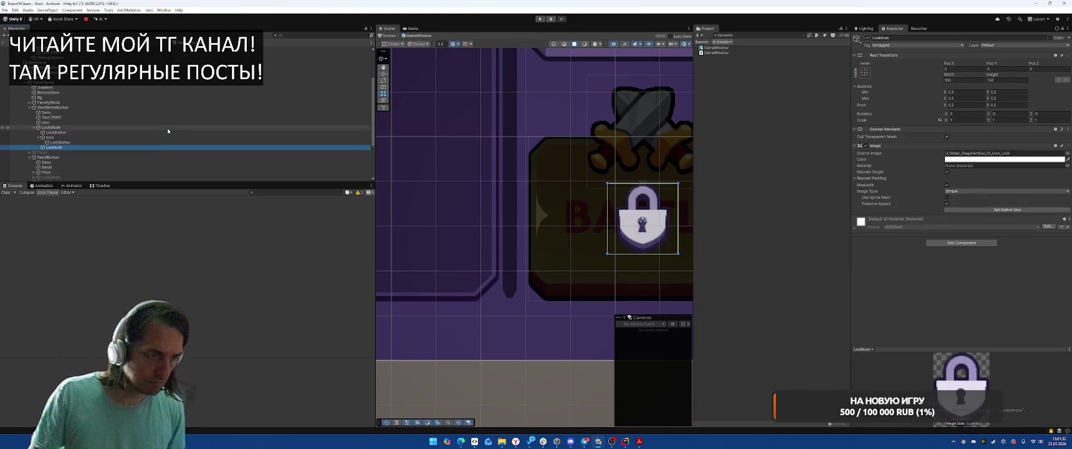
pyautogui.press('Down')
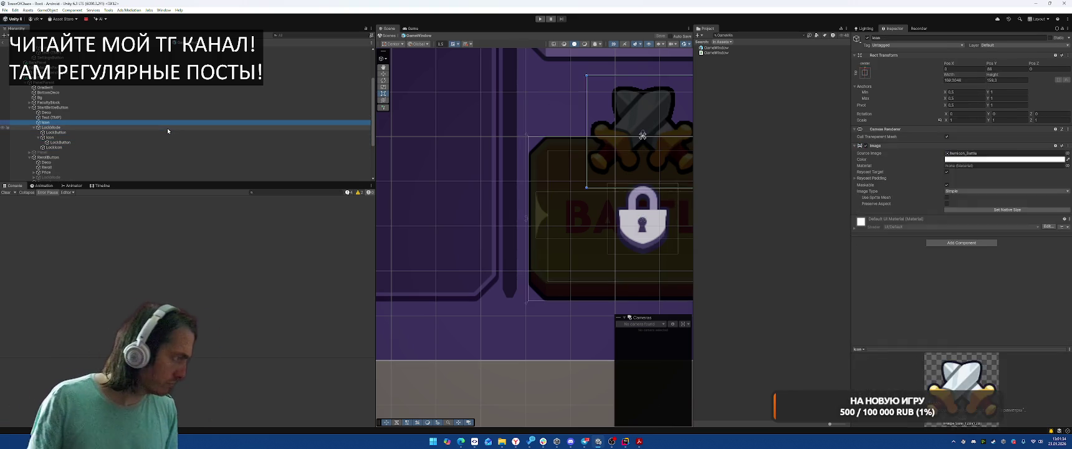
pyautogui.press('Up')
pyautogui.press('Up')
pyautogui.press('Down')
pyautogui.press('Down')
pyautogui.press('Down')
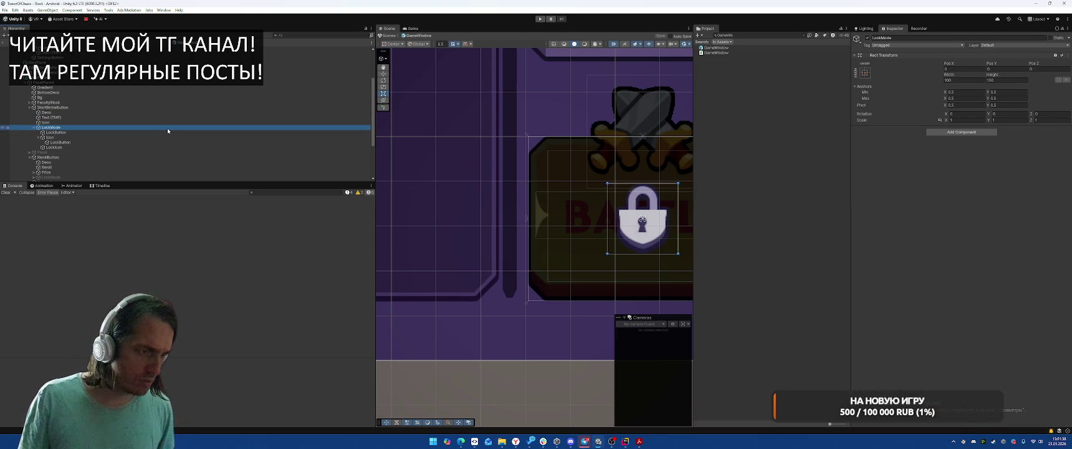
pyautogui.press('Down')
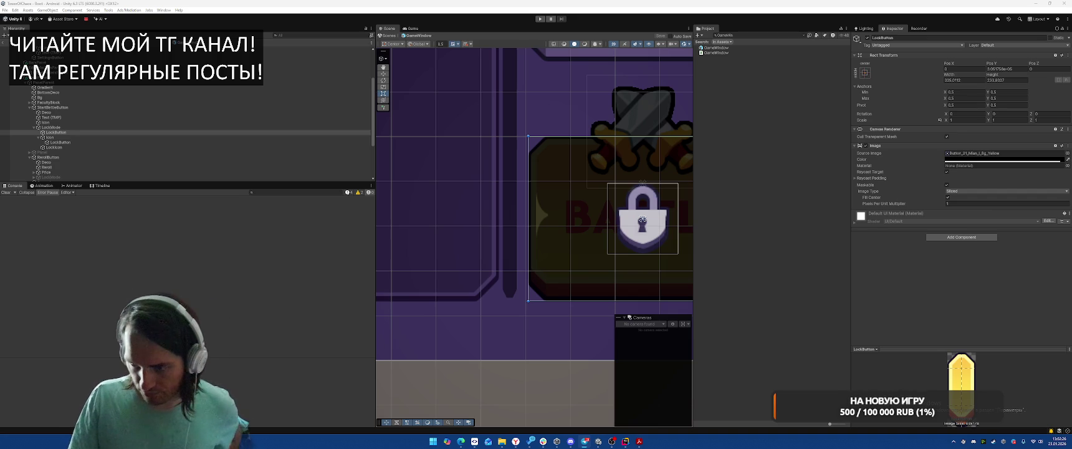
# Bring the browser with the Toggl Track time log to the front.
pyautogui.hotkey('alt', 'Tab')
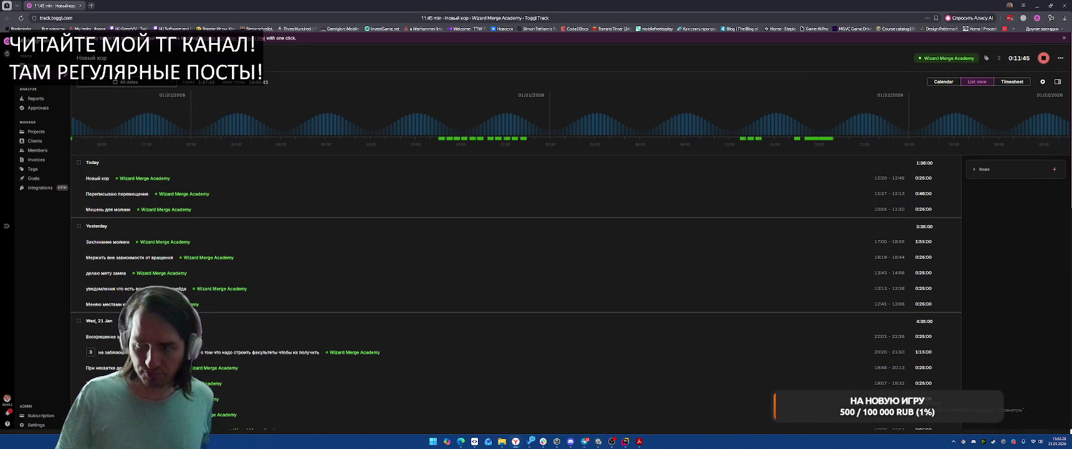
# Minimize the Toggl Track browser to reveal the Unity Editor again.
pyautogui.click(1036, 6)
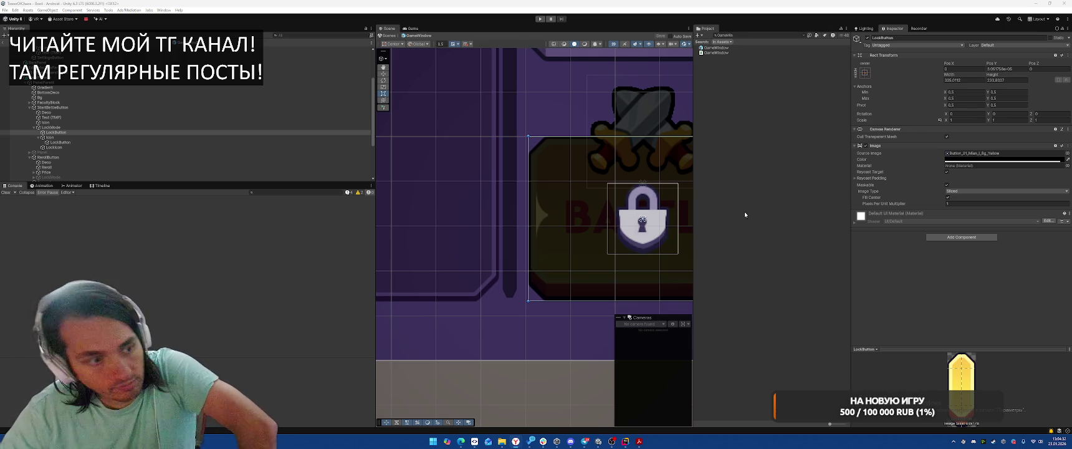
# Search the project for 'First' and open FirstFacultyPickSystem.
pyautogui.click(627, 442)
pyautogui.click(761, 217)
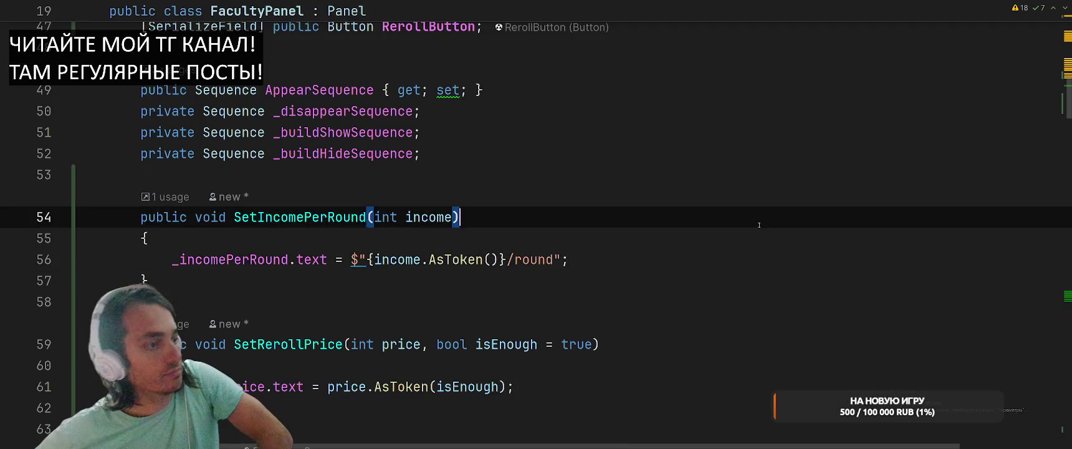
pyautogui.scroll(3, 760, 216)
pyautogui.click(760, 218)
pyautogui.hotkey('ctrl', 't')
pyautogui.write('Texthe')
pyautogui.press('BackSpace')
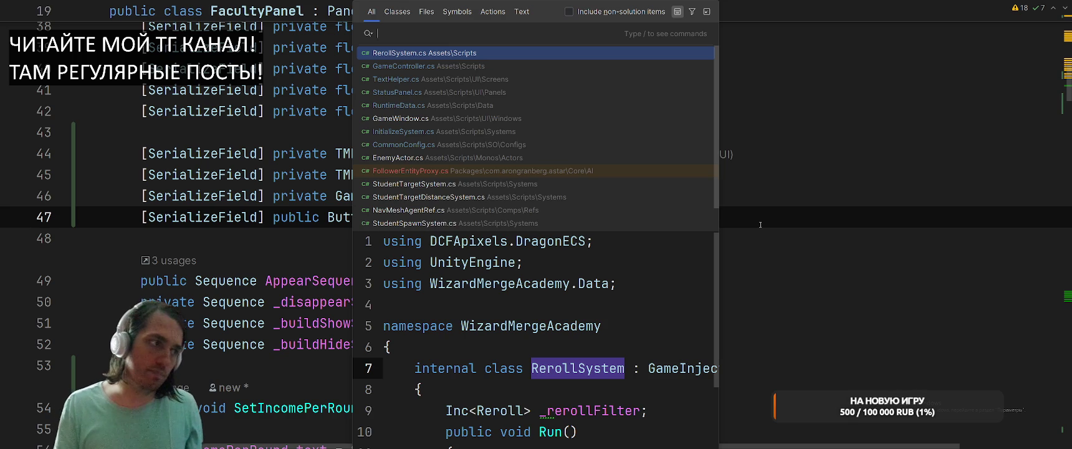
pyautogui.write('Fir')
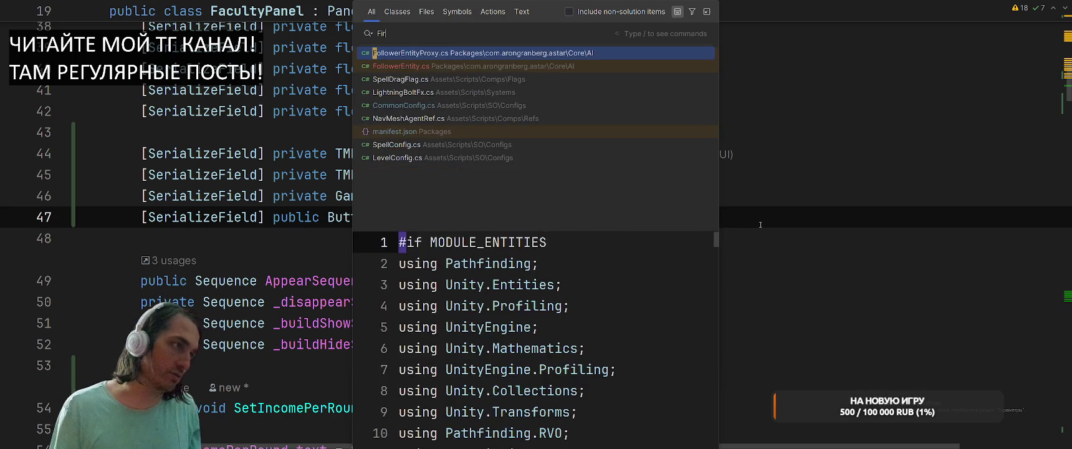
pyautogui.write('st')
pyautogui.press('Down')
pyautogui.press('Return')
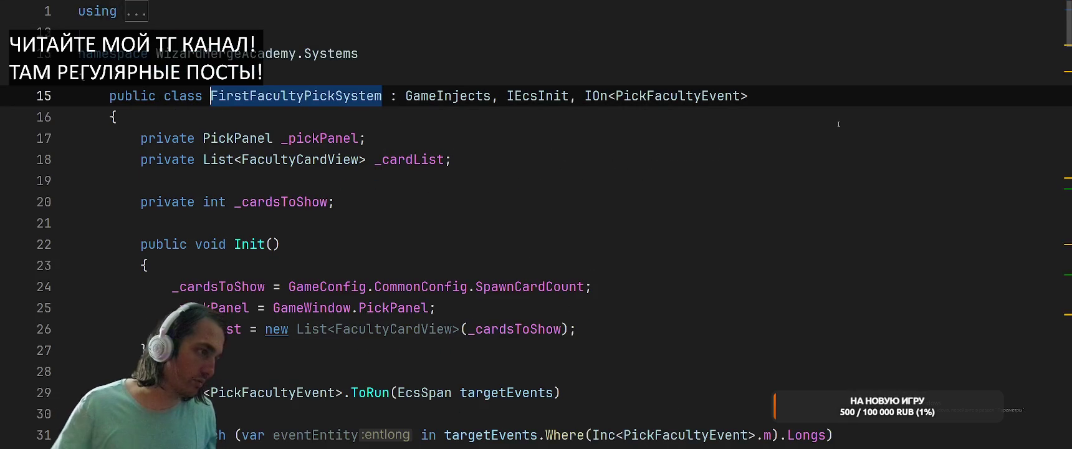
# Find usages of PickFacultyEvent and open its CreateEvent call in StartGameSystem.
pyautogui.scroll(-5, 564, 234)
pyautogui.scroll(8, 564, 235)
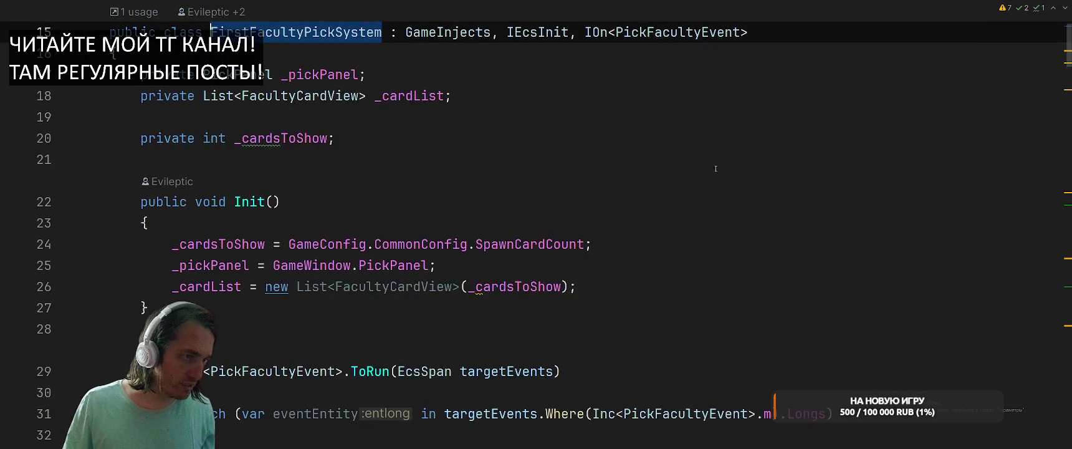
pyautogui.doubleClick(673, 117)
pyautogui.rightClick(673, 117)
pyautogui.click(717, 156)
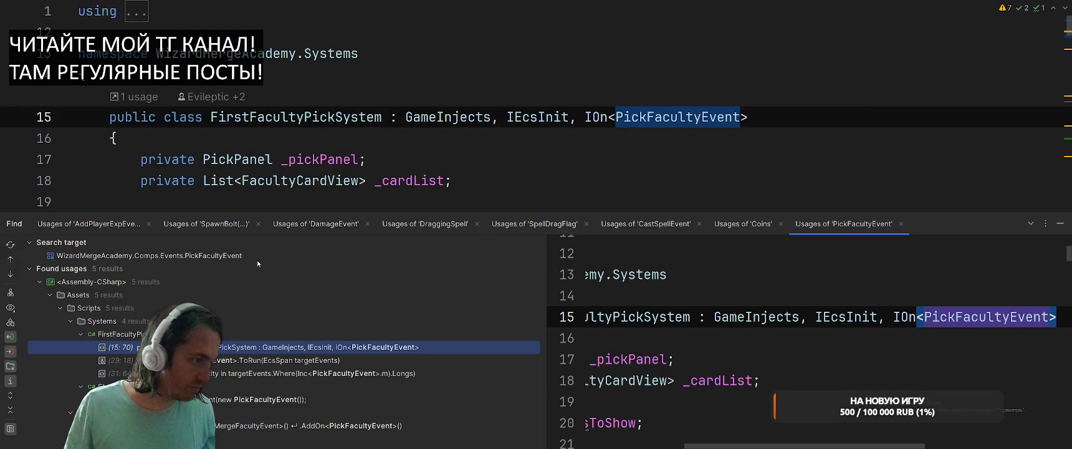
pyautogui.doubleClick(246, 399)
# Comment out the PickFacultyEvent CreateEvent line in StartGameSystem.Init.
pyautogui.scroll(2, 228, 143)
pyautogui.scroll(-2, 228, 143)
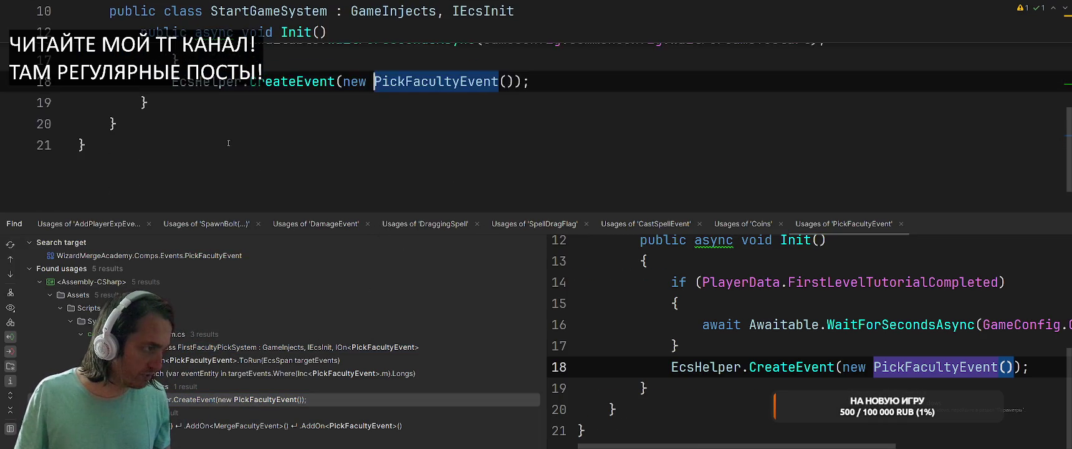
pyautogui.scroll(3, 228, 143)
pyautogui.scroll(-3, 169, 201)
pyautogui.click(179, 145)
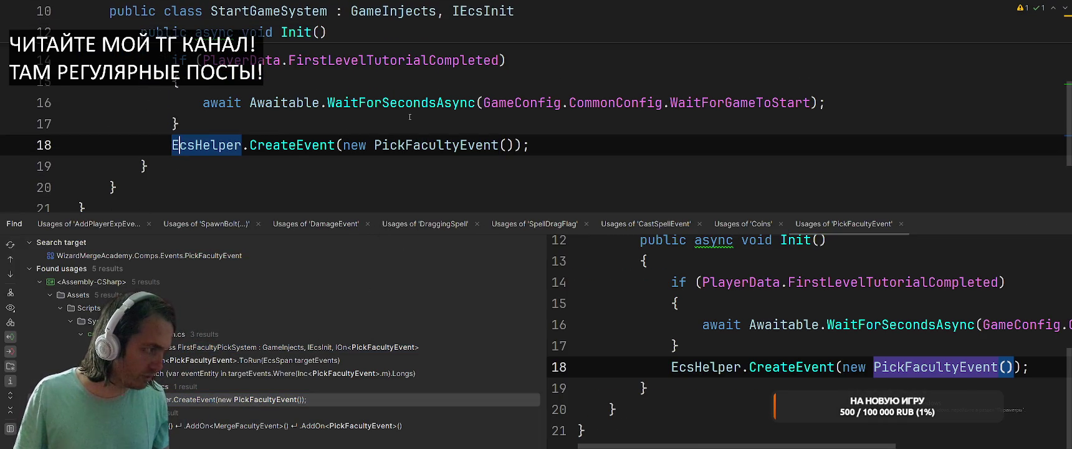
pyautogui.press('Home')
pyautogui.write('//')
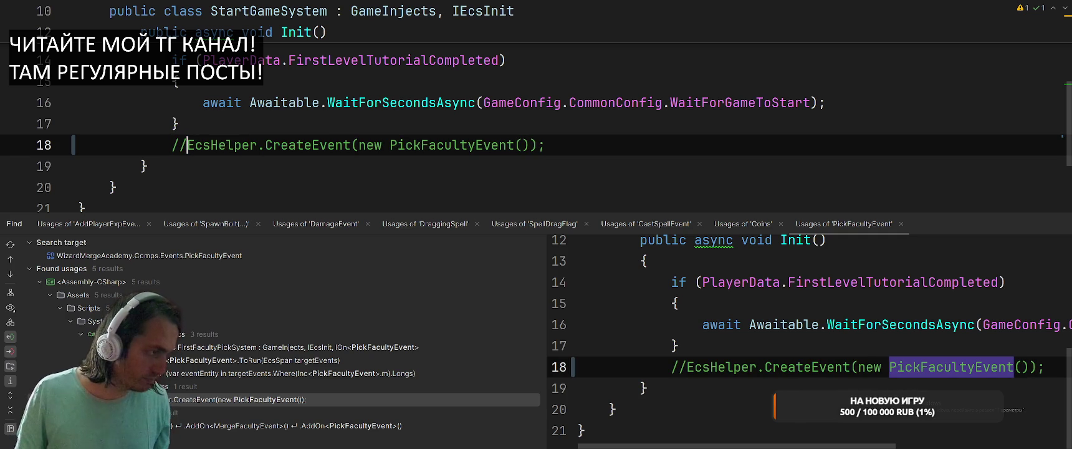
# Add a '//todo add all added faculty' comment below the commented-out line.
pyautogui.scroll(3, 506, 138)
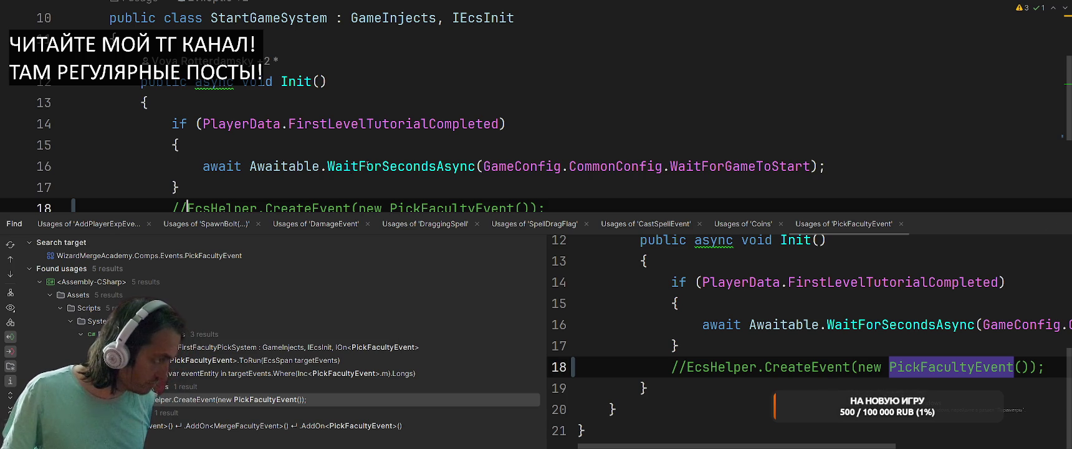
pyautogui.scroll(-5, 595, 98)
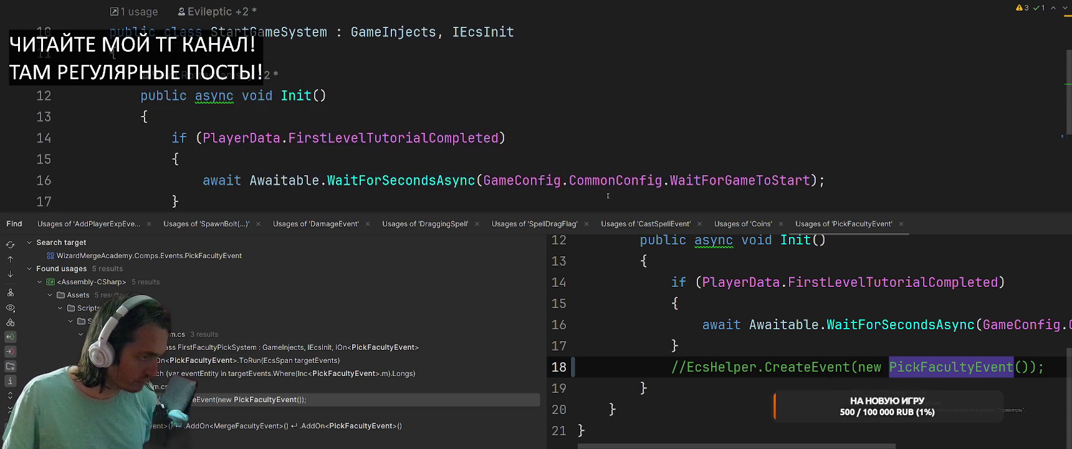
pyautogui.press('Return')
pyautogui.press('Return')
pyautogui.write('//to')
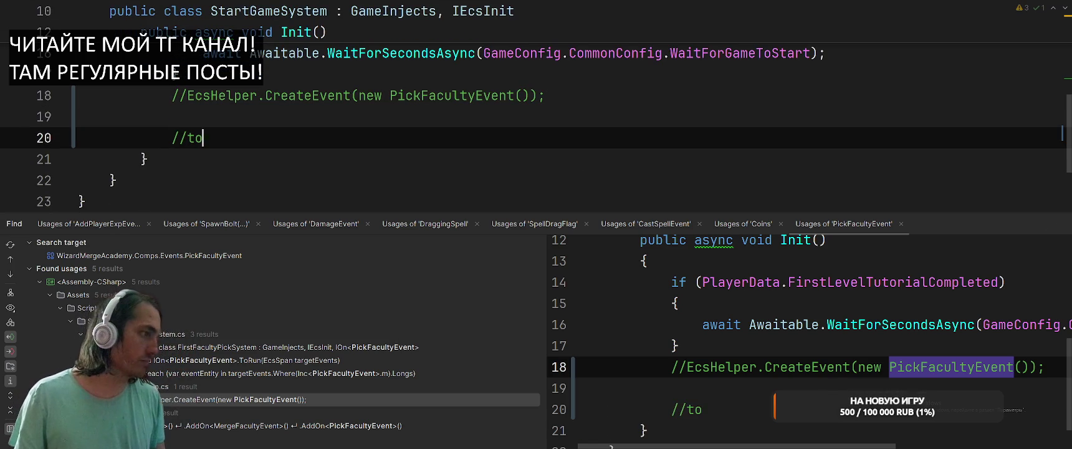
pyautogui.write('do add all ad')
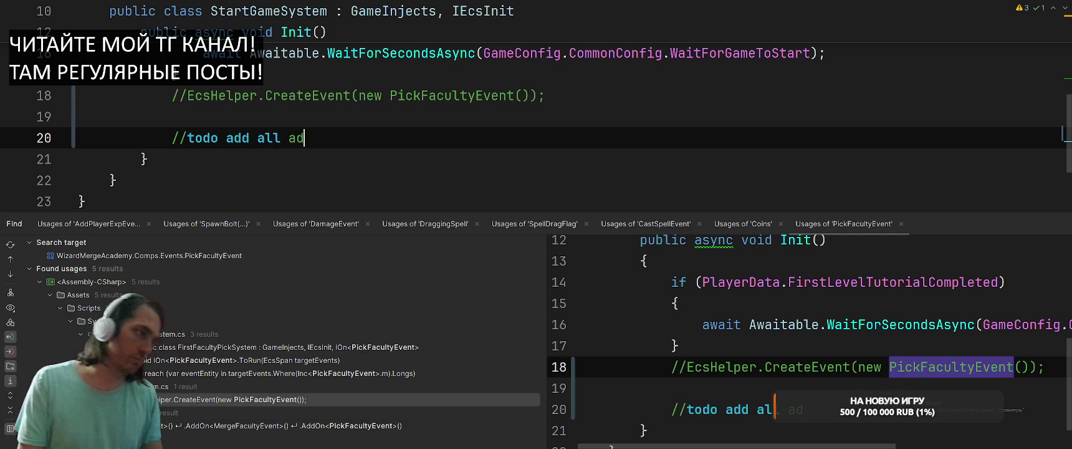
pyautogui.write('ded faculty')
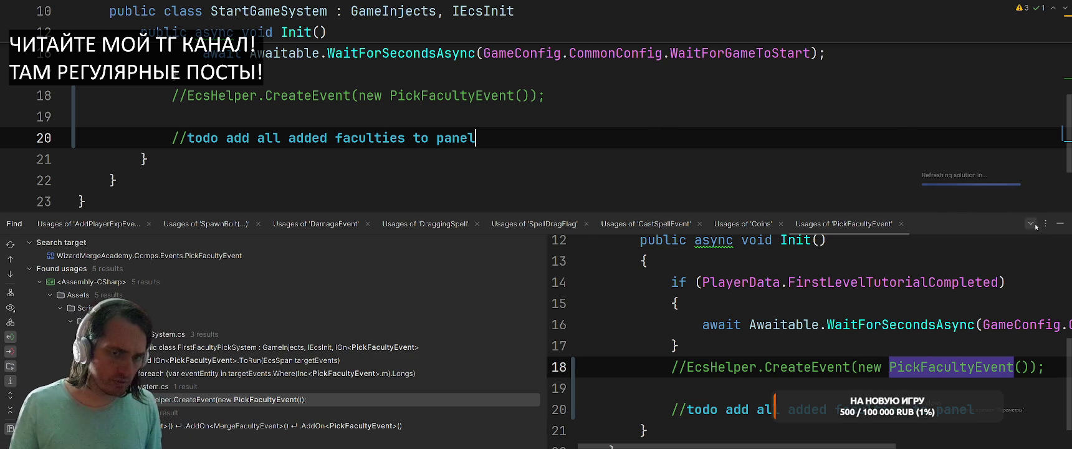
# Close the usages panel and search the project for FacultyCard.
pyautogui.hotkey('shift', 'Escape')
pyautogui.hotkey('ctrl', 't')
pyautogui.write('Faculty')
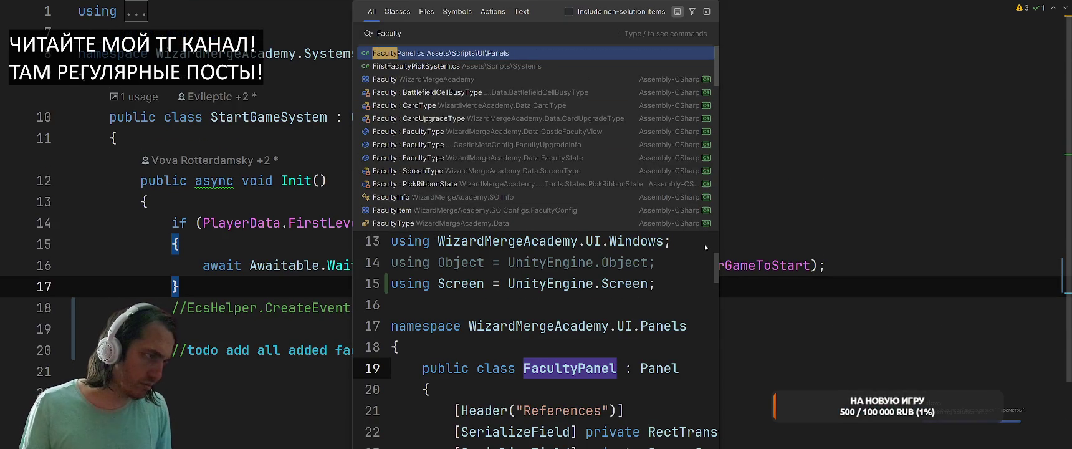
pyautogui.write('Card')
# Open FacultyCardView, scroll to PlayClickAnimation, and list its usages.
pyautogui.press('Return')
pyautogui.scroll(-15, 706, 247)
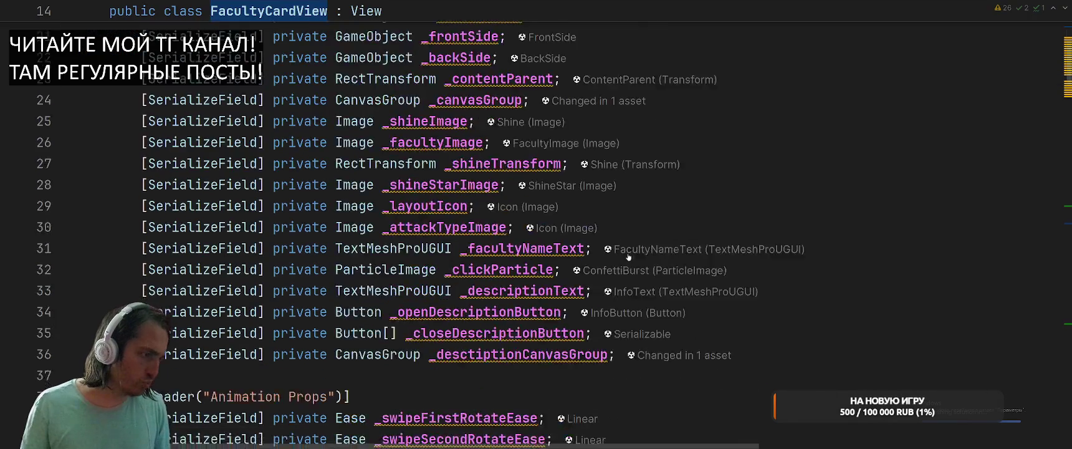
pyautogui.scroll(-10, 642, 242)
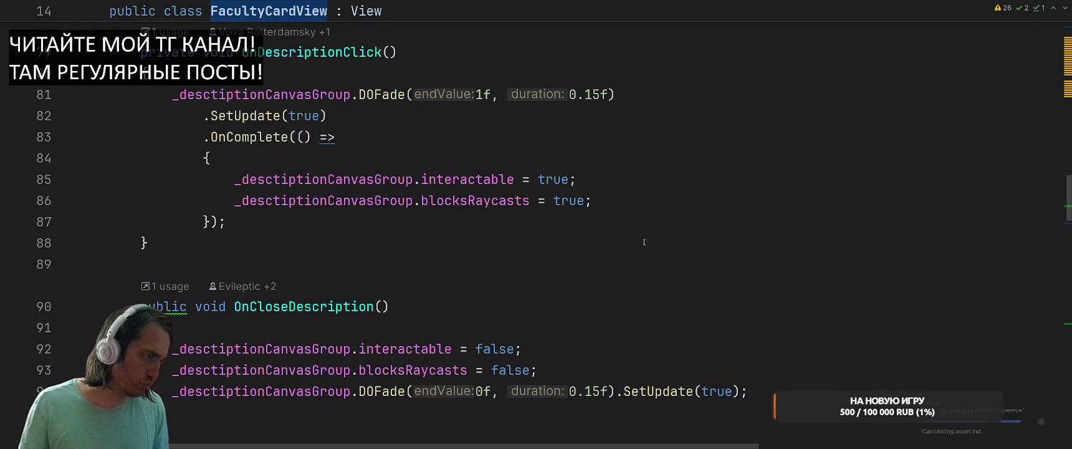
pyautogui.scroll(-7, 648, 238)
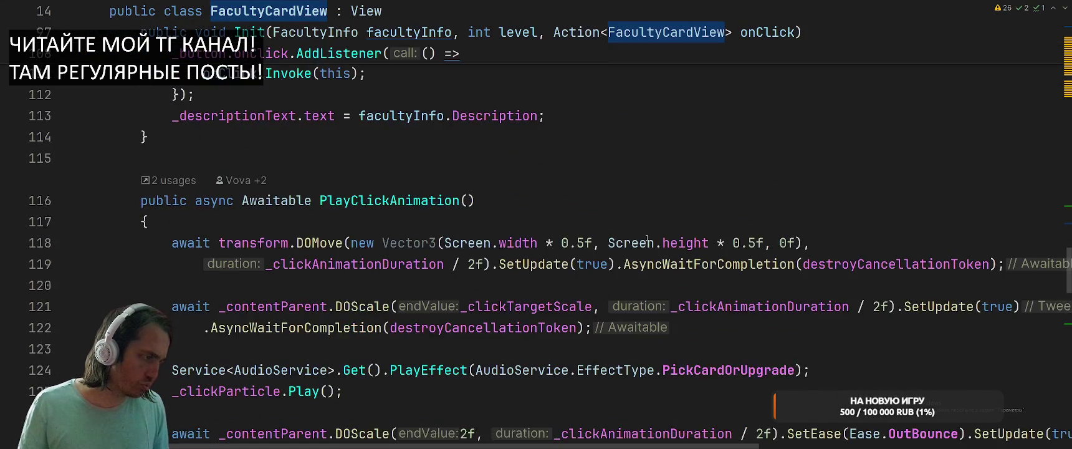
pyautogui.scroll(3, 657, 240)
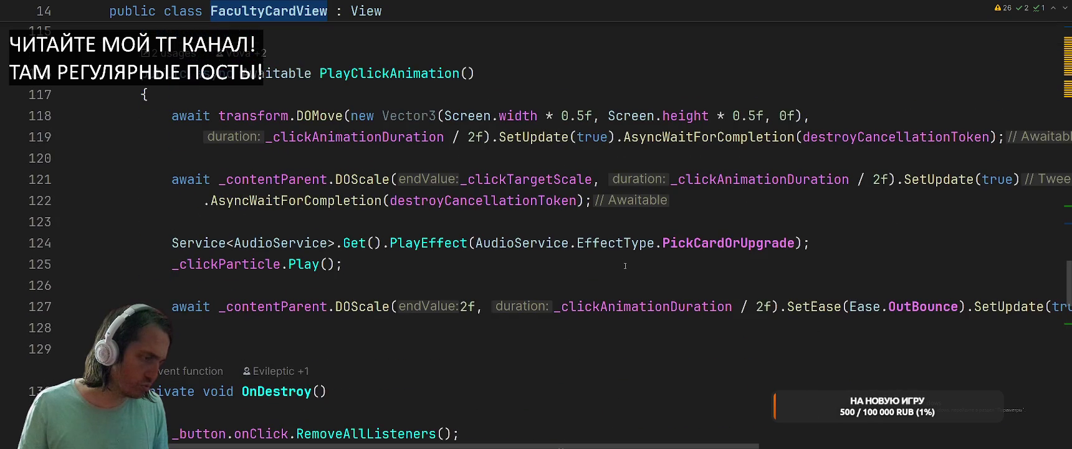
pyautogui.scroll(-5, 623, 261)
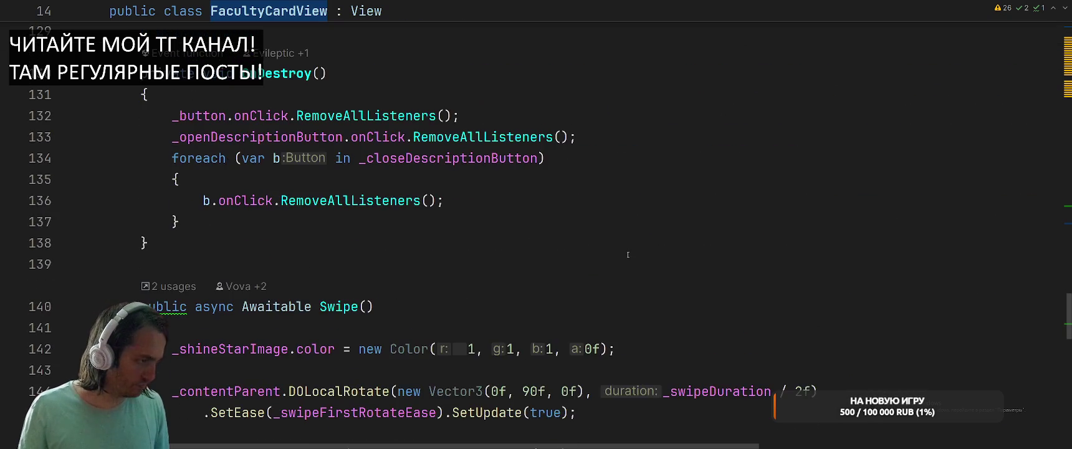
pyautogui.scroll(6, 591, 238)
pyautogui.scroll(-8, 548, 243)
pyautogui.scroll(12, 549, 243)
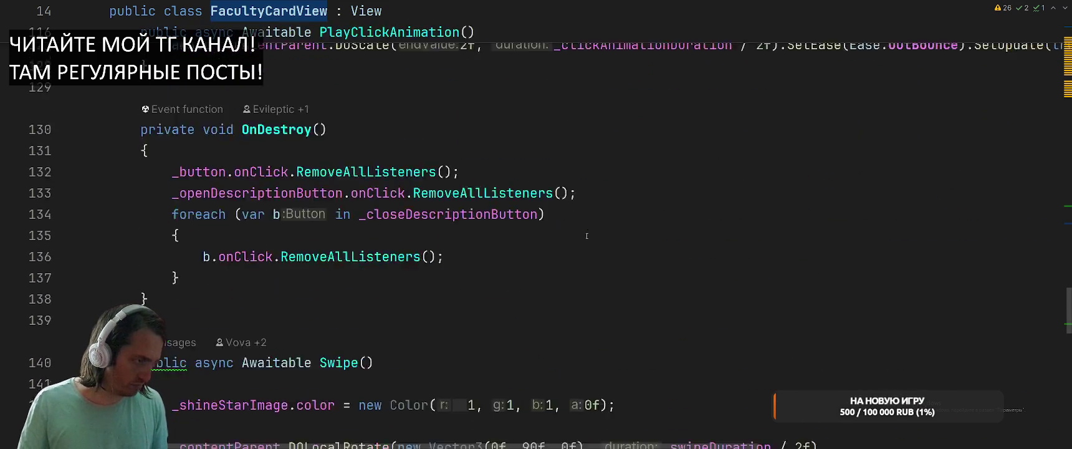
pyautogui.rightClick(321, 391)
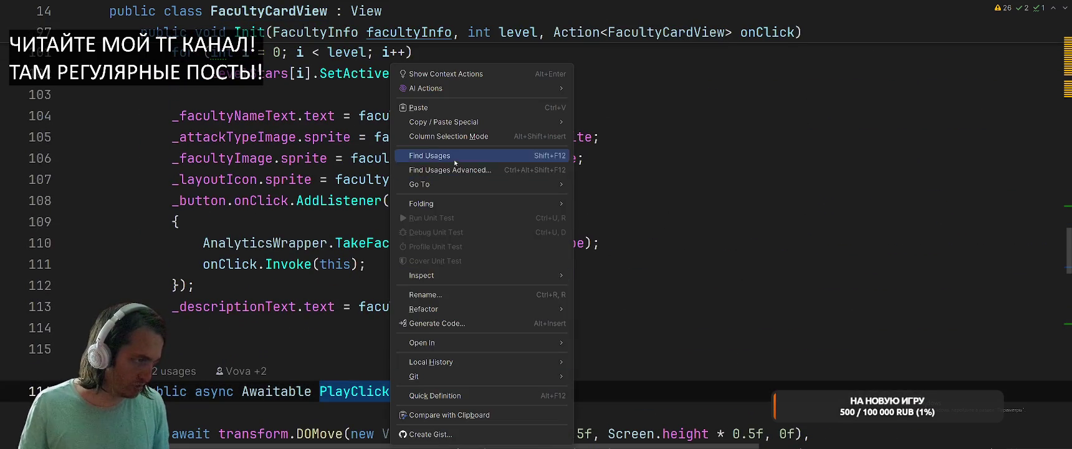
pyautogui.click(374, 155)
# Jump from AllPickSystem's PlayClickAnimation call to FirstFacultyPickSystem's, then close the usages panel.
pyautogui.doubleClick(239, 347)
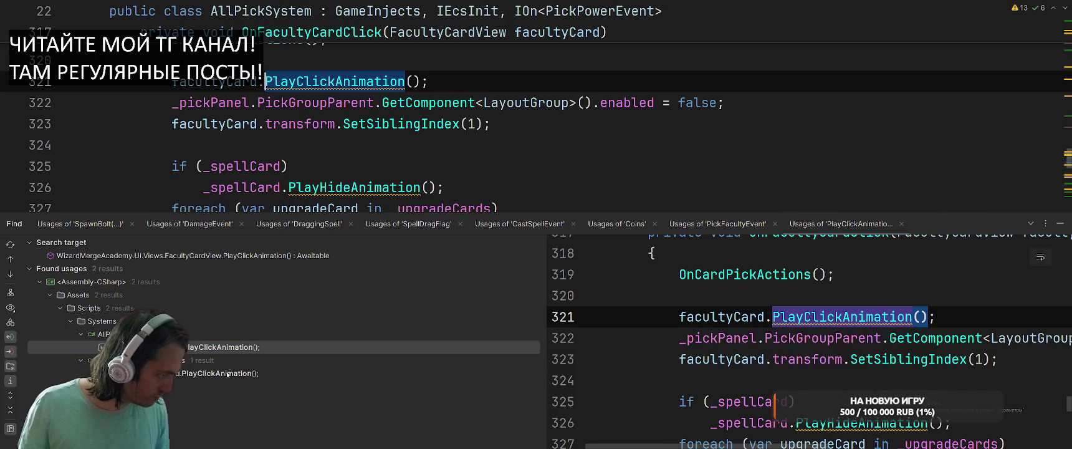
pyautogui.hotkey('ctrl', 'alt', 'Down')
pyautogui.hotkey('shift', 'Escape')
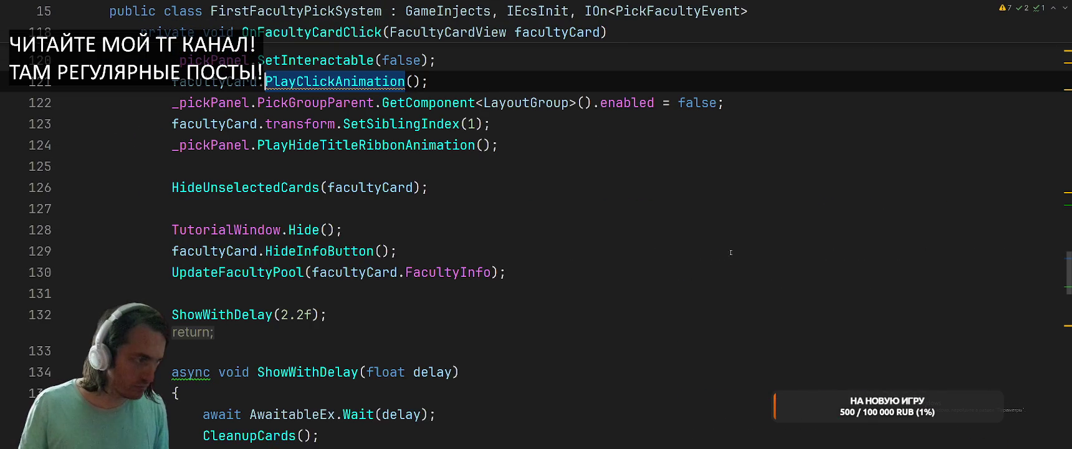
# Scroll through OnFacultyCardClick, HideUnselectedCards and ShowWithDelay(2.2f) in FirstFacultyPickSystem.
pyautogui.scroll(3, 653, 266)
pyautogui.scroll(-3, 654, 267)
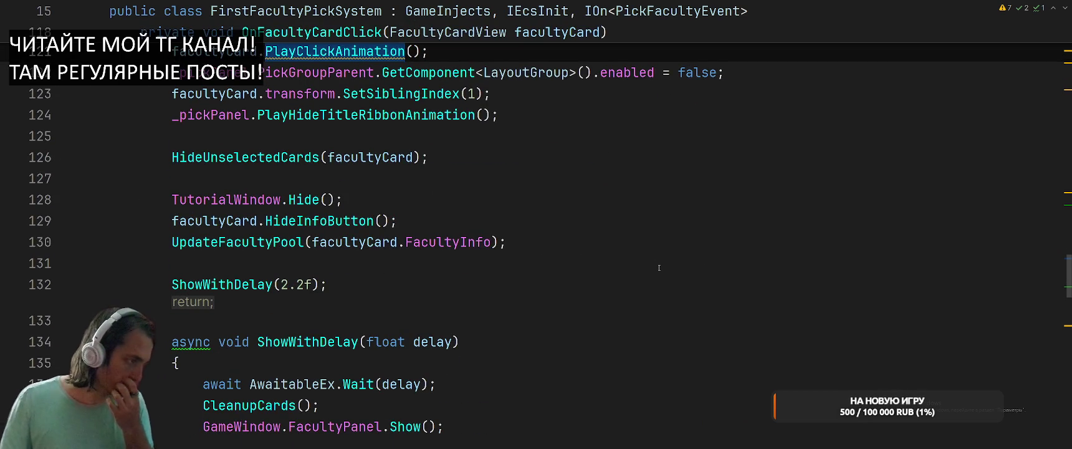
pyautogui.scroll(-2, 658, 267)
pyautogui.scroll(-1, 656, 264)
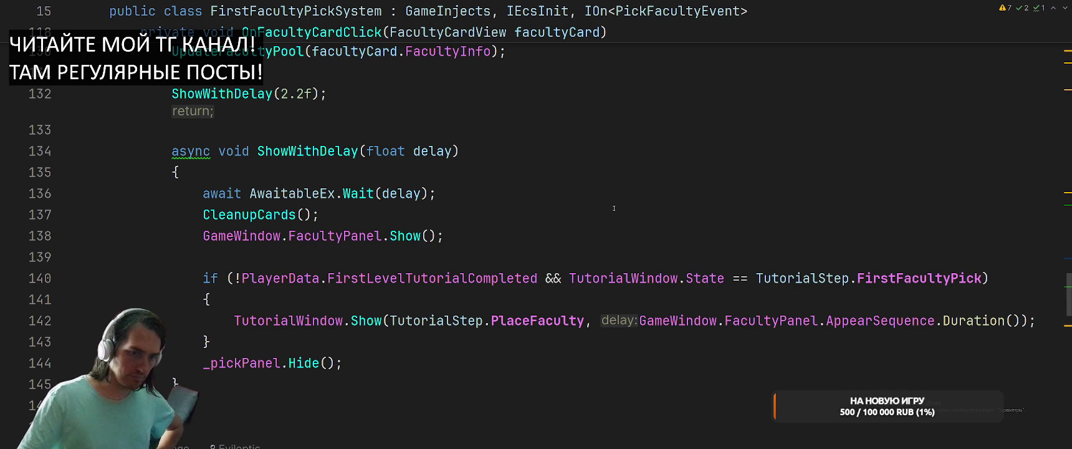
pyautogui.scroll(-1, 616, 209)
pyautogui.scroll(3, 615, 209)
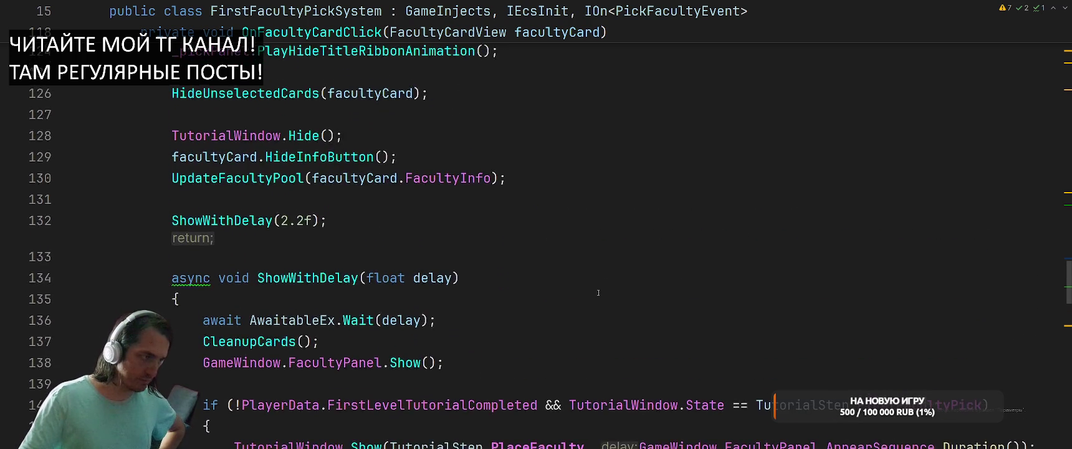
pyautogui.scroll(2, 608, 296)
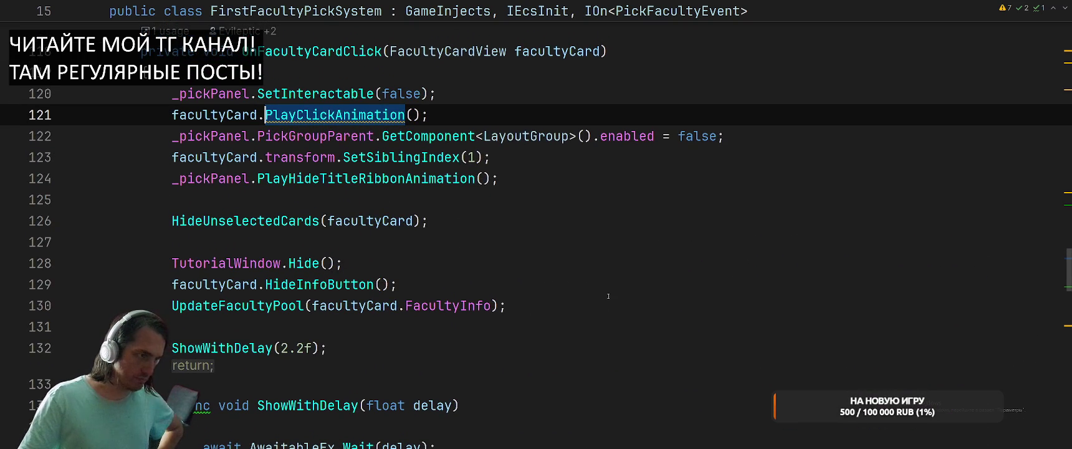
pyautogui.scroll(2, 608, 296)
pyautogui.scroll(-2, 642, 290)
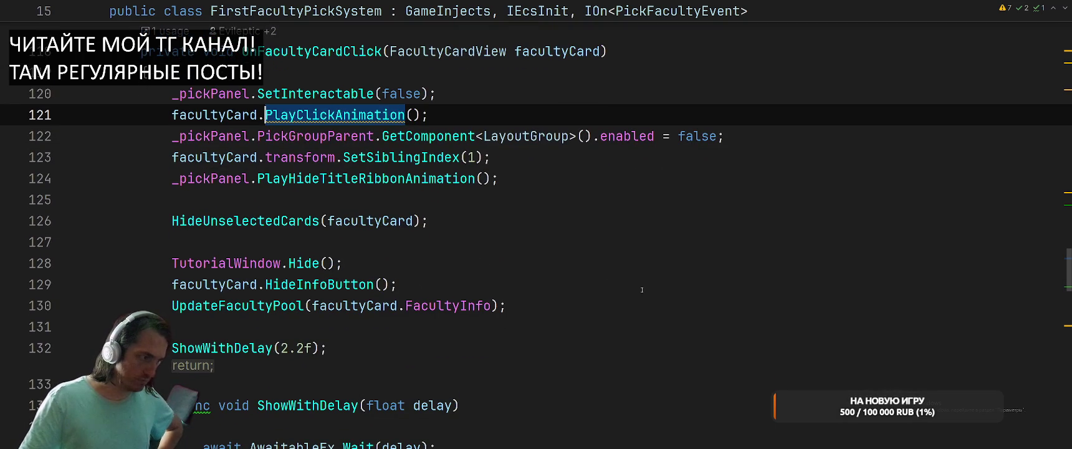
# Jump to UpdateFacultyPool's declaration and inspect its RuntimeData.AddFacultyLevelOne call.
pyautogui.click(287, 305)
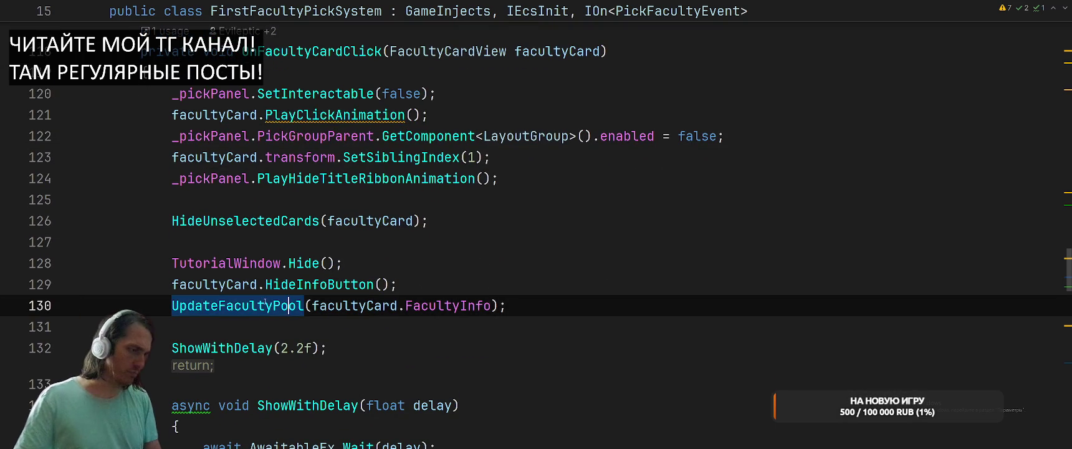
pyautogui.keyDown('ctrl'); pyautogui.click(287, 305); pyautogui.keyUp('ctrl')
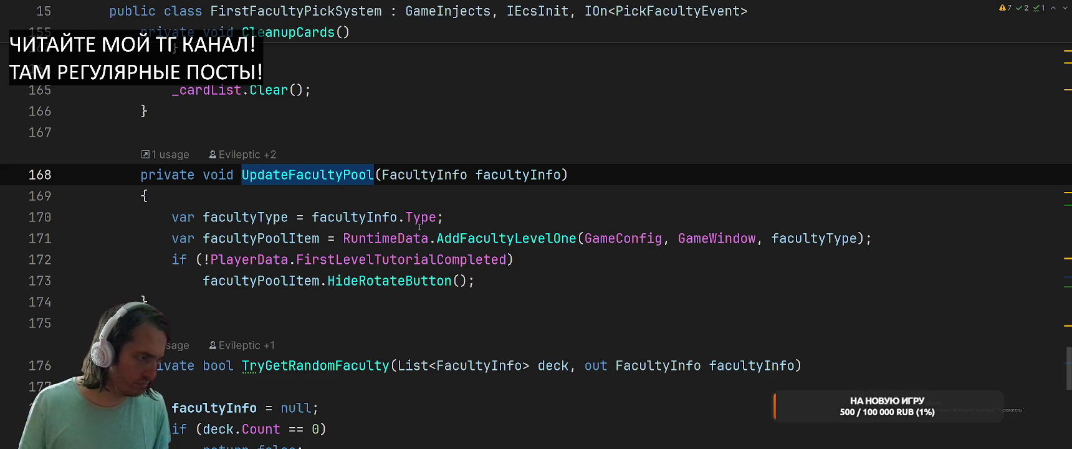
pyautogui.moveTo(343, 238)
pyautogui.mouseDown()
pyautogui.moveTo(919, 223)
pyautogui.moveTo(876, 238)
pyautogui.moveTo(344, 238)
pyautogui.mouseUp()
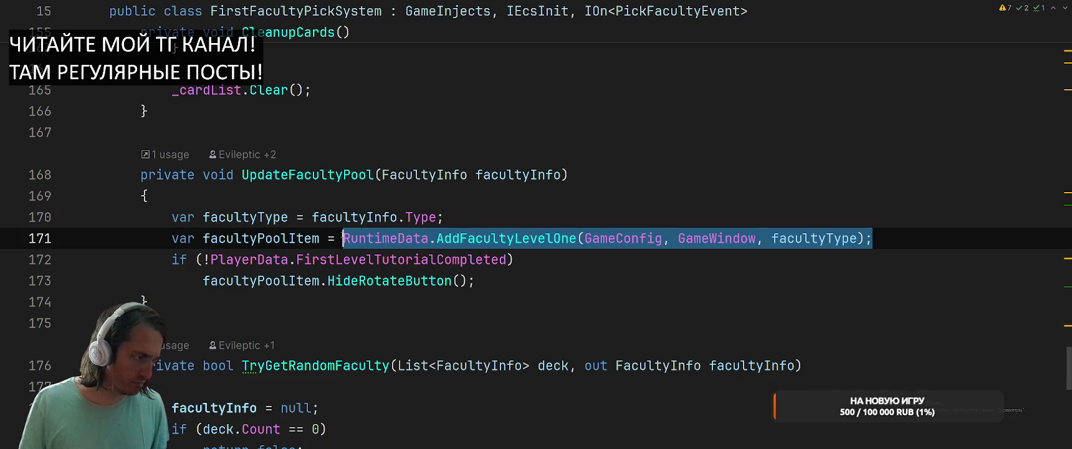
pyautogui.click(717, 195)
pyautogui.hotkey('ctrl', 'Tab')
# In StartGameSystem.cs, add a var current list from PlayerData.FacultyDeck below the todo comment.
pyautogui.press('Tab')
pyautogui.press('Tab')
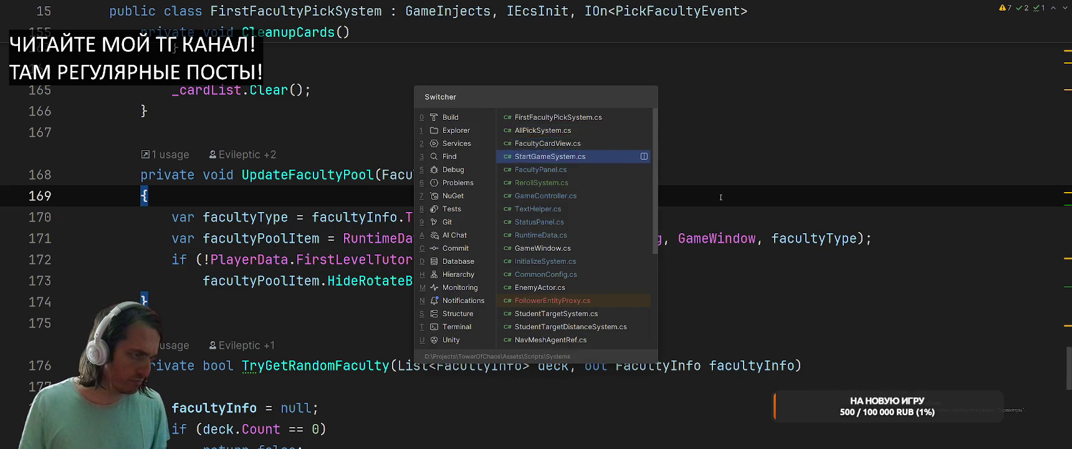
pyautogui.click(613, 269)
pyautogui.press('Return')
pyautogui.press('Return')
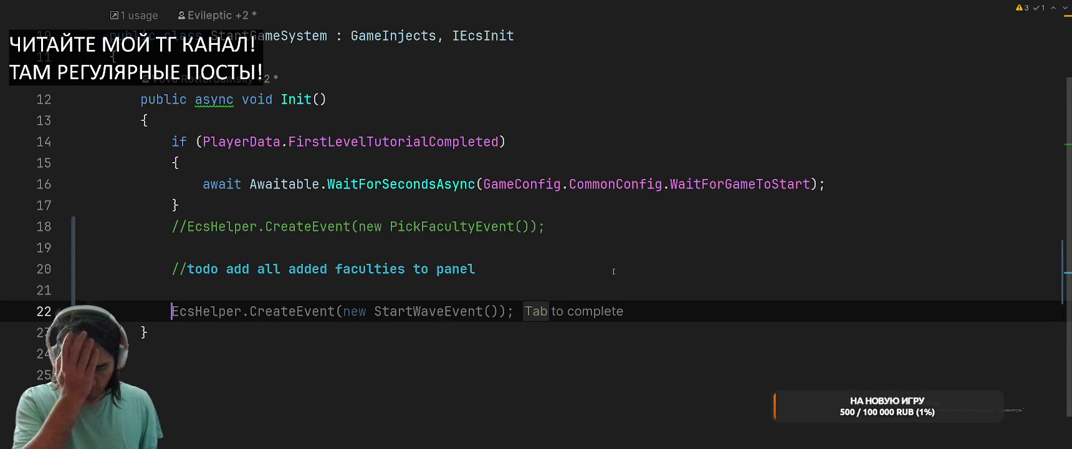
pyautogui.write('var')
pyautogui.press('Tab')
pyautogui.press('Return')
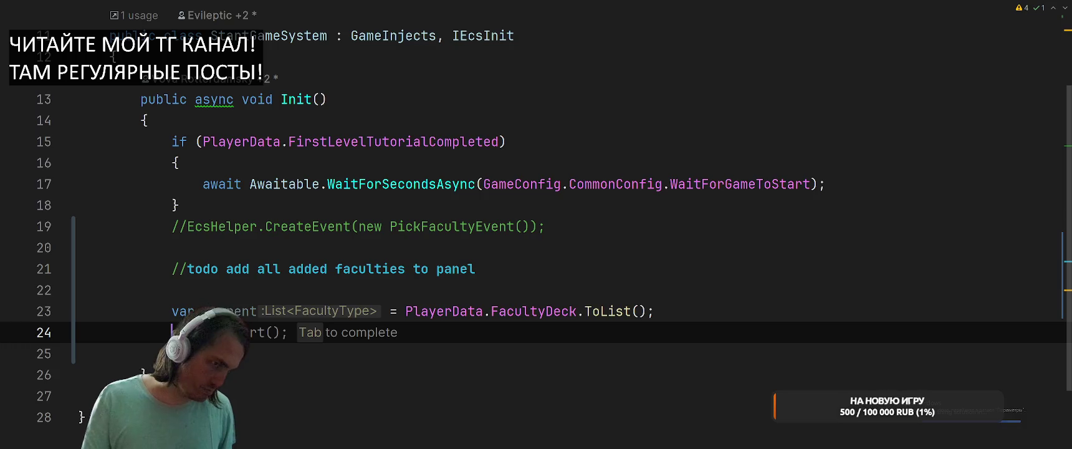
# Insert a for loop that runs up to current.Count.
pyautogui.write('for')
pyautogui.press('Return')
pyautogui.press('Tab')
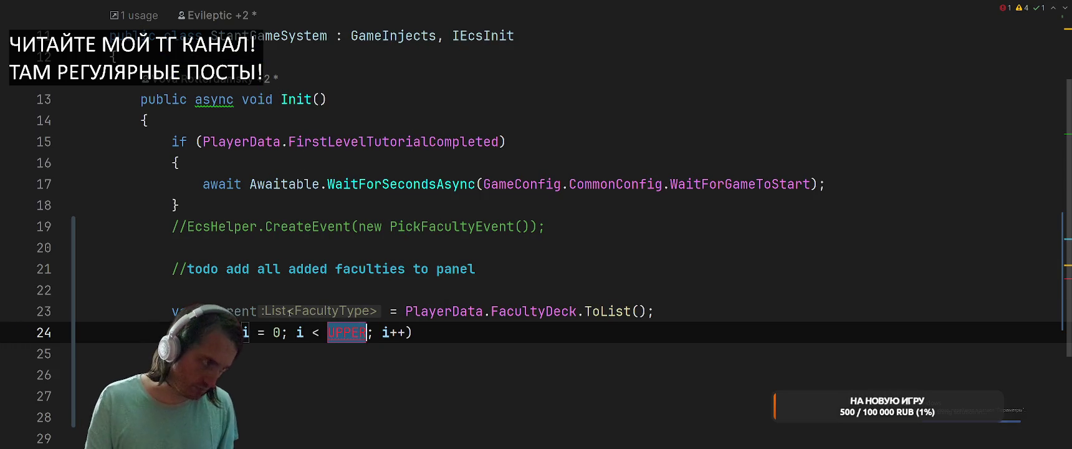
pyautogui.write('cu')
pyautogui.press('Return')
pyautogui.write('.Cou')
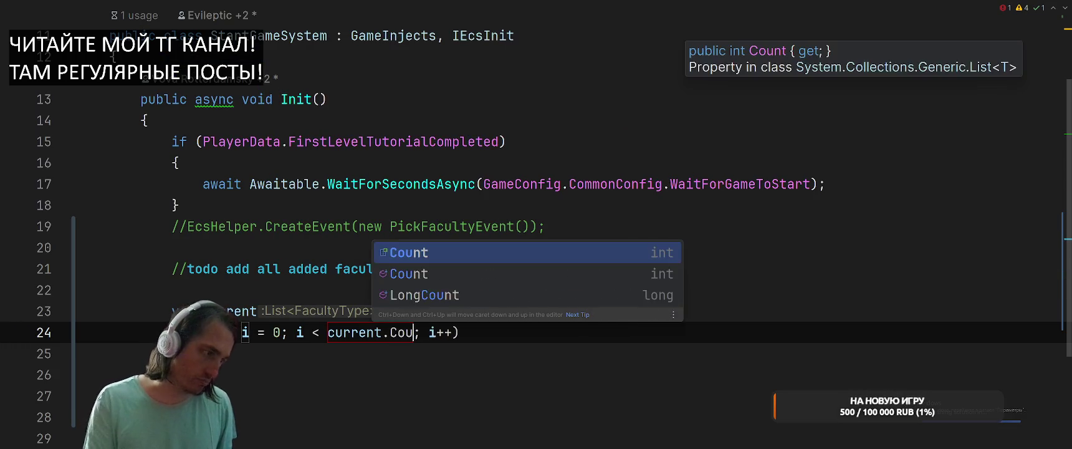
pyautogui.press('Return')
pyautogui.press('Return')
# Declare var chosen = PlayerData.FacultyDeck.Count; above the current list.
pyautogui.press('Up')
pyautogui.press('Up')
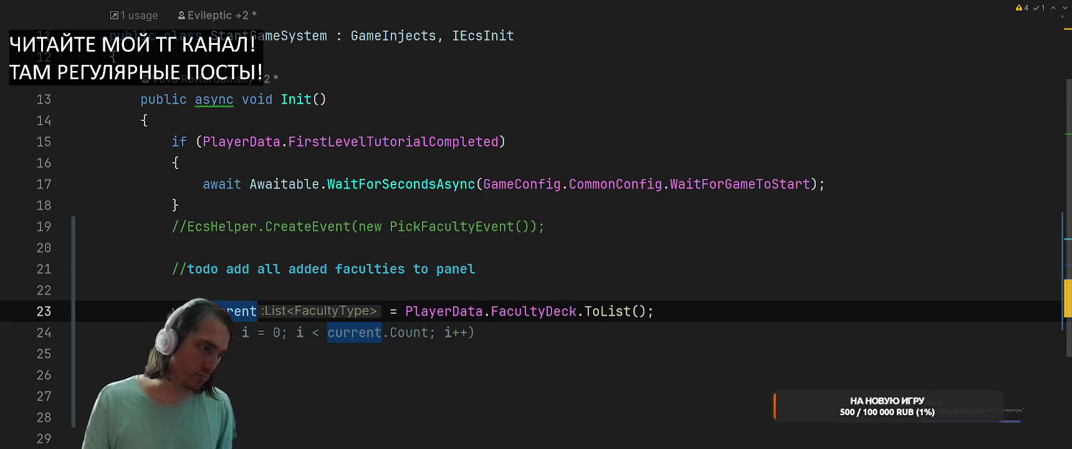
pyautogui.press('End')
pyautogui.doubleClick(616, 311)
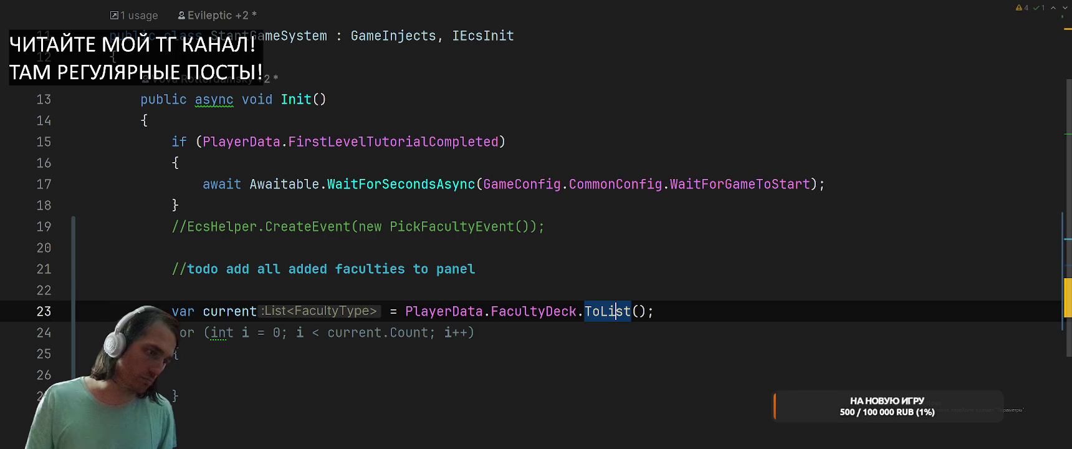
pyautogui.hotkey('ctrl', 'alt', 'Return')
pyautogui.write('var ')
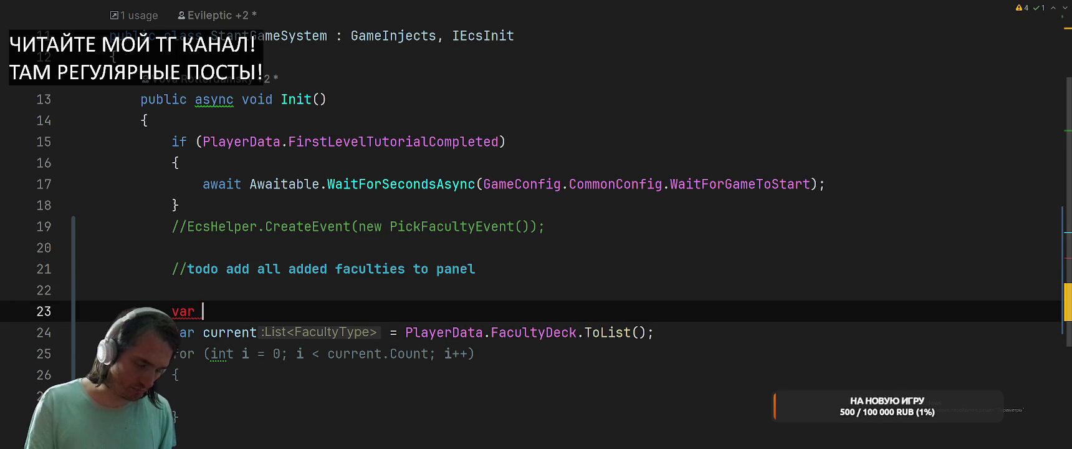
pyautogui.write('chosen =')
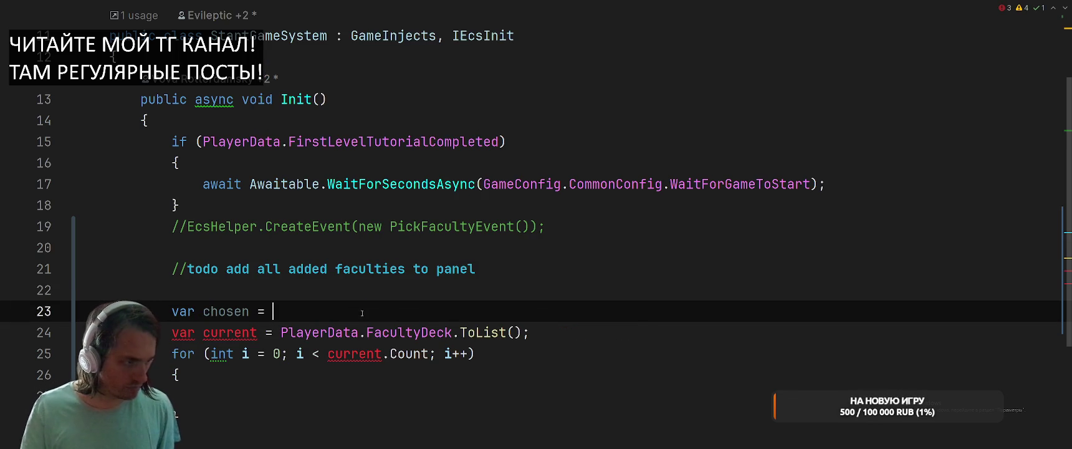
pyautogui.moveTo(282, 332); pyautogui.dragTo(452, 332)
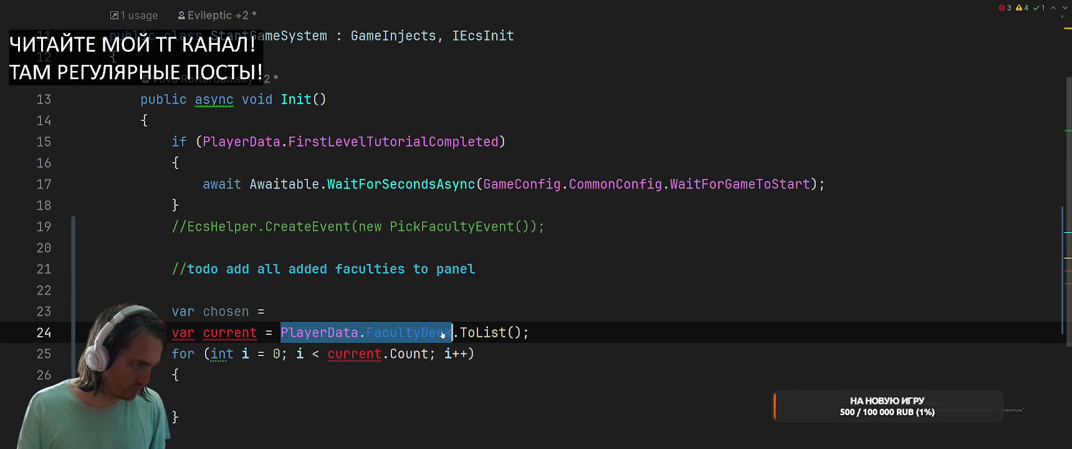
pyautogui.hotkey('ctrl', 'c')
pyautogui.click(425, 310)
pyautogui.hotkey('ctrl', 'v')
pyautogui.write('.cou')
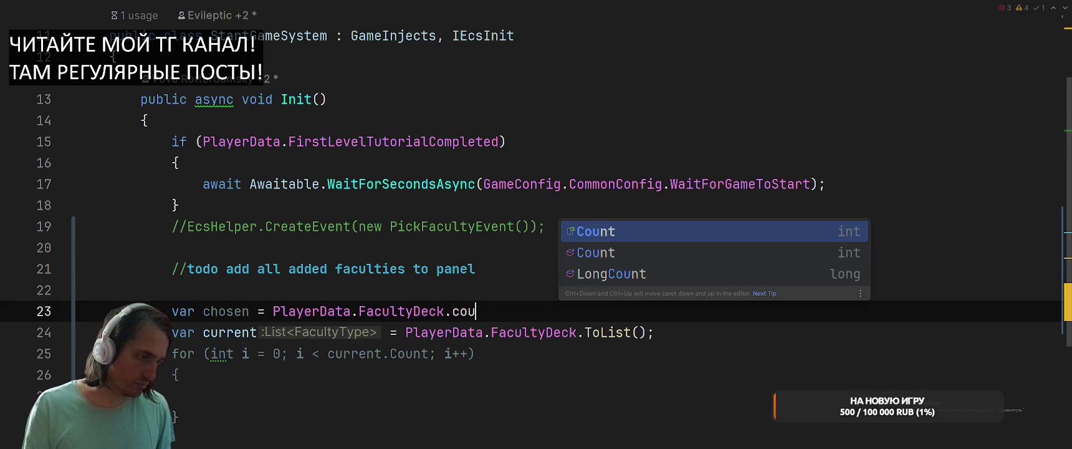
pyautogui.press('Return')
pyautogui.write(';')
# Replace the loop's current.Count bound with Mathf.Min(chosen, …).
pyautogui.click(328, 354)
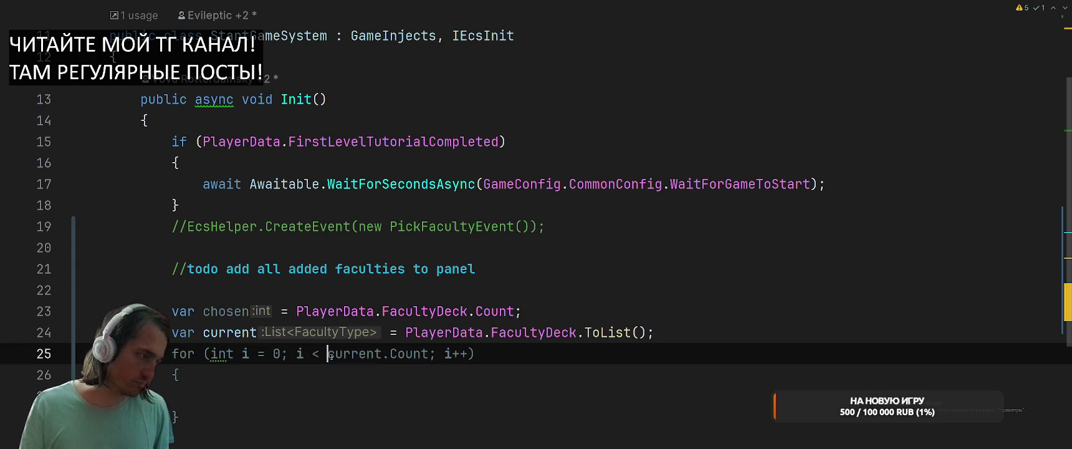
pyautogui.write('M')
pyautogui.press('BackSpace')
pyautogui.hotkey('ctrl', 'shift', 'Right')
pyautogui.hotkey('ctrl', 'shift', 'Right')
pyautogui.hotkey('ctrl', 'shift', 'Right')
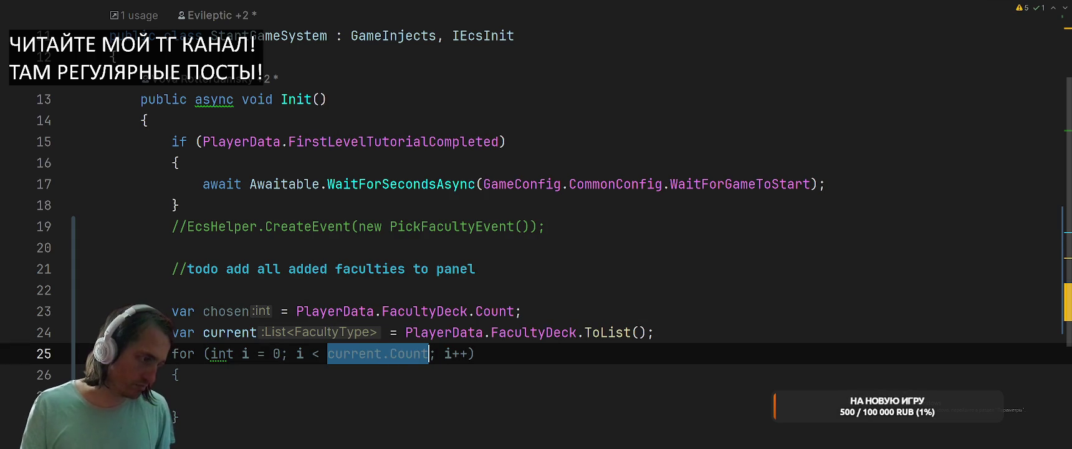
pyautogui.press('Delete')
pyautogui.write('Mathf.C')
pyautogui.press('BackSpace')
pyautogui.write('M')
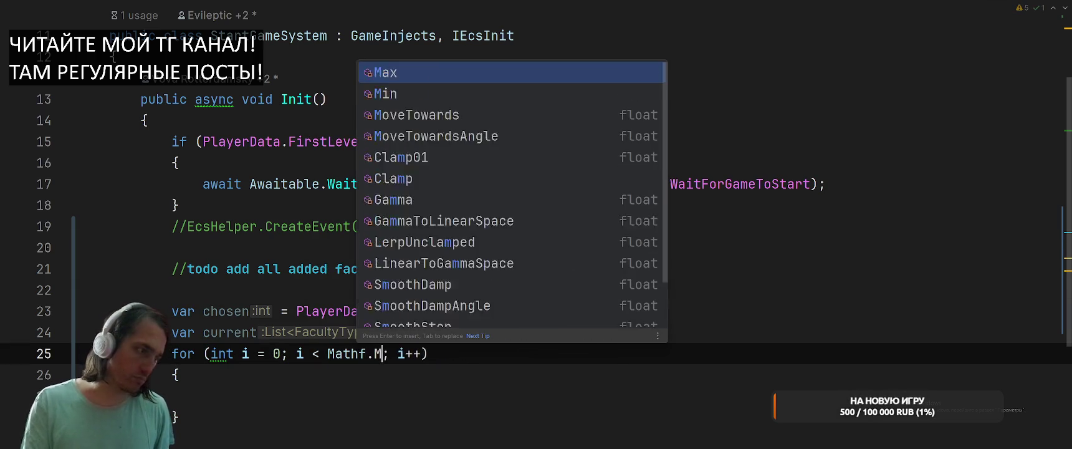
pyautogui.write('in')
pyautogui.press('Return')
pyautogui.write('c')
pyautogui.press('Return')
# Fill Mathf.Min's second argument with GameConfig.CommonConfig.MaxFacultiesAtStart.
pyautogui.write(', stati')
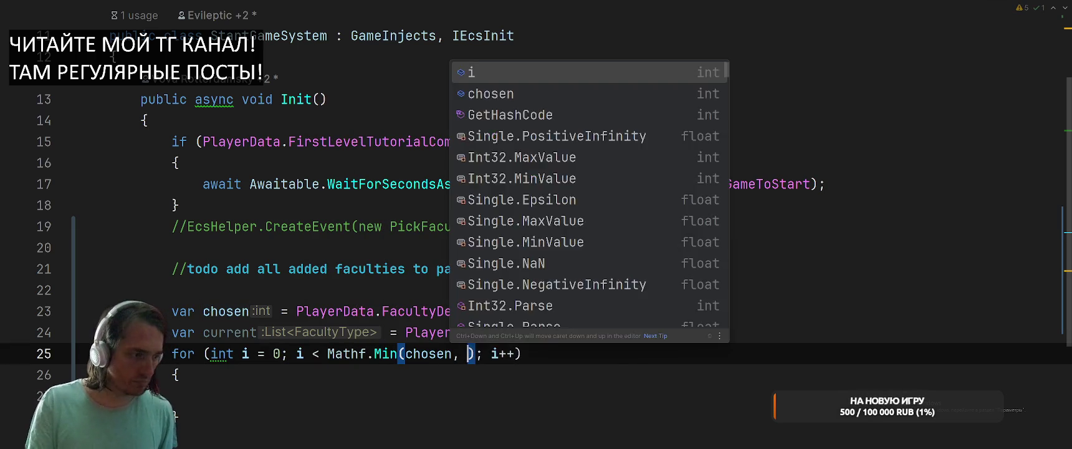
pyautogui.press('BackSpace')
pyautogui.press('BackSpace')
pyautogui.press('BackSpace')
pyautogui.write('G')
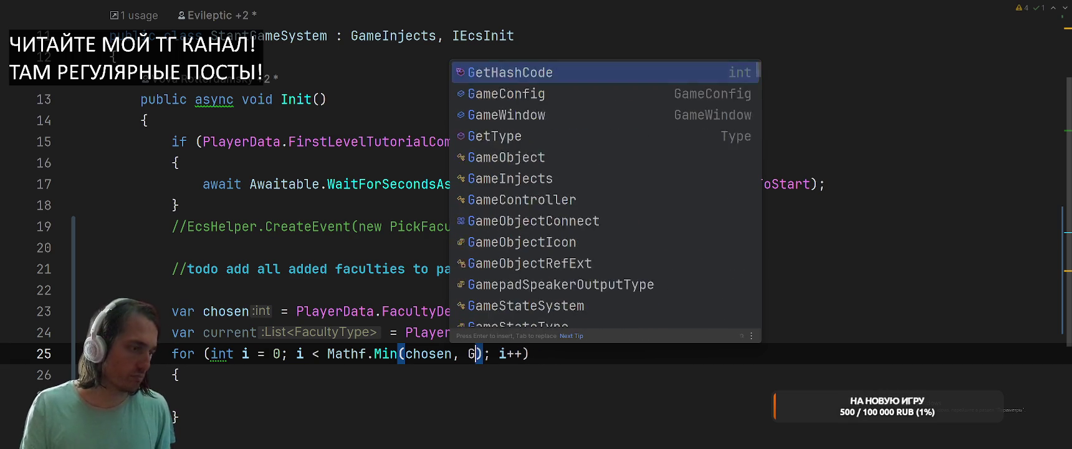
pyautogui.press('BackSpace')
pyautogui.write('Gam')
pyautogui.press('Return')
pyautogui.write('.ed')
pyautogui.press('BackSpace')
pyautogui.press('BackSpace')
pyautogui.press('BackSpace')
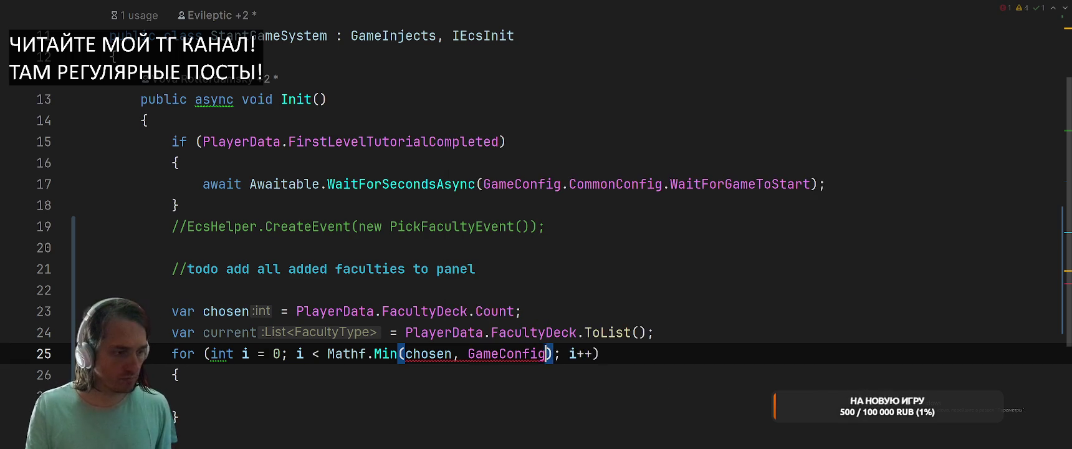
pyautogui.write('.com')
pyautogui.press('Return')
pyautogui.write('.CommonConfig.Ma')
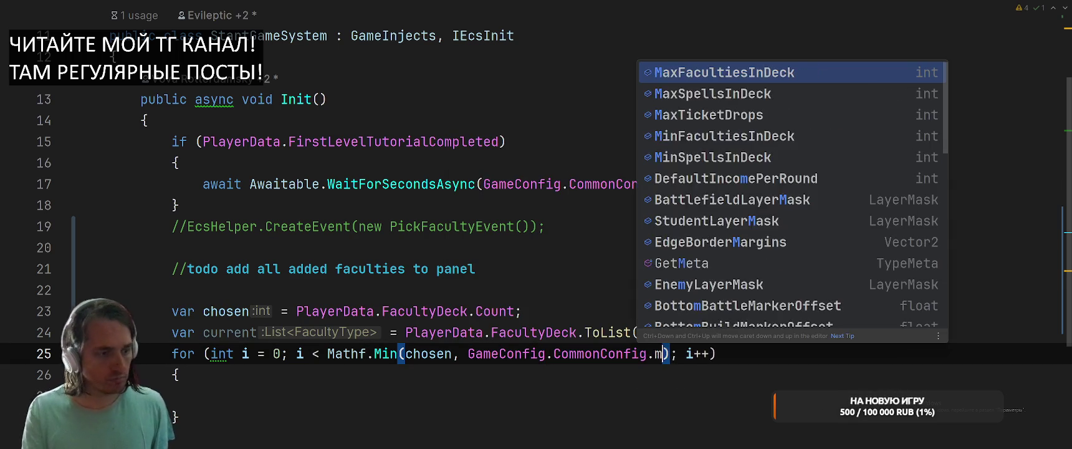
pyautogui.write('xFacu')
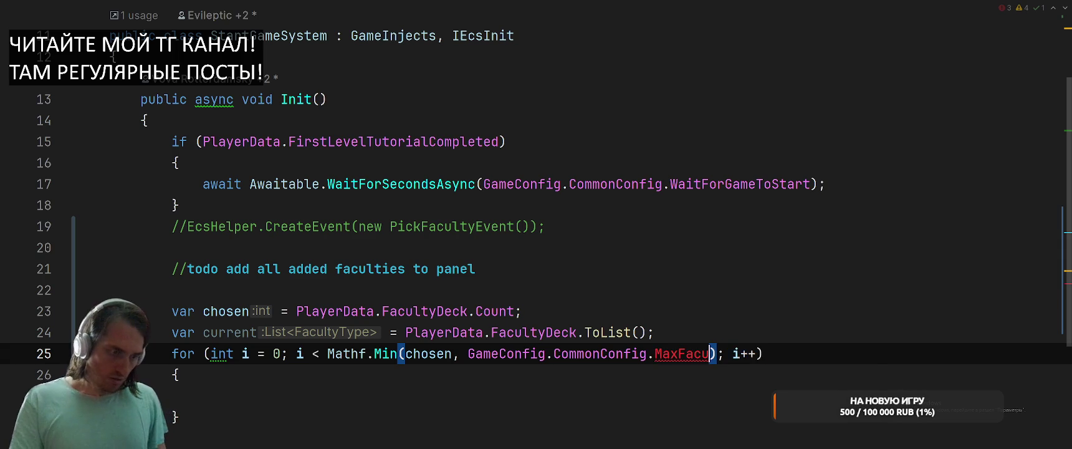
pyautogui.write('ltiesAtStart')
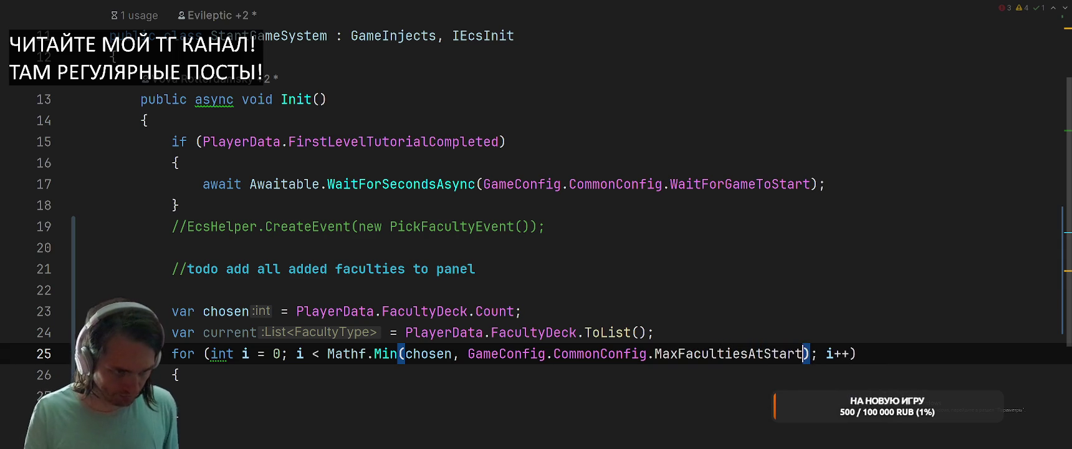
# Create a public int MaxFacultiesAtStart = 4 field in CommonConfig using the quick fix.
pyautogui.click(787, 353)
pyautogui.hotkey('alt', 'Return')
pyautogui.press('Down')
pyautogui.press('Up')
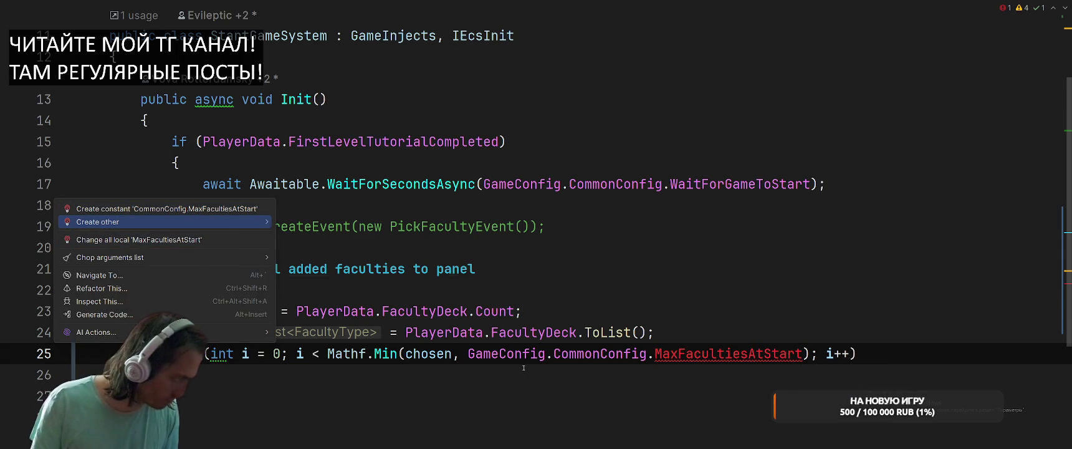
pyautogui.press('Right')
pyautogui.press('Return')
pyautogui.press('Return')
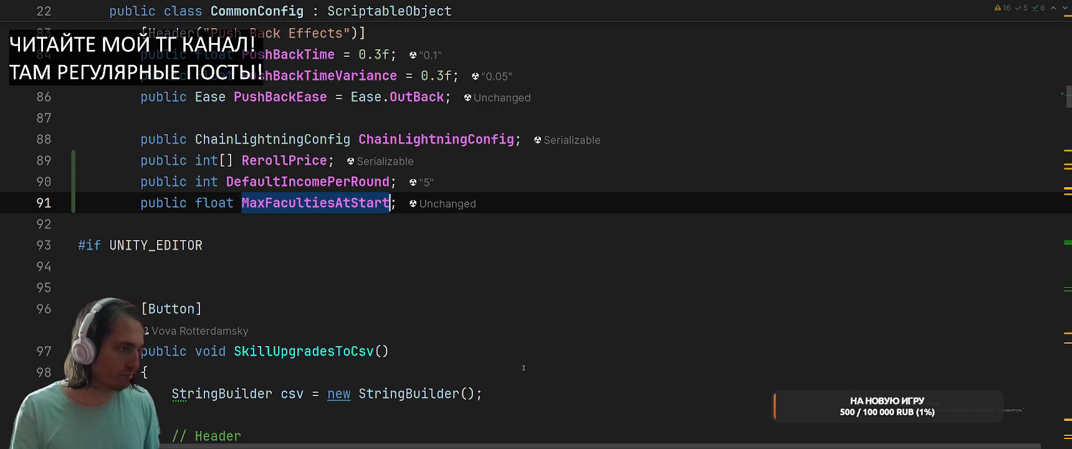
pyautogui.hotkey('shift', 'Tab')
pyautogui.write('int')
pyautogui.press('Return')
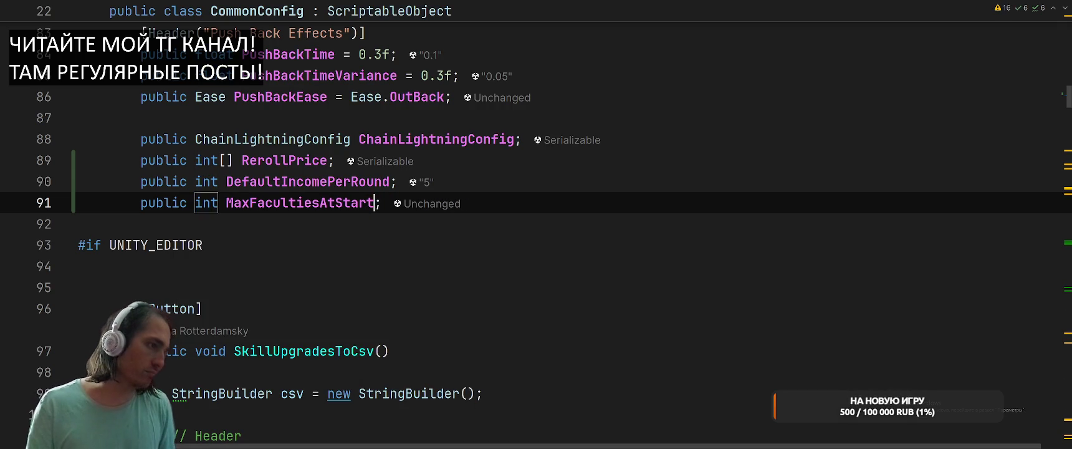
pyautogui.write('= 4')
pyautogui.hotkey('ctrl', '-')
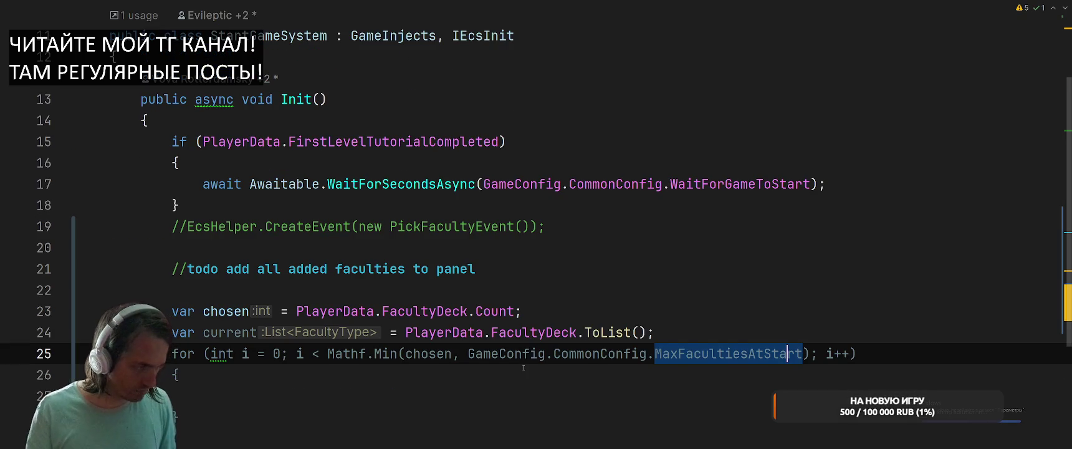
# Inside the loop, write var random = current.PopRandom();.
pyautogui.click(472, 277)
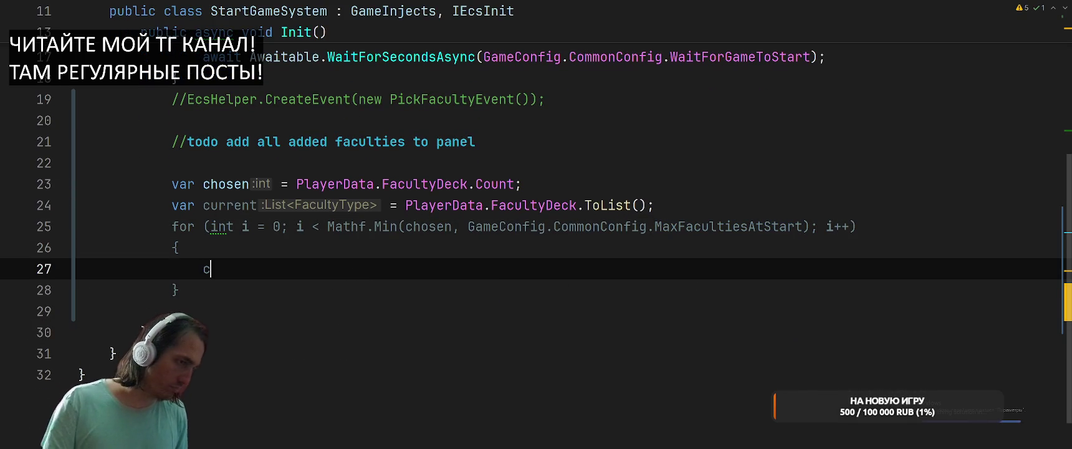
pyautogui.write('u')
pyautogui.press('Return')
pyautogui.write('.')
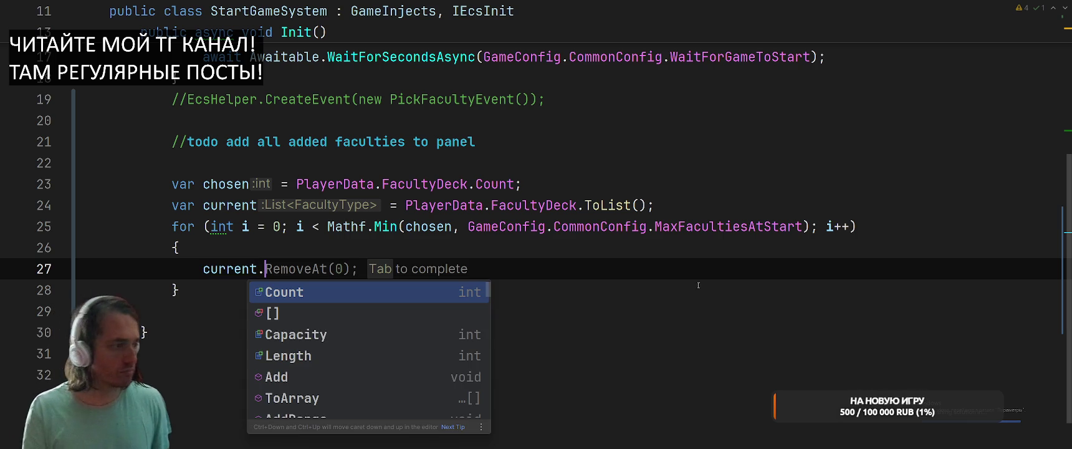
pyautogui.press('BackSpace')
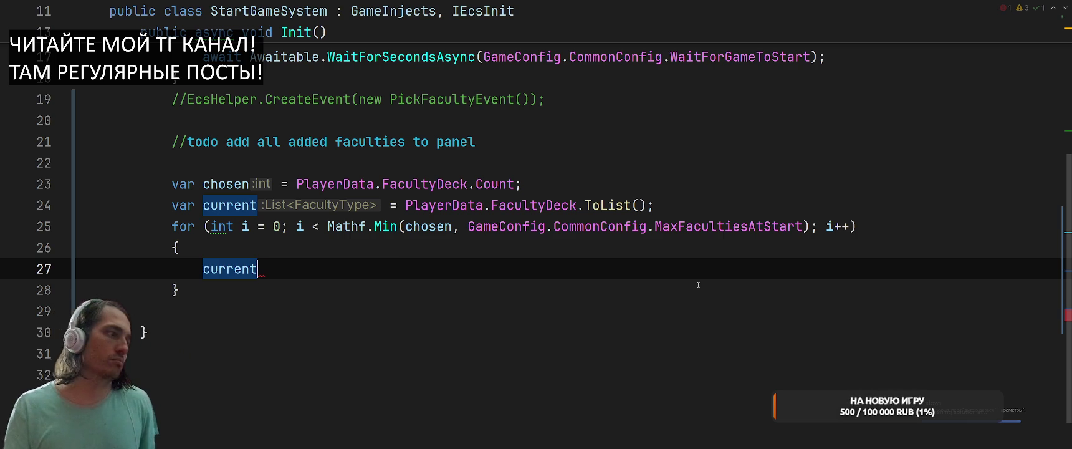
pyautogui.hotkey('ctrl', 'BackSpace')
pyautogui.write('var random = ')
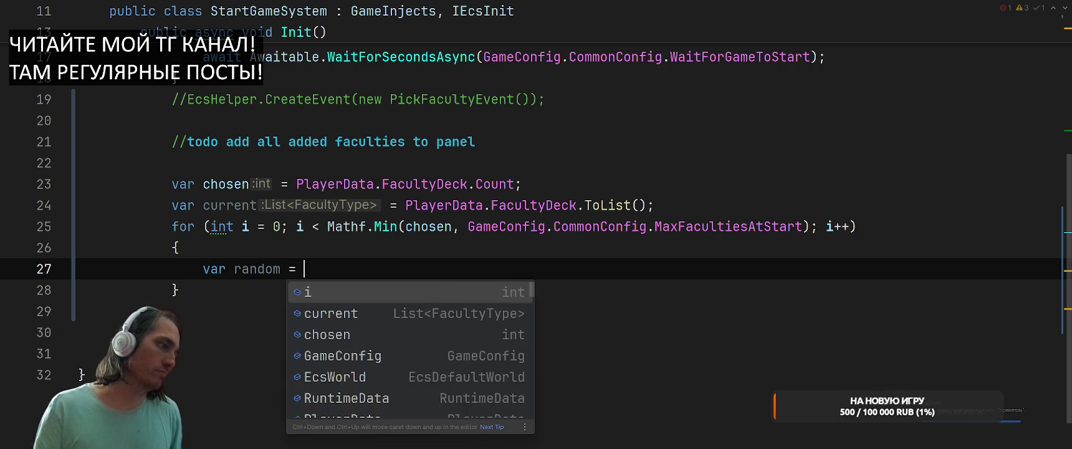
pyautogui.write('current.Rand')
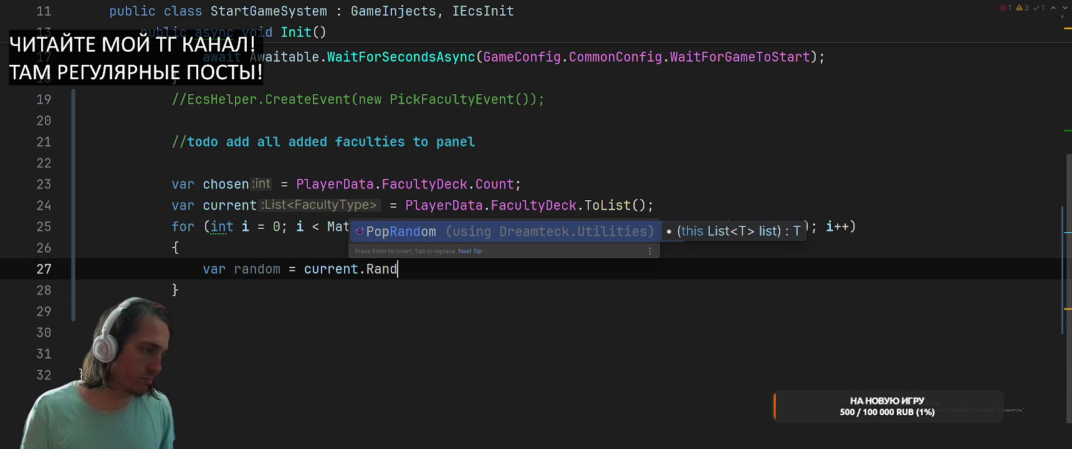
pyautogui.press('Return')
pyautogui.write(';')
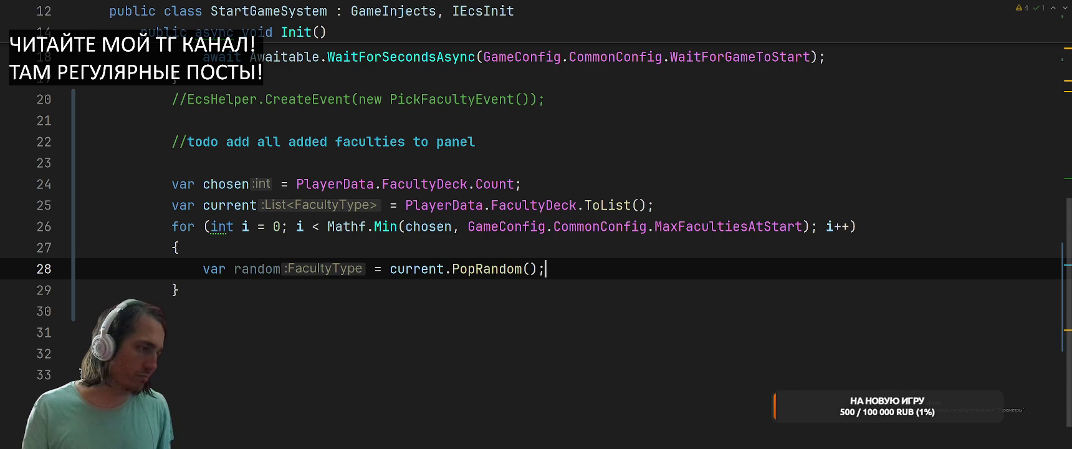
# Copy the RuntimeData.AddFacultyLevelOne call from FirstFacultyPickSystem into a new loop line.
pyautogui.keyDown('ctrl'); pyautogui.click(477, 267); pyautogui.keyUp('ctrl')
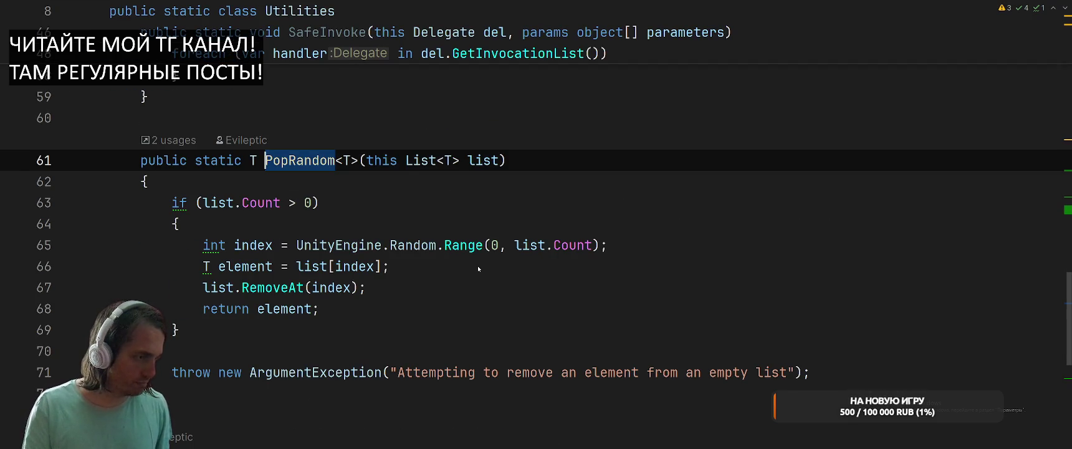
pyautogui.hotkey('ctrl', '-')
pyautogui.press('End')
pyautogui.press('Return')
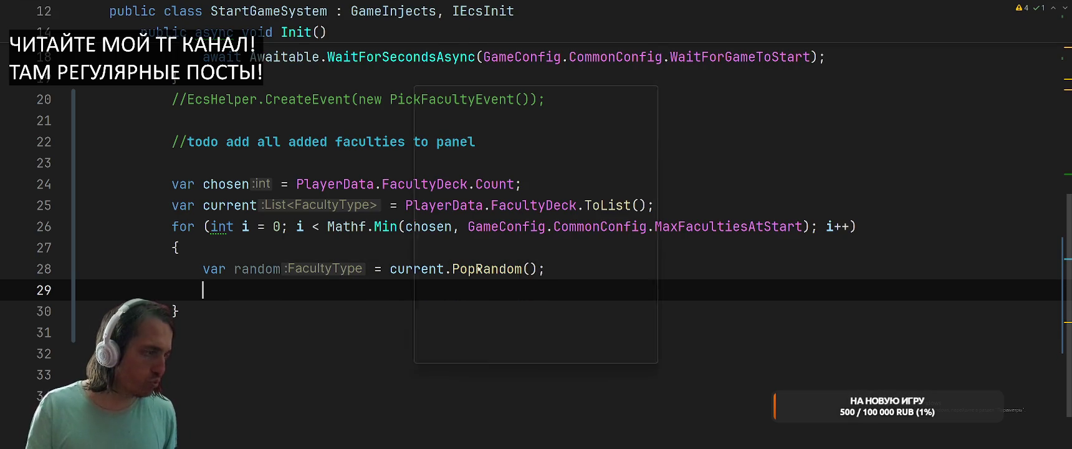
pyautogui.hotkey('ctrl', 'Tab')
pyautogui.hotkey('ctrl', 'Tab')
pyautogui.hotkey('ctrl', 'Tab')
pyautogui.hotkey('ctrl', 'Tab')
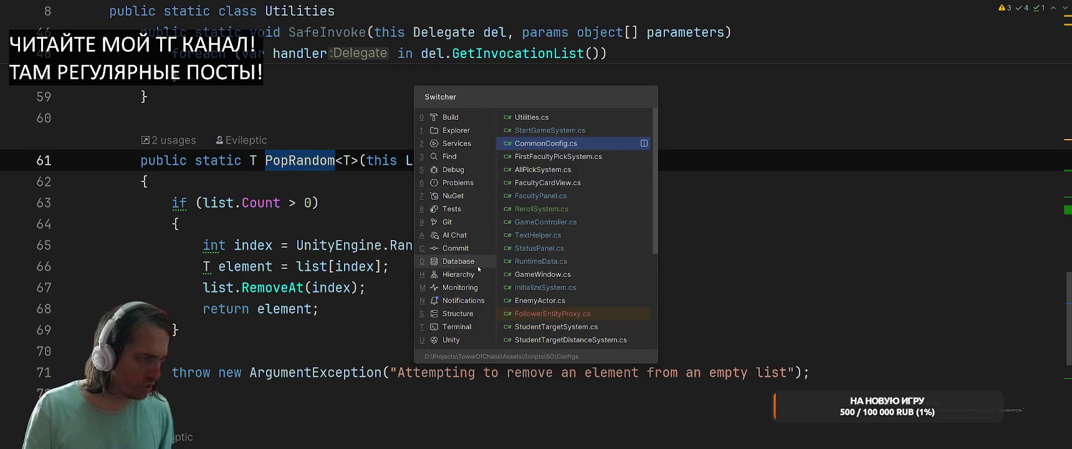
pyautogui.moveTo(342, 238); pyautogui.dragTo(888, 231)
pyautogui.hotkey('ctrl', 'c')
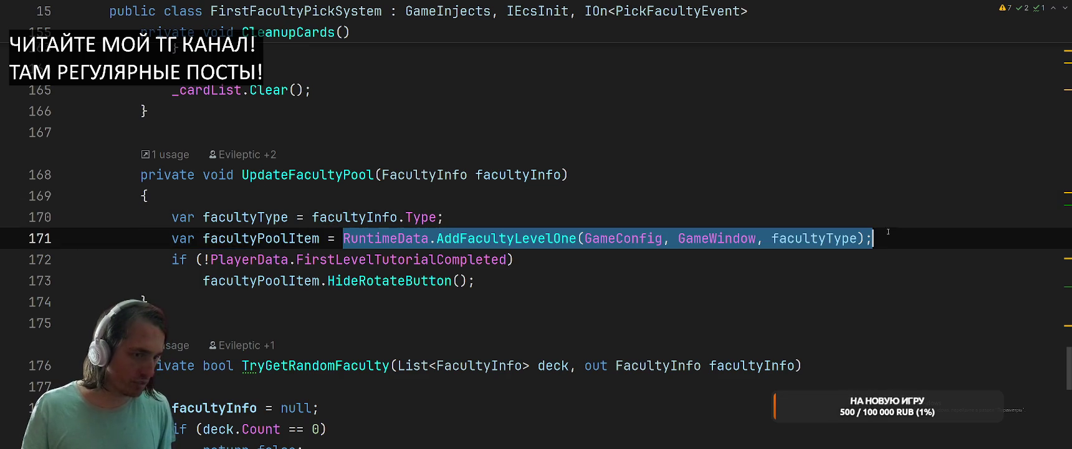
pyautogui.hotkey('ctrl', 'Tab')
pyautogui.hotkey('ctrl', 'Tab')
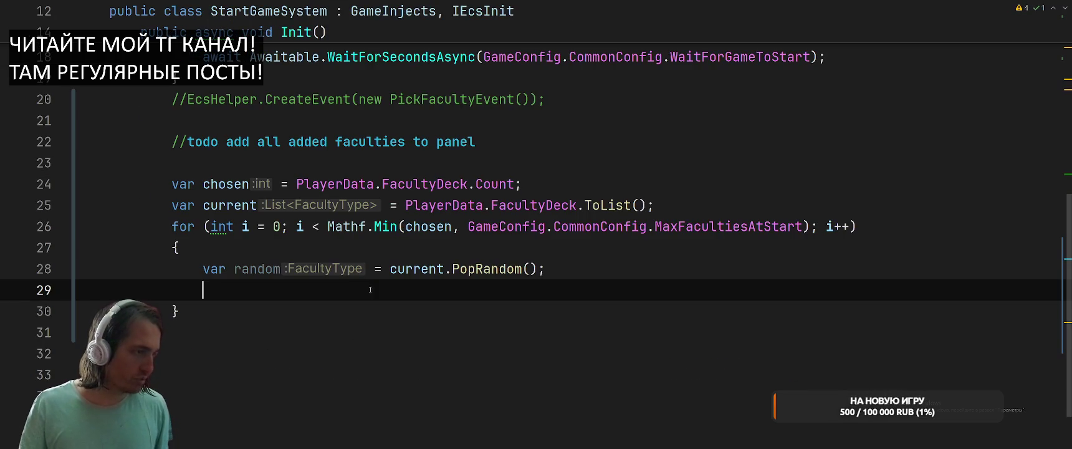
pyautogui.hotkey('ctrl', 'v')
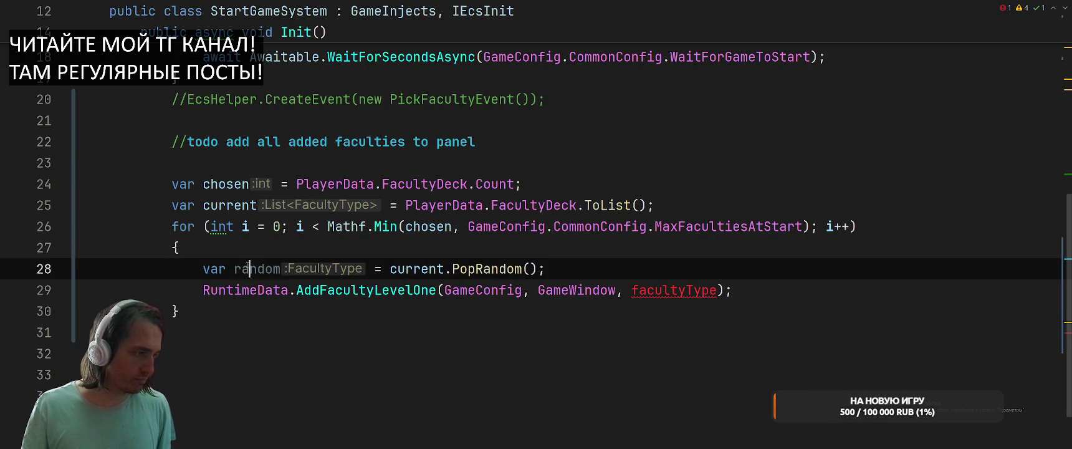
# Replace the pasted call's facultyType argument with random.
pyautogui.doubleClick(257, 269)
pyautogui.doubleClick(714, 290)
pyautogui.press('Up')
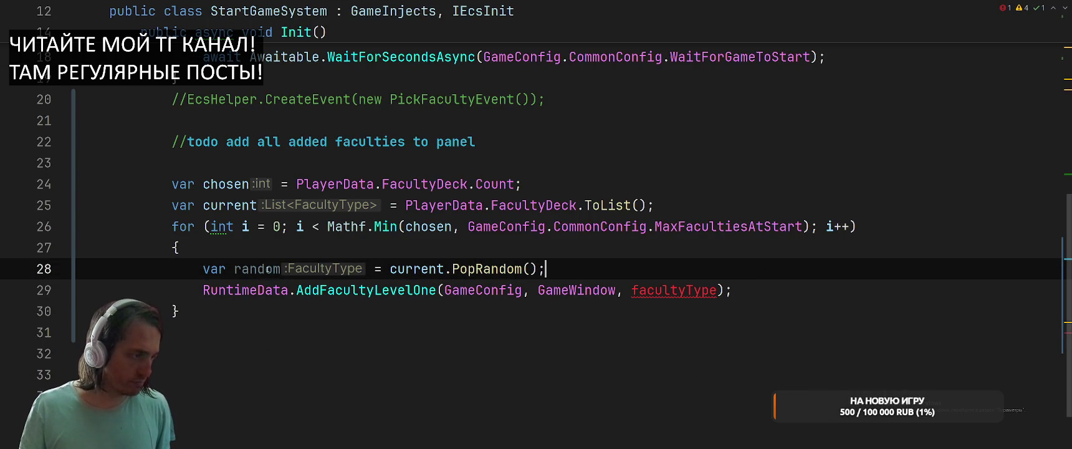
pyautogui.doubleClick(256, 268)
pyautogui.hotkey('ctrl', 'c')
pyautogui.doubleClick(673, 290)
pyautogui.hotkey('ctrl', 'v')
pyautogui.press('Up')
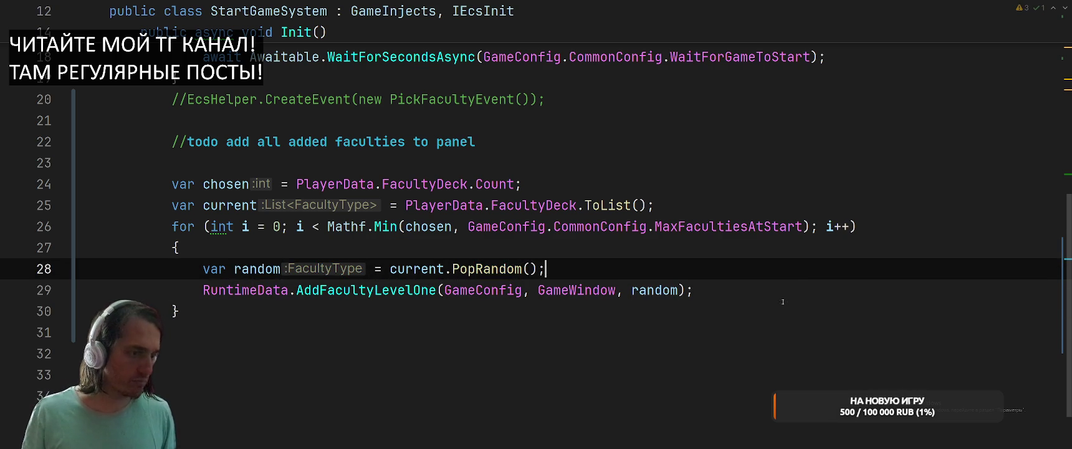
pyautogui.click(736, 322)
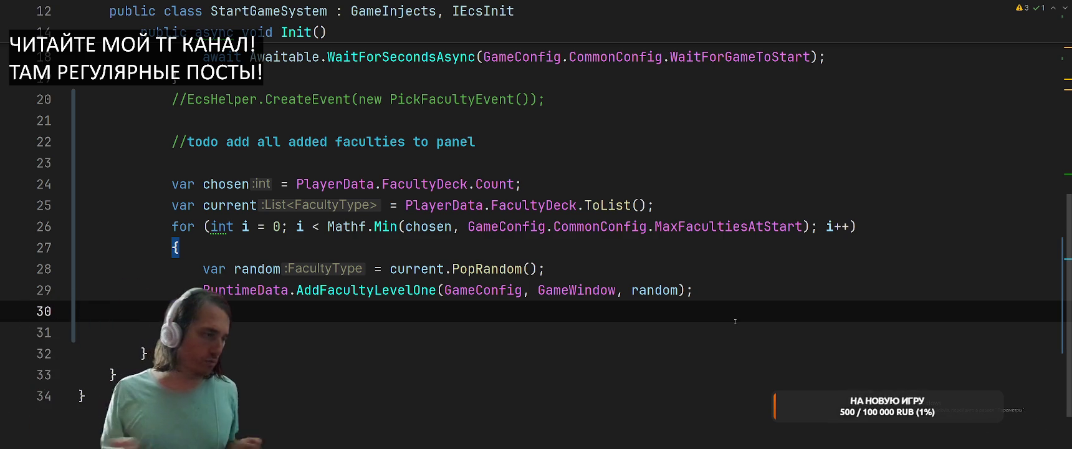
pyautogui.click(750, 277)
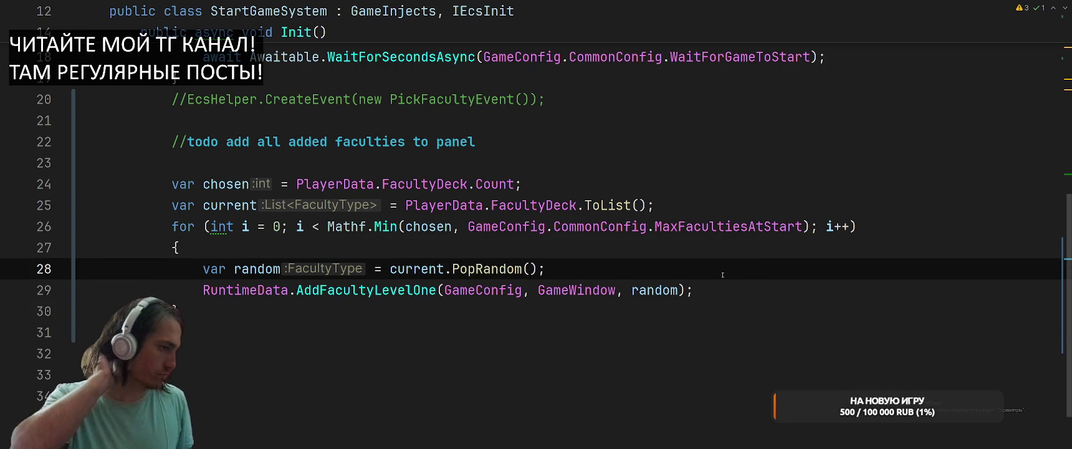
# Go from PlayerData's FacultyDeck to the FacultyType enum and add a line after Special.
pyautogui.keyDown('ctrl'); pyautogui.click(530, 205); pyautogui.keyUp('ctrl')
pyautogui.keyDown('ctrl'); pyautogui.click(289, 205); pyautogui.keyUp('ctrl')
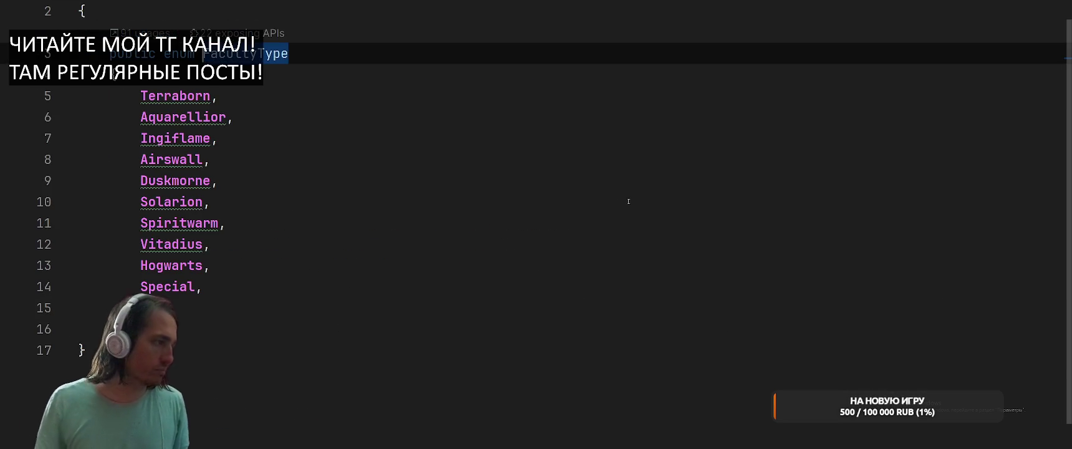
pyautogui.click(373, 274)
pyautogui.write('ll')
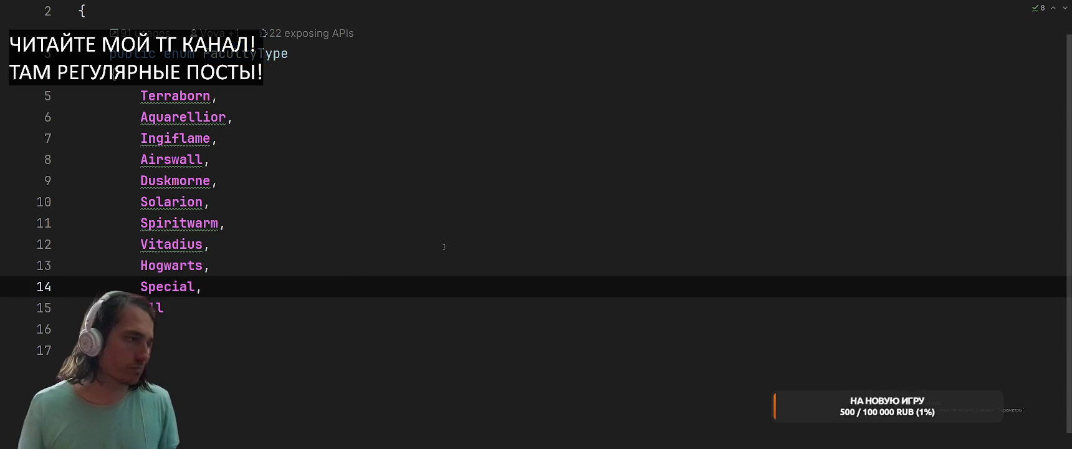
pyautogui.moveTo(444, 246); pyautogui.dragTo(510, 255)
pyautogui.press('Down')
pyautogui.press('Down')
pyautogui.press('Down')
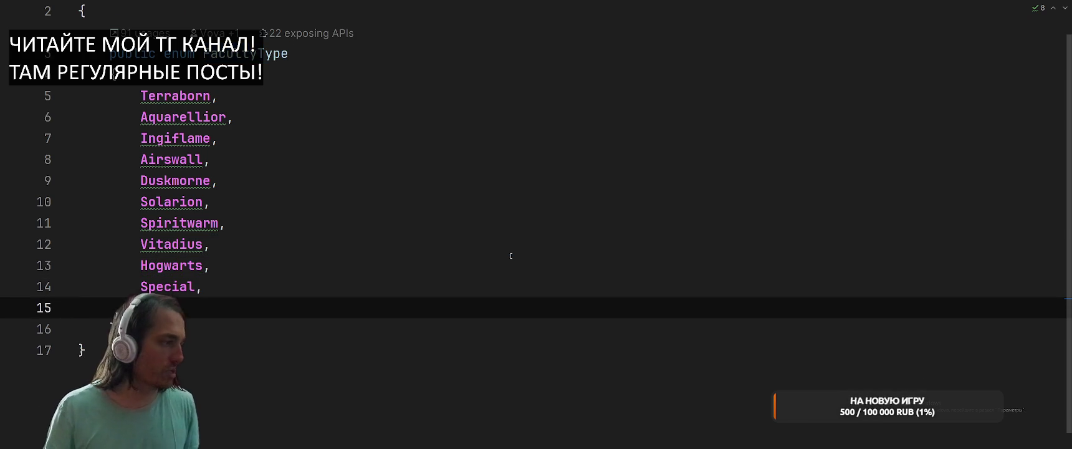
pyautogui.press('Return')
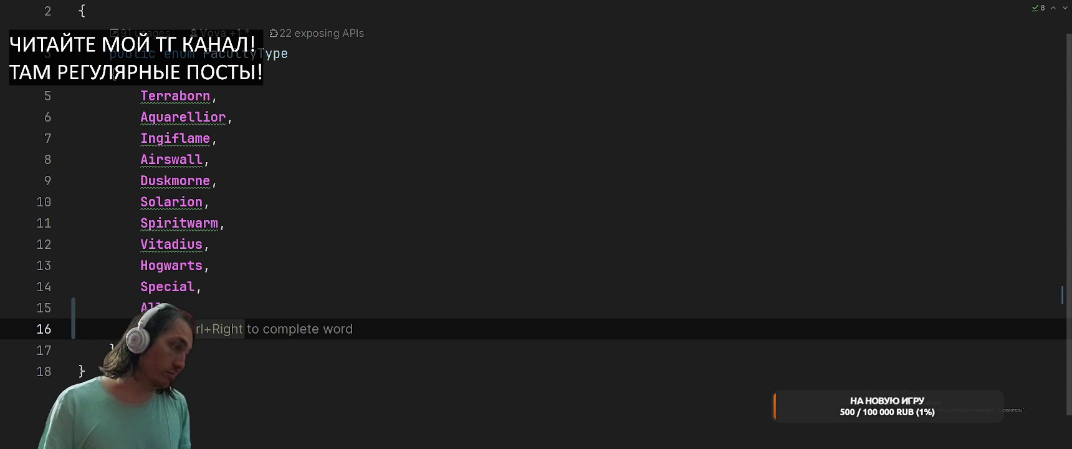
# Add the enum entries All, Max, Nothing and Secret after Special.
pyautogui.press('BackSpace')
pyautogui.write('All')
pyautogui.press('Return')
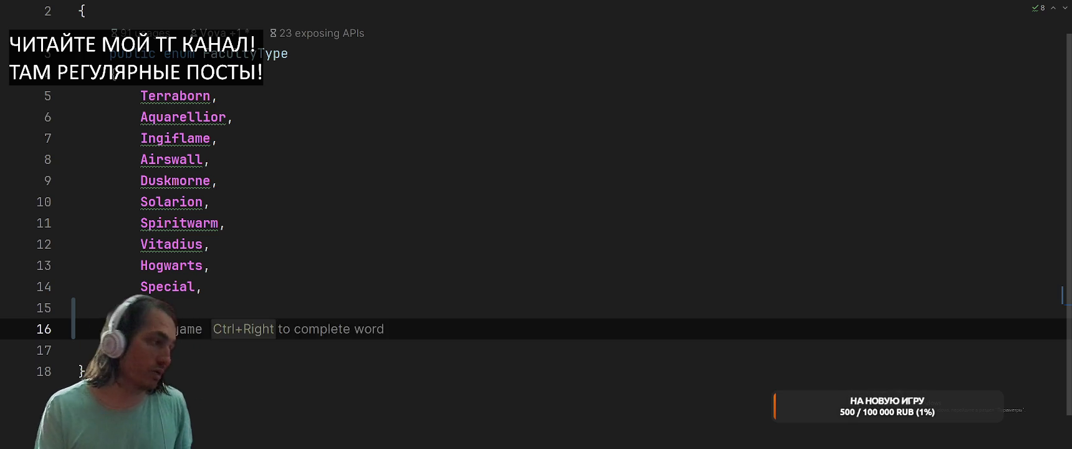
pyautogui.press('Return')
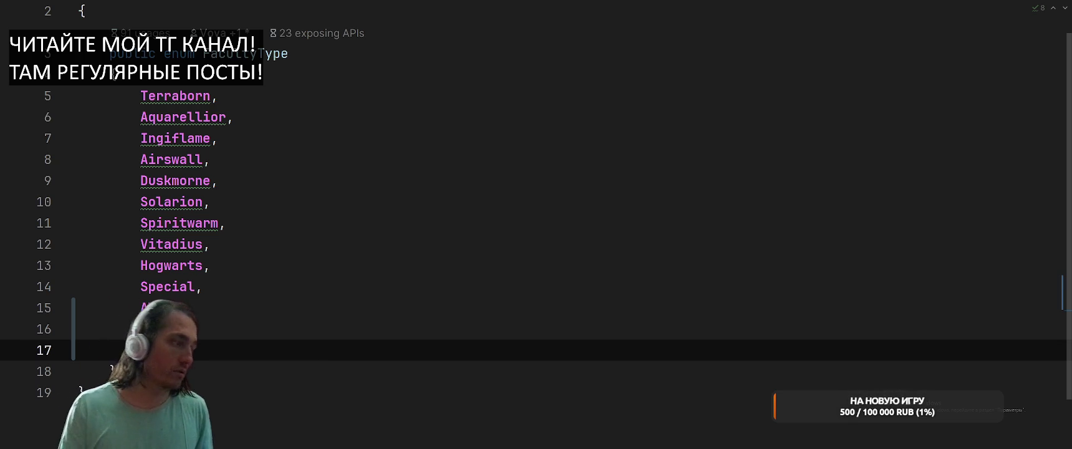
pyautogui.write('Max,')
pyautogui.press('Return')
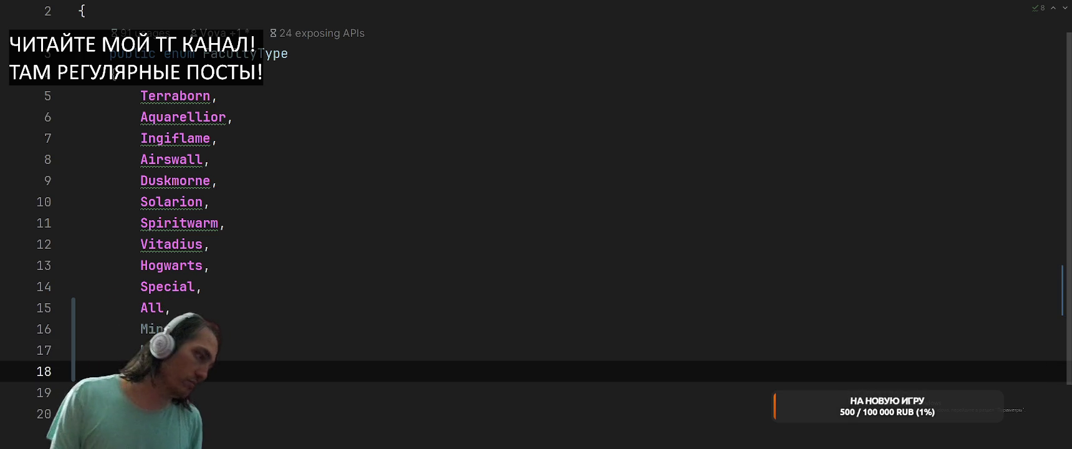
pyautogui.write('Nothing')
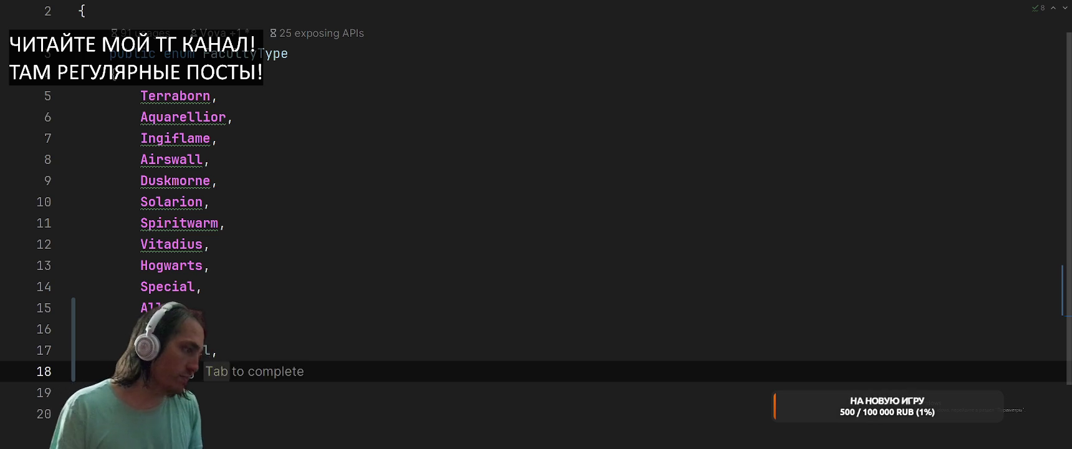
pyautogui.write(',')
pyautogui.press('Return')
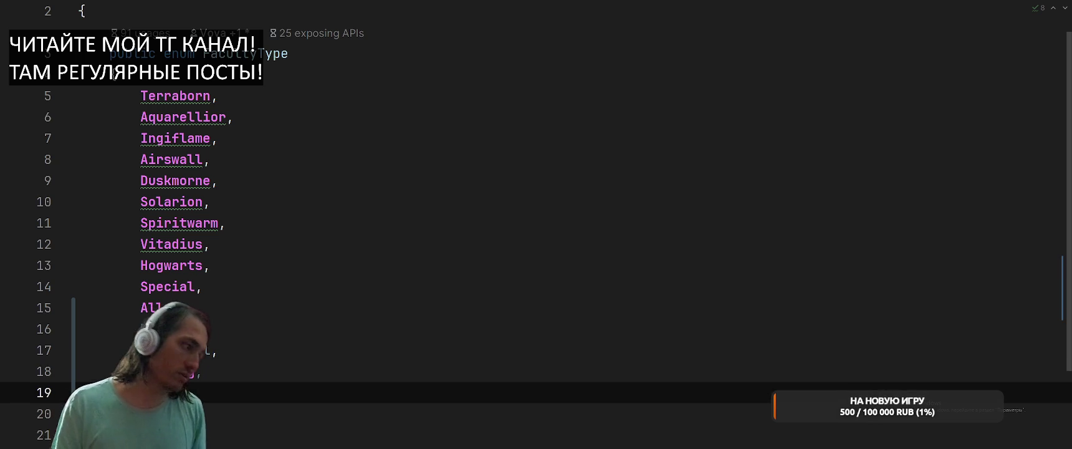
pyautogui.write('Secret')
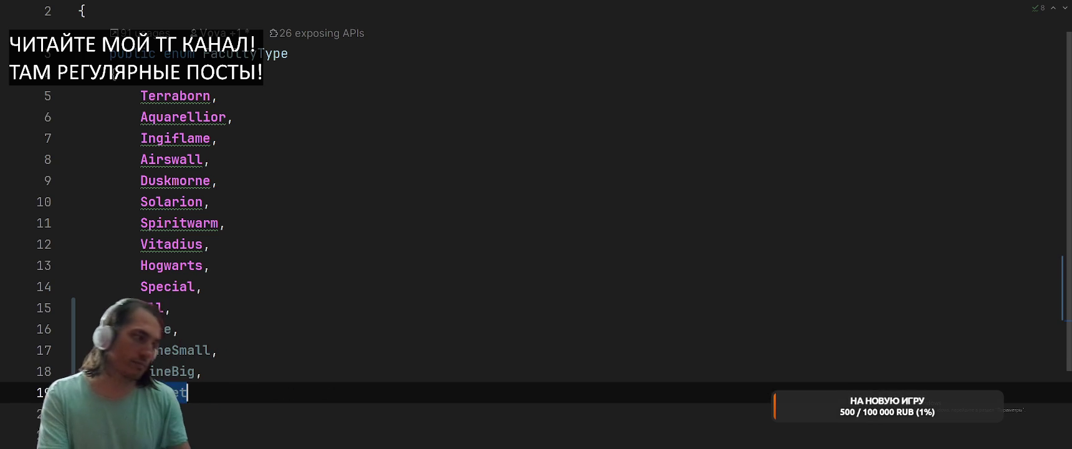
pyautogui.hotkey('ctrl', 'Tab')
# Review StartGameSystem.Init's finished faculty loop, then bring the Unity Editor to the front.
pyautogui.scroll(-6, 585, 218)
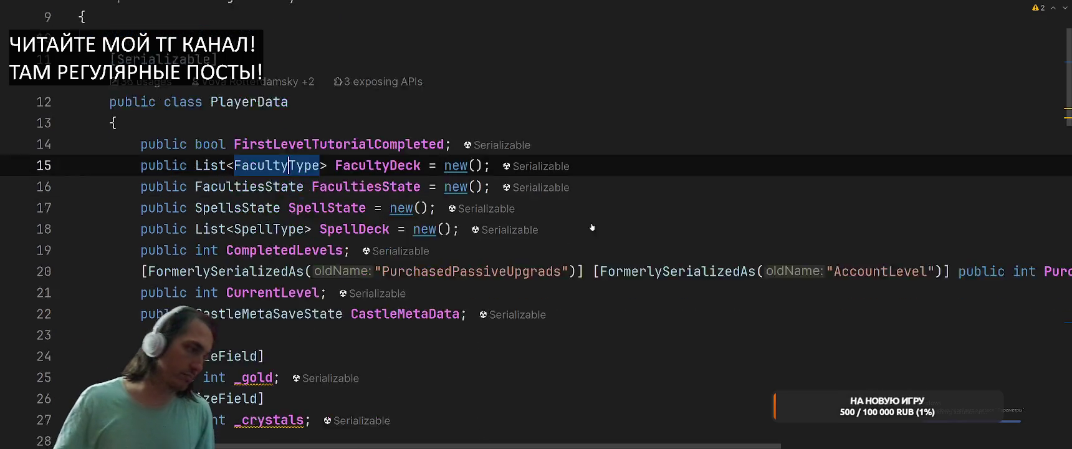
pyautogui.scroll(-3, 586, 218)
pyautogui.hotkey('ctrl', 'Tab')
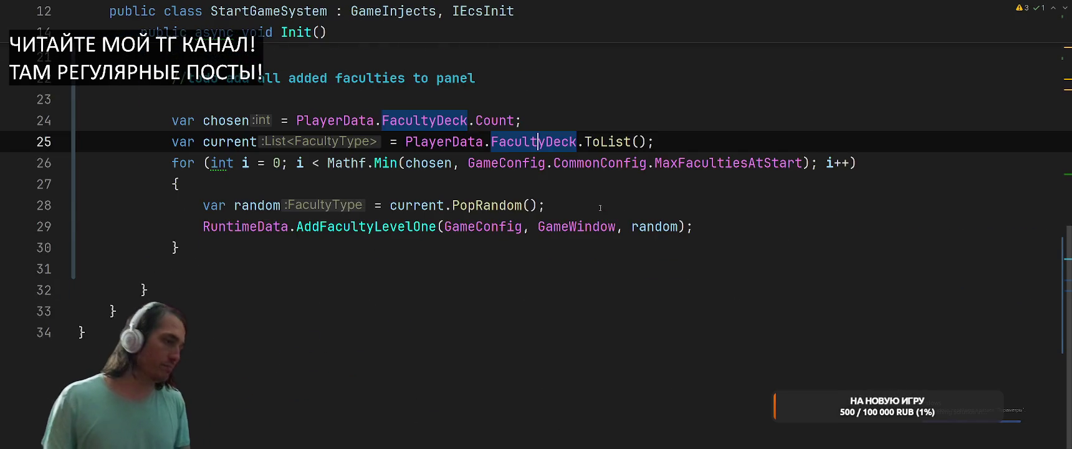
pyautogui.scroll(2, 646, 280)
pyautogui.click(740, 271)
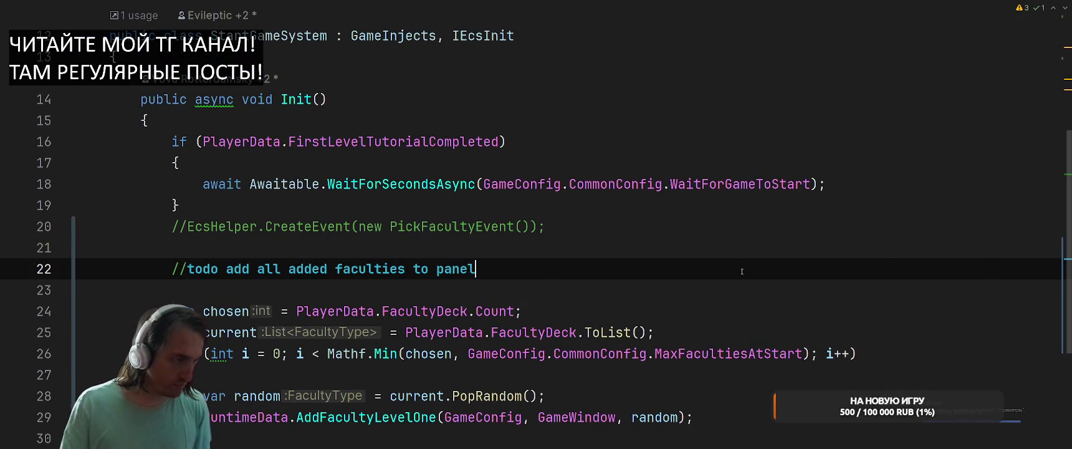
pyautogui.hotkey('alt', 'Tab')
pyautogui.press('Escape')
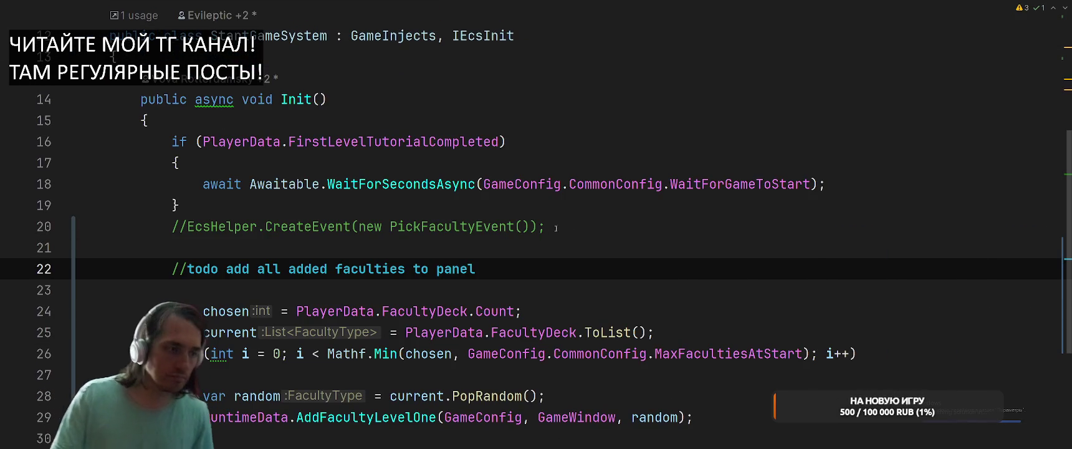
pyautogui.scroll(-3, 546, 238)
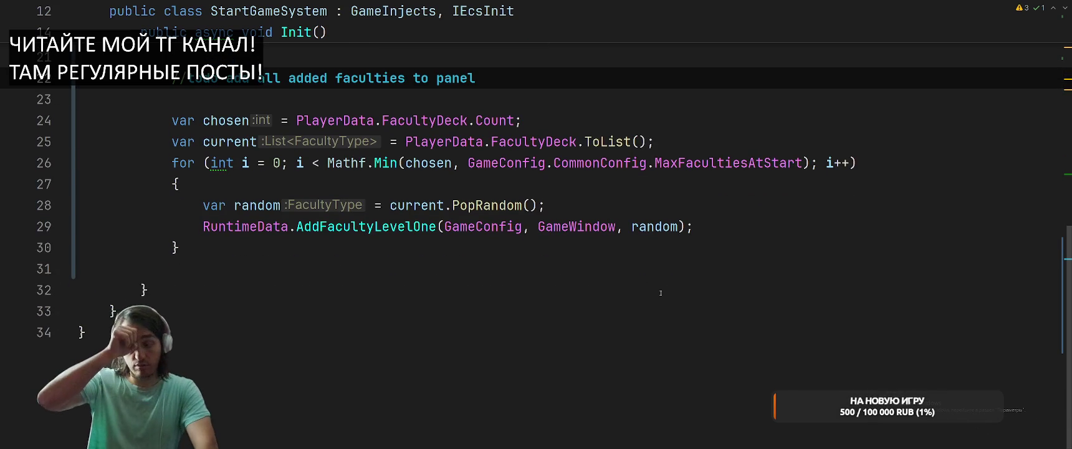
pyautogui.hotkey('alt', 'Tab')
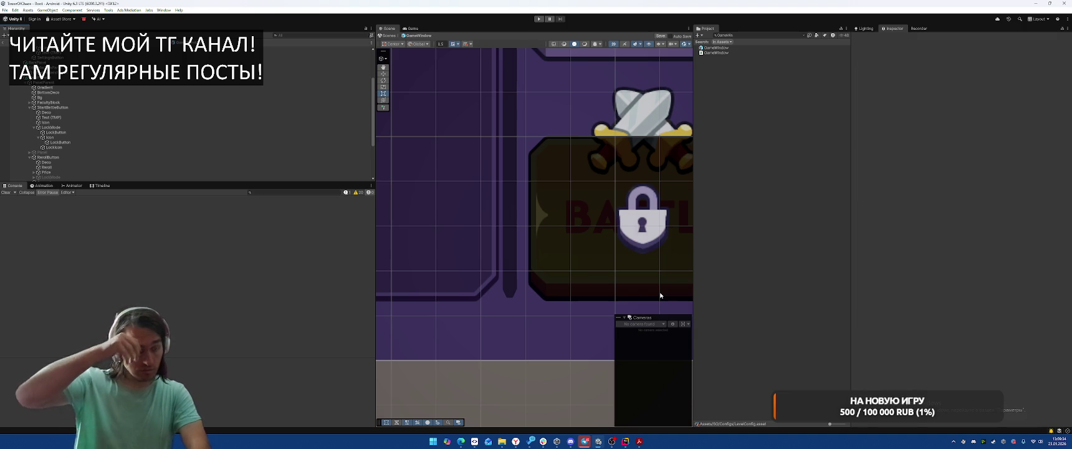
# Run the game in Play mode up to the wave 1 of 4 board, stop it, and return to Rider.
pyautogui.click(540, 19)
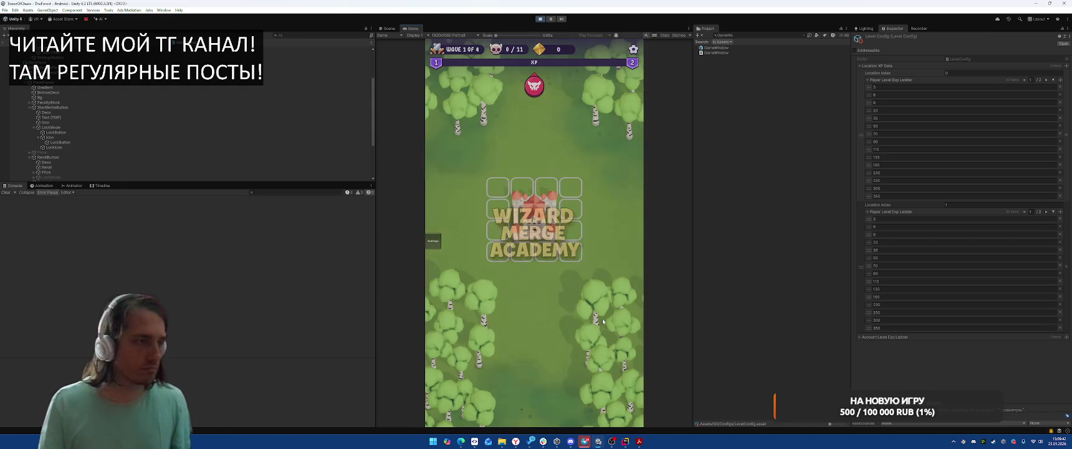
pyautogui.click(541, 19)
pyautogui.hotkey('alt', 'Tab')
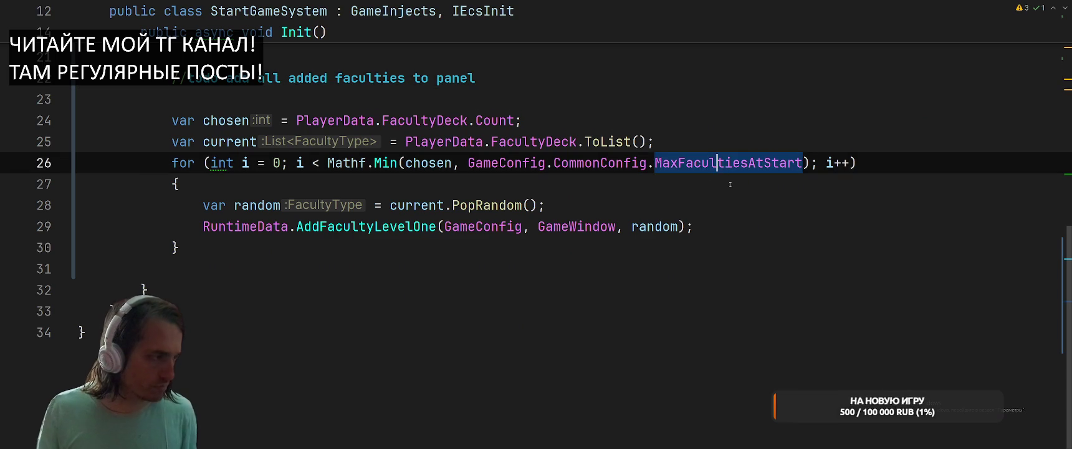
# Find UpdateFacultyPool's caller in FirstFacultyPickSystem and select GameWindow.FacultyPanel.Show().
pyautogui.hotkey('ctrl', 'Tab')
pyautogui.hotkey('ctrl', 'Tab')
pyautogui.hotkey('ctrl', 'Tab')
pyautogui.hotkey('ctrl', 'Tab')
pyautogui.hotkey('ctrl', 'Tab')
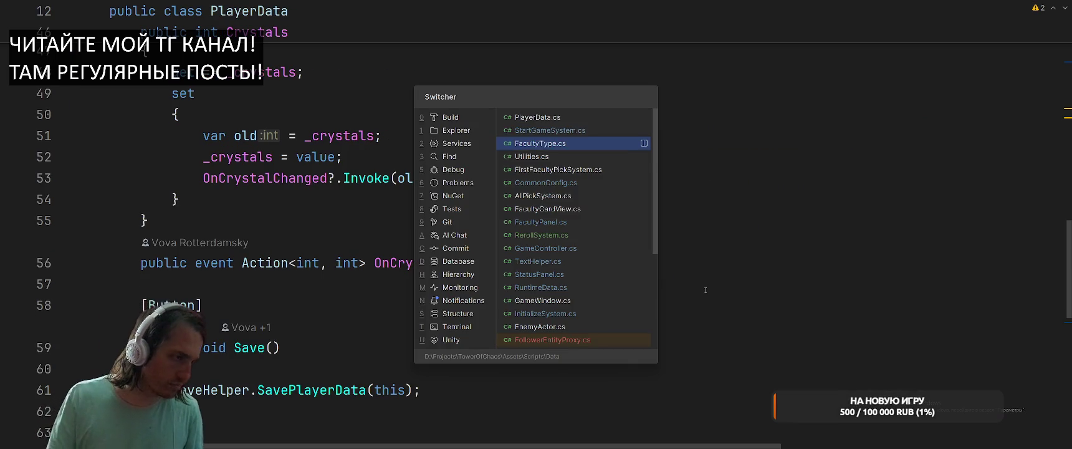
pyautogui.scroll(-5, 673, 305)
pyautogui.scroll(5, 656, 326)
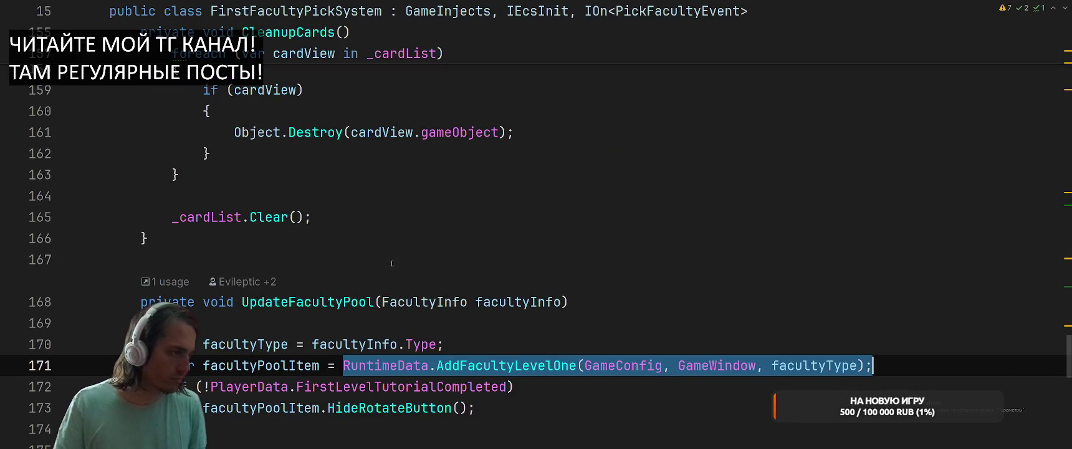
pyautogui.click(374, 376)
pyautogui.rightClick(311, 375)
pyautogui.click(378, 156)
pyautogui.scroll(3, 405, 186)
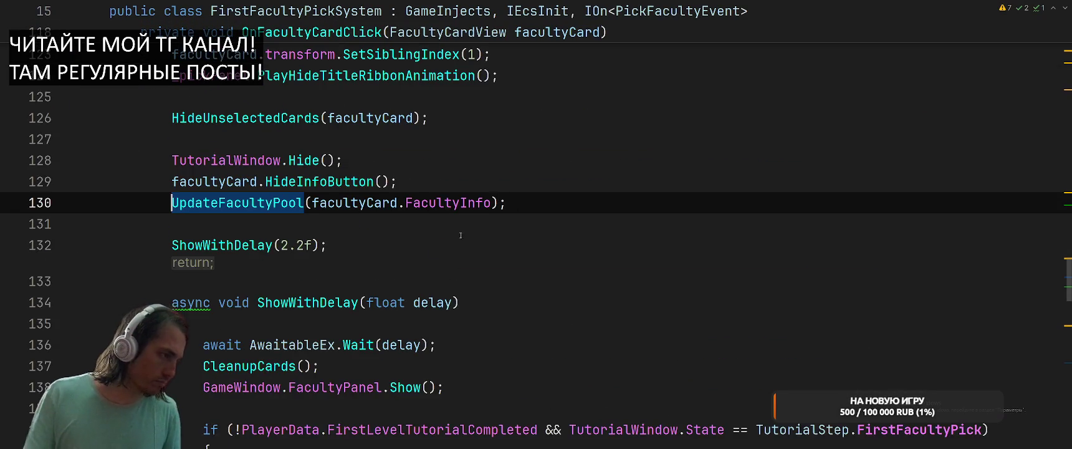
pyautogui.scroll(-3, 448, 212)
pyautogui.scroll(3, 499, 237)
pyautogui.scroll(-3, 553, 265)
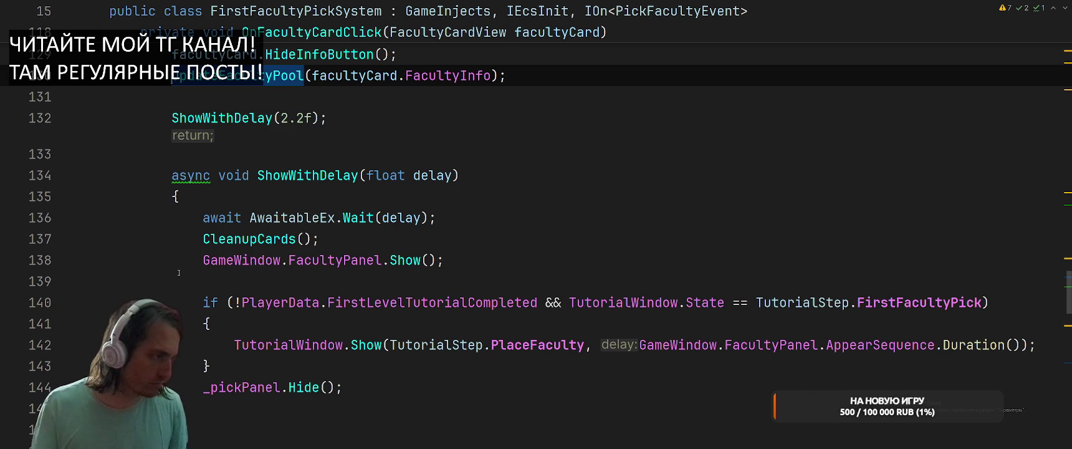
pyautogui.moveTo(181, 262); pyautogui.dragTo(529, 249)
pyautogui.click(602, 205)
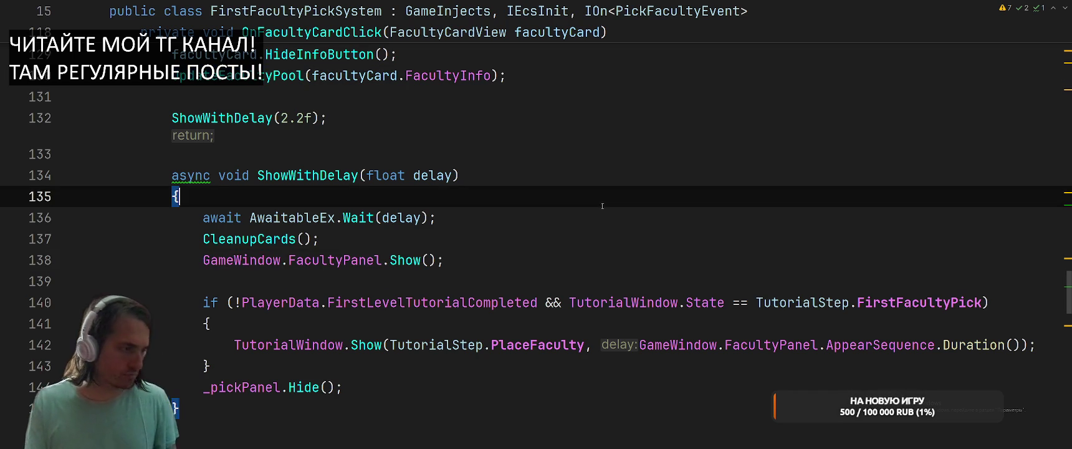
pyautogui.moveTo(196, 262); pyautogui.dragTo(535, 260)
pyautogui.hotkey('ctrl', 'c')
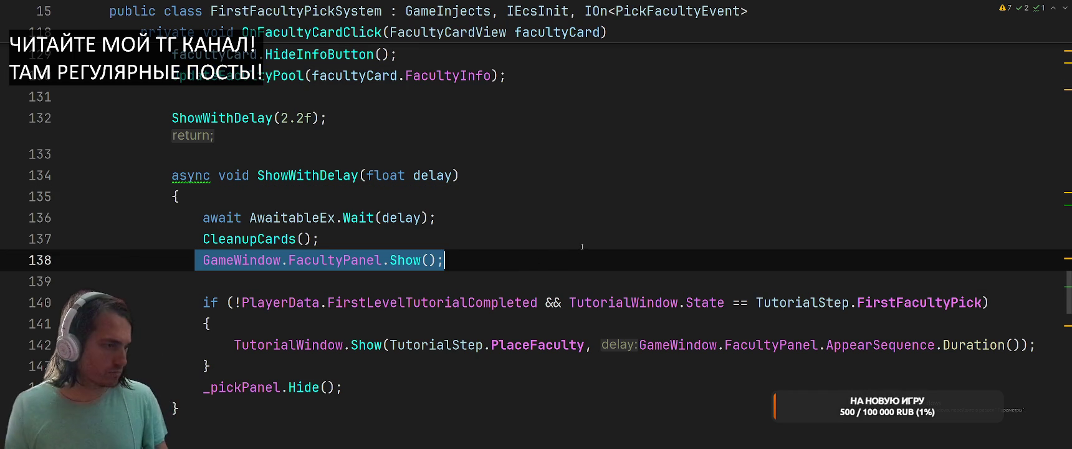
# Paste GameWindow.FacultyPanel.Show() after the loop in StartGameSystem.Init and play the game in Unity.
pyautogui.hotkey('ctrl', 'Tab')
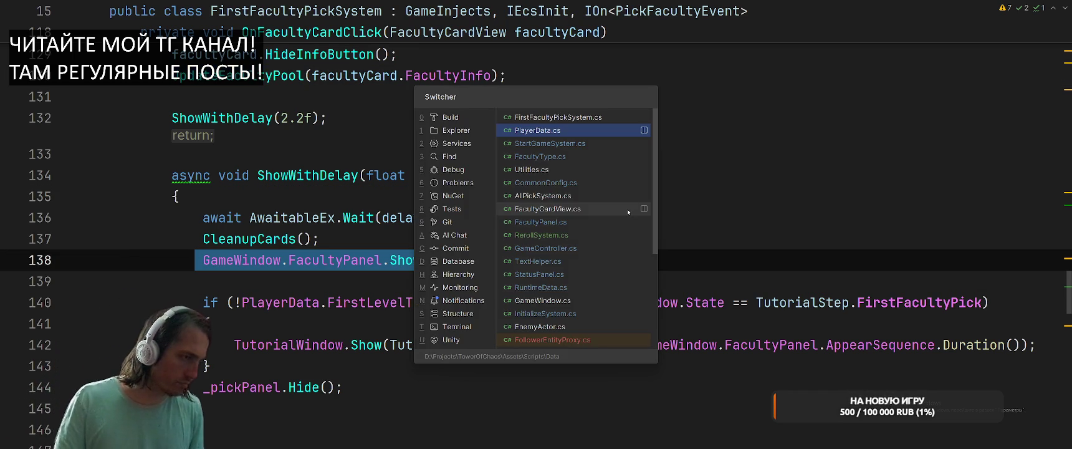
pyautogui.click(615, 220)
pyautogui.click(828, 243)
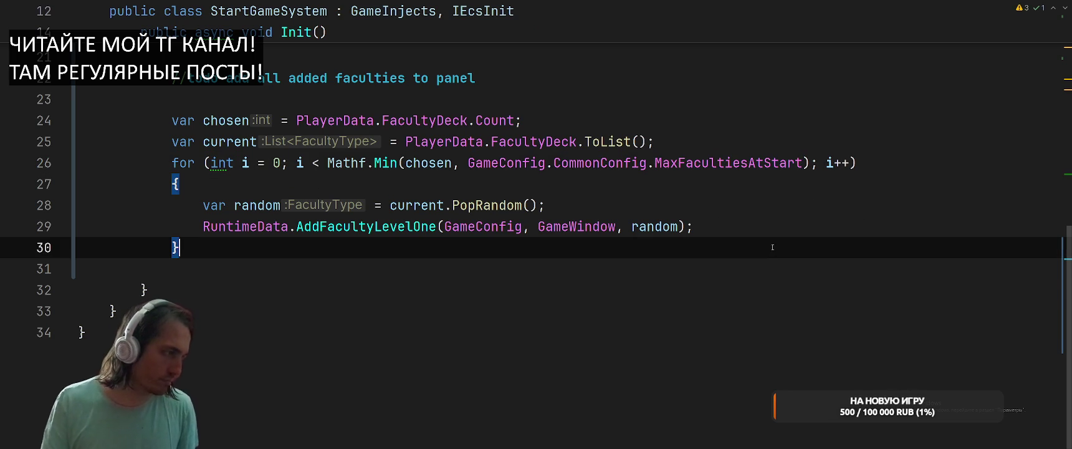
pyautogui.press('Return')
pyautogui.press('Return')
pyautogui.hotkey('ctrl', 'v')
pyautogui.hotkey('alt', 'Tab')
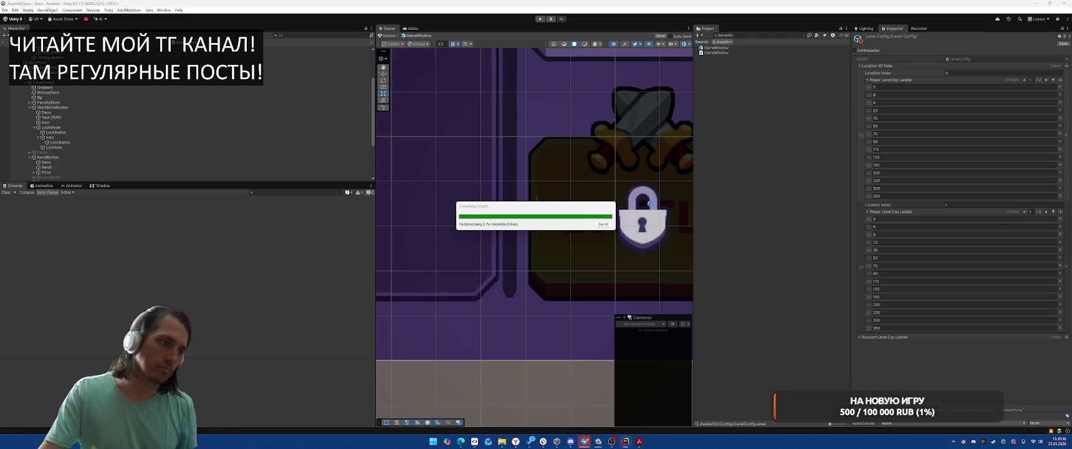
pyautogui.click(539, 19)
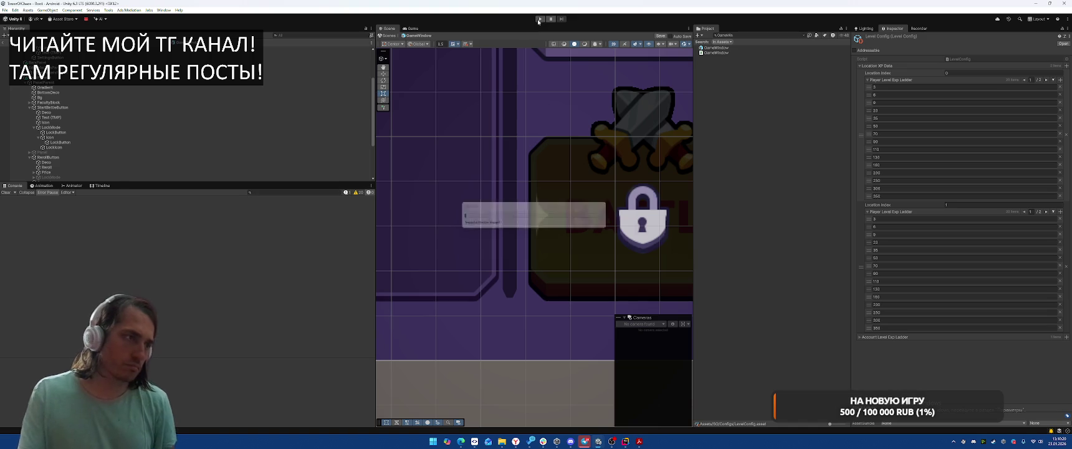
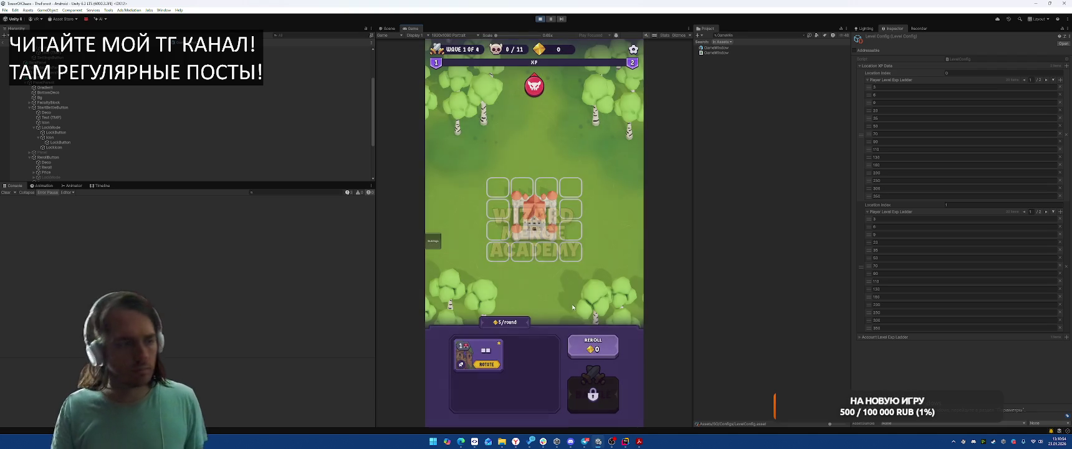
# Place the unit card on the cell above the castle, start the battle, then stop Play mode.
pyautogui.moveTo(506, 357)
pyautogui.mouseDown()
pyautogui.moveTo(505, 258)
pyautogui.moveTo(534, 187)
pyautogui.mouseUp()
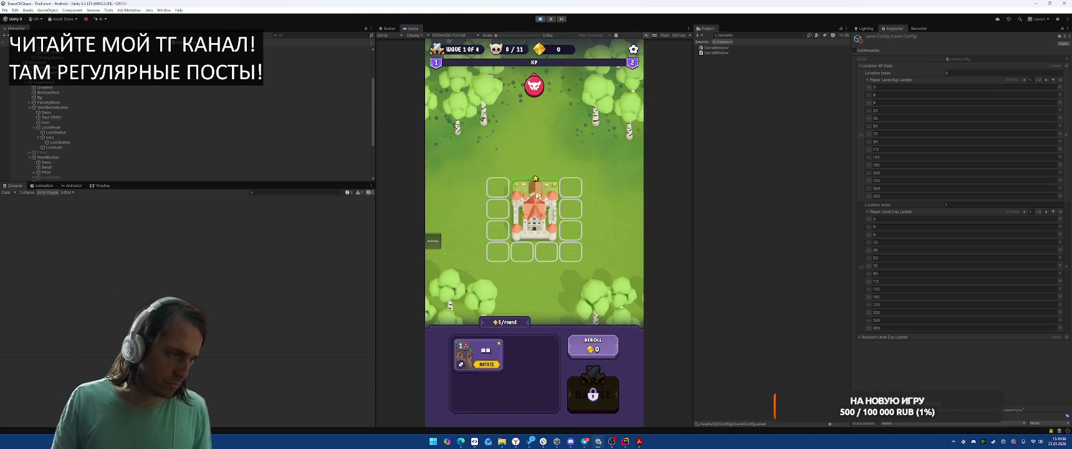
pyautogui.click(608, 410)
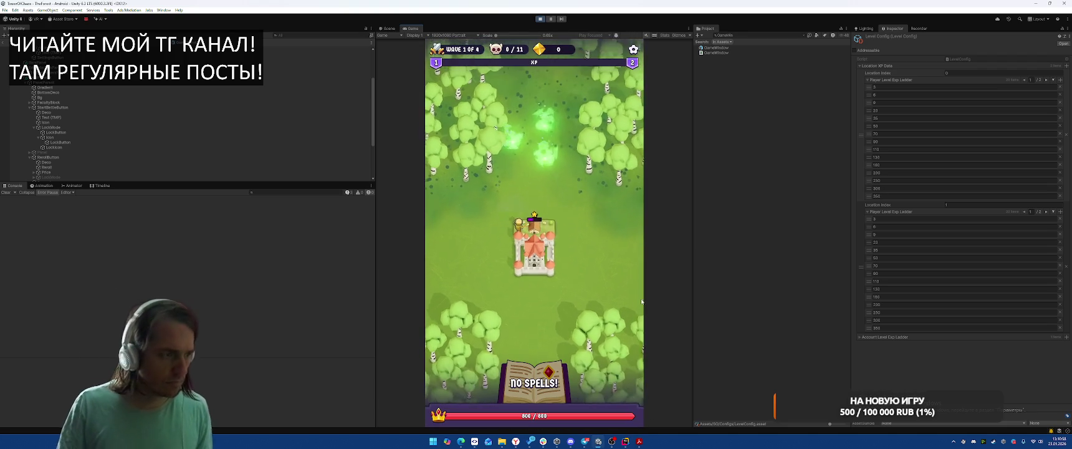
pyautogui.click(539, 20)
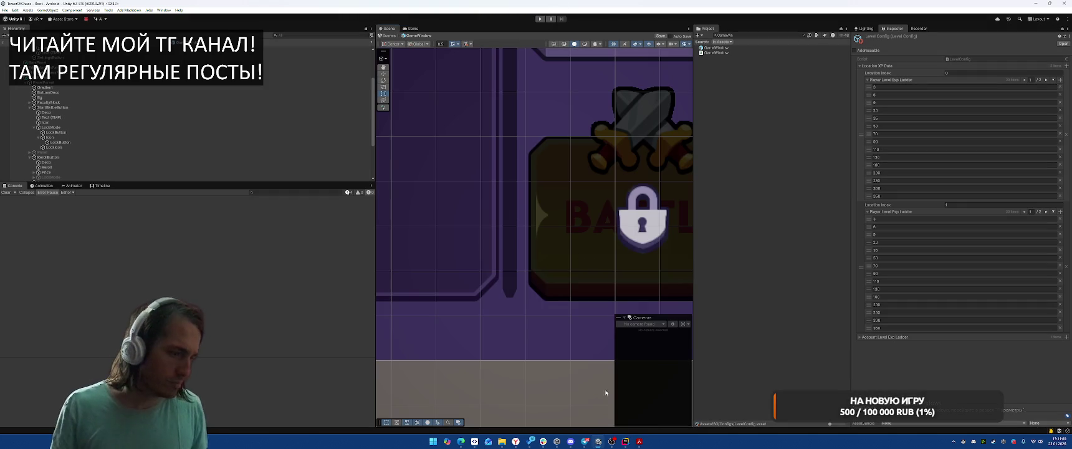
# Switch to Rider and look at lines 29–31 of StartGameSystem.
pyautogui.click(625, 442)
pyautogui.click(752, 226)
pyautogui.click(752, 269)
# Review the StartGameSystem loop code around lines 28–31.
pyautogui.click(752, 224)
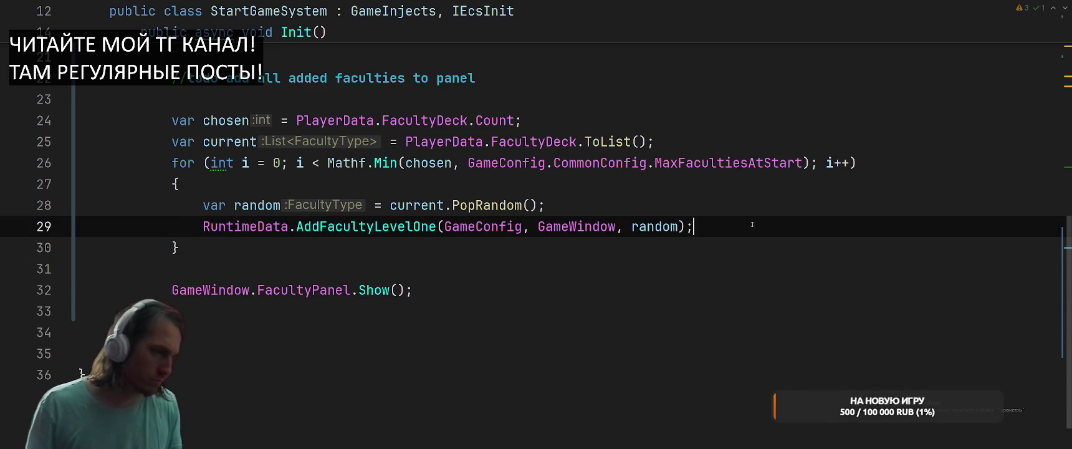
pyautogui.click(761, 209)
pyautogui.click(785, 278)
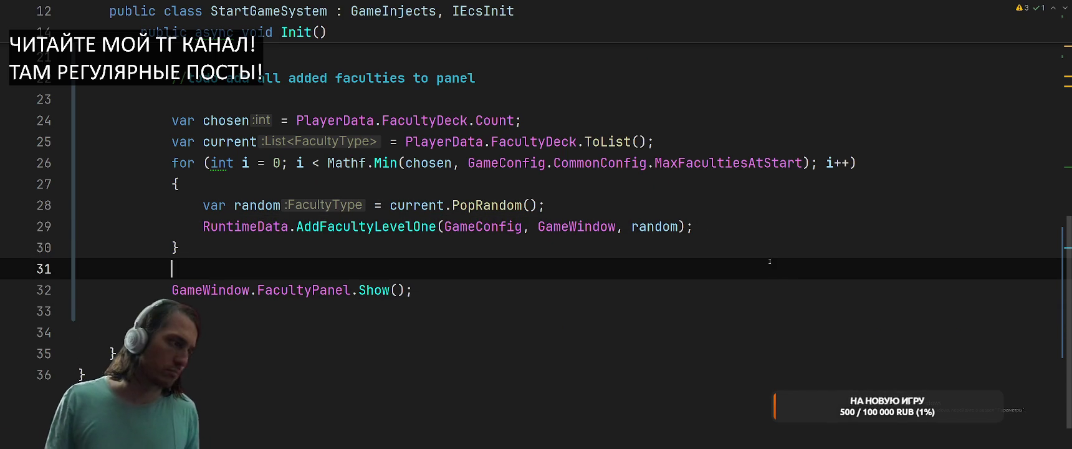
pyautogui.scroll(3, 770, 261)
pyautogui.scroll(-4, 813, 256)
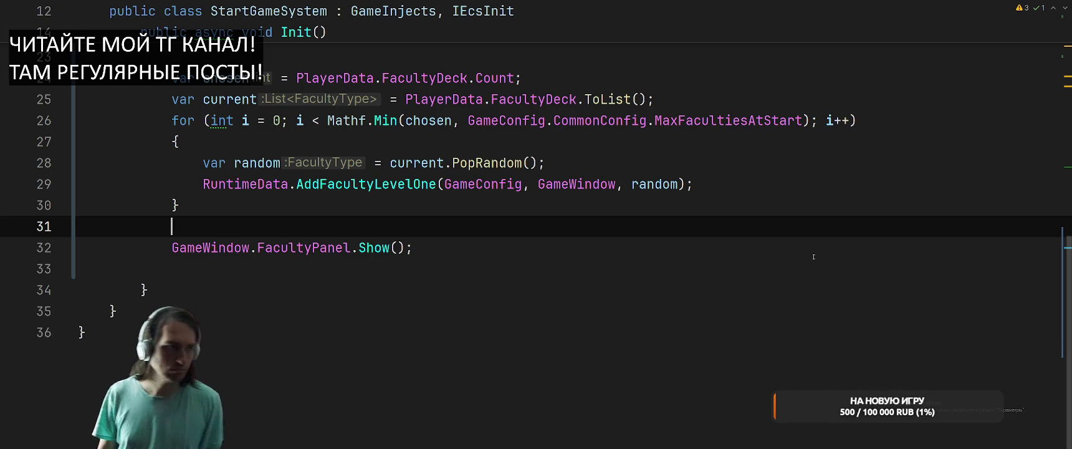
# Extract the Mathf.Min loop limit into a var named startFaculties.
pyautogui.doubleClick(336, 122)
pyautogui.click(355, 148)
pyautogui.moveTo(327, 121)
pyautogui.mouseDown()
pyautogui.moveTo(805, 119)
pyautogui.moveTo(325, 117)
pyautogui.mouseUp()
pyautogui.press('Up')
pyautogui.hotkey('alt', 'Return')
pyautogui.press('Return')
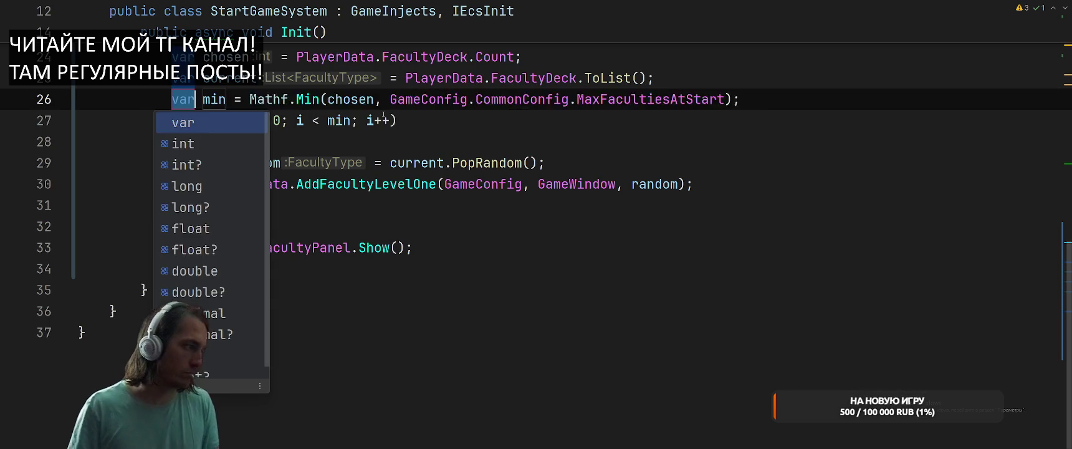
pyautogui.press('Return')
pyautogui.write('ыефк')
pyautogui.press('BackSpace')
pyautogui.press('BackSpace')
pyautogui.write('startFacul')
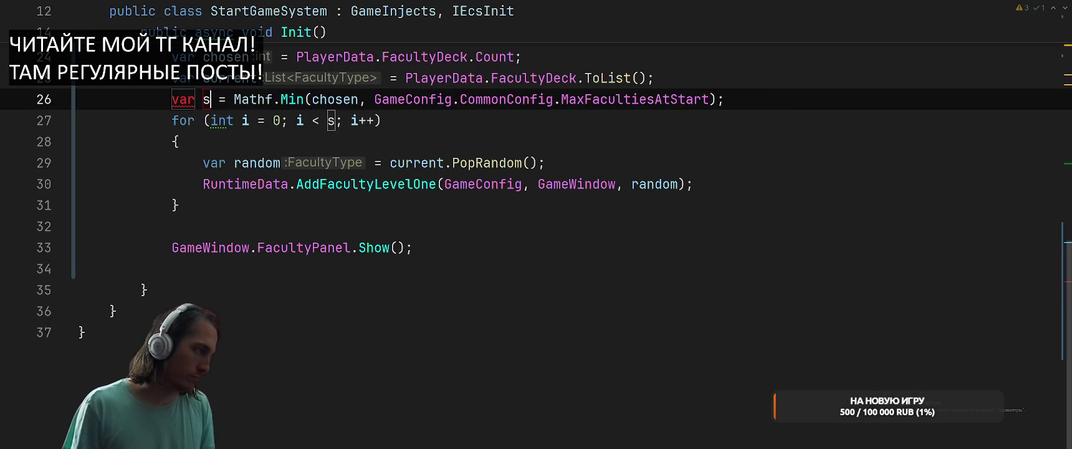
pyautogui.write('tie')
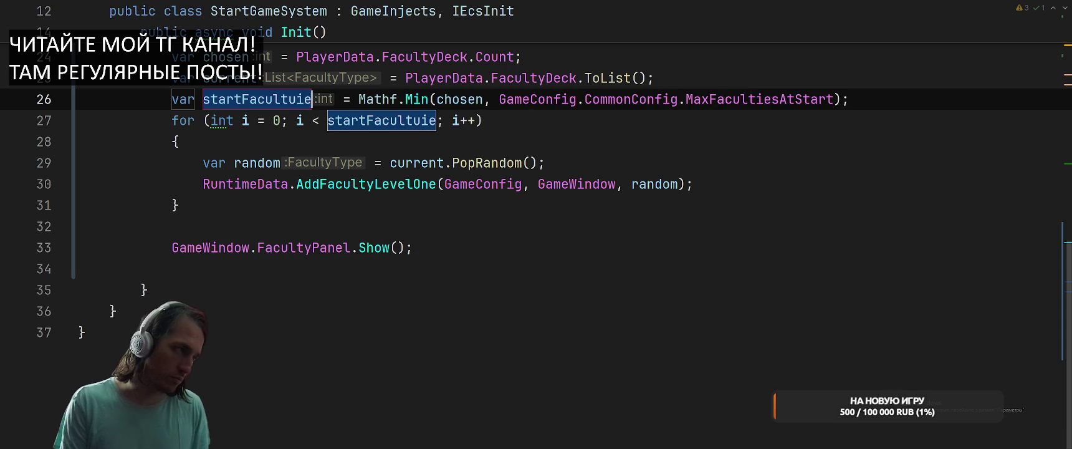
pyautogui.press('BackSpace')
pyautogui.press('BackSpace')
pyautogui.write('ies')
pyautogui.press('Return')
pyautogui.press('End')
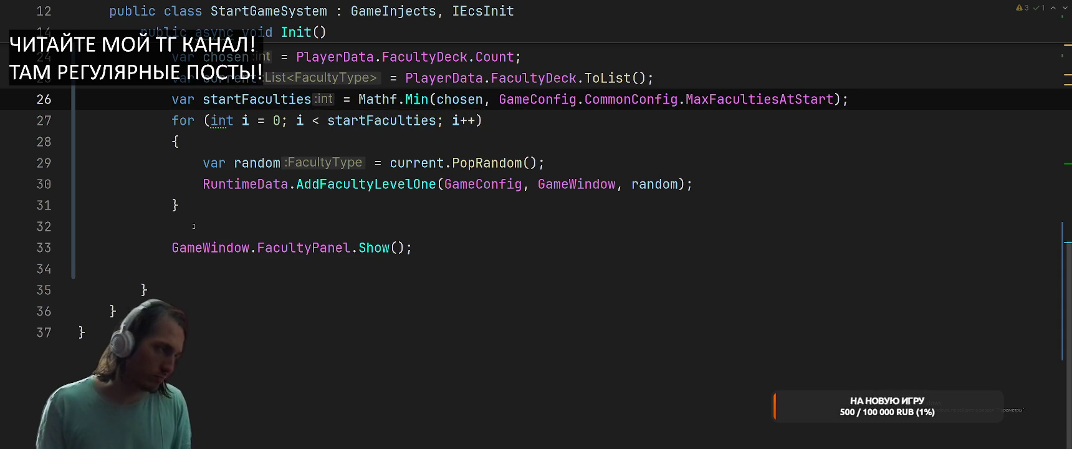
# Add a fori loop below the first, bounded by GameConfig.CommonConfig.MaxFacultiesAtStart.
pyautogui.click(194, 205)
pyautogui.press('Return')
pyautogui.press('Return')
pyautogui.write('fori')
pyautogui.press('Tab')
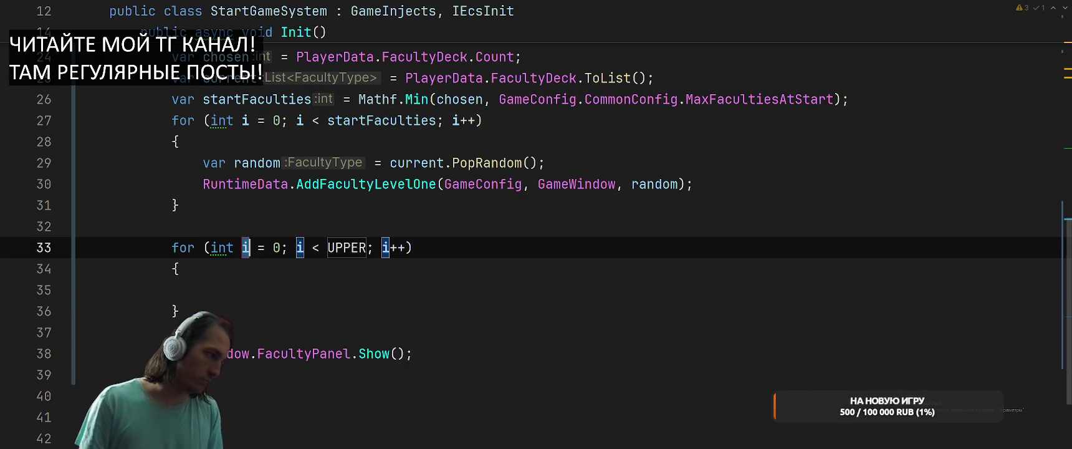
pyautogui.press('Tab')
pyautogui.write('Game')
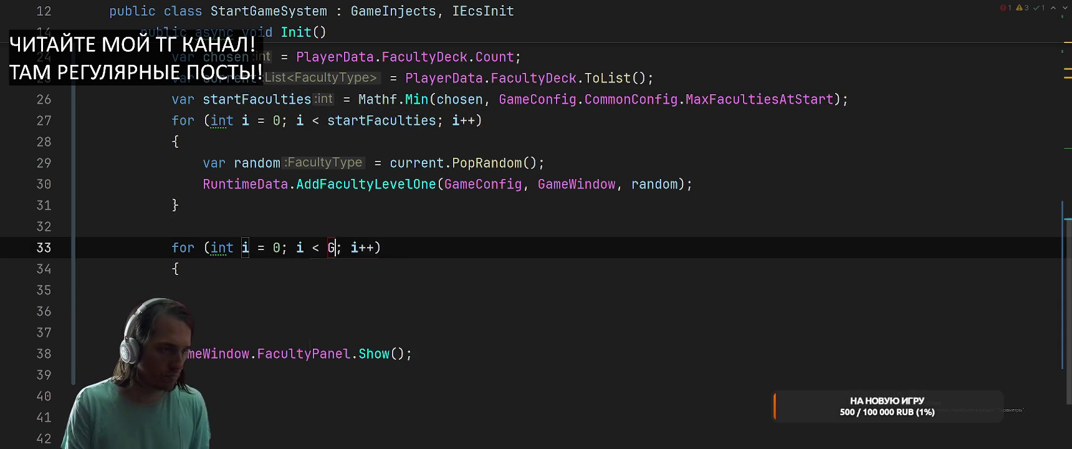
pyautogui.press('Return')
pyautogui.write('.M')
pyautogui.press('BackSpace')
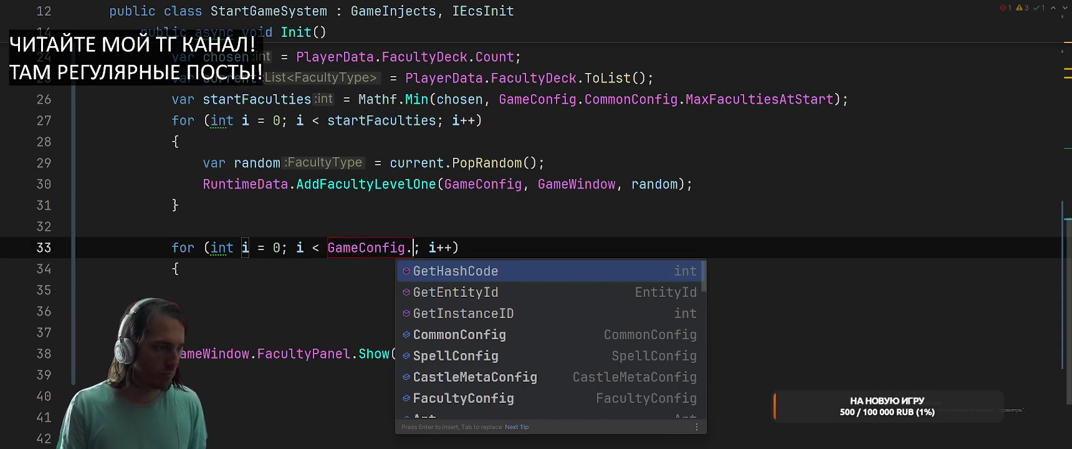
pyautogui.write('Co')
pyautogui.press('Return')
pyautogui.write('.Max')
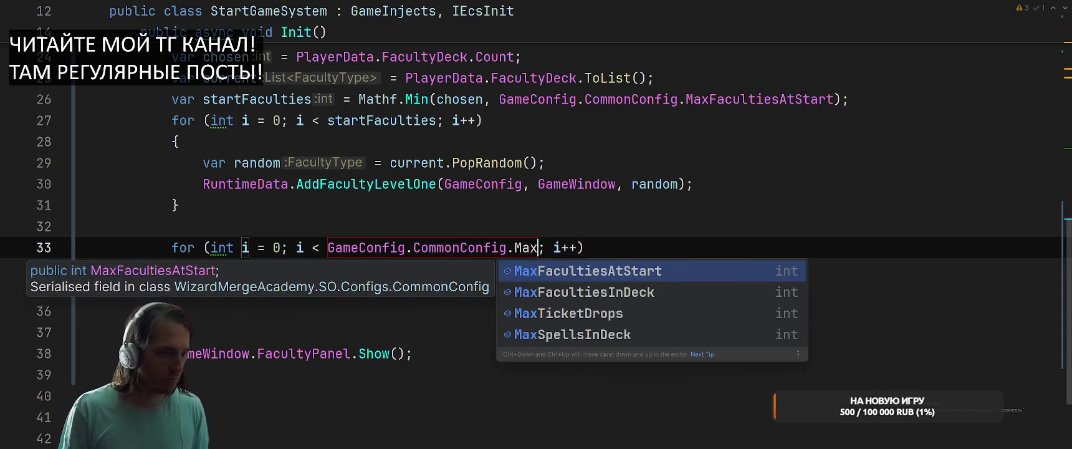
pyautogui.press('Return')
pyautogui.press('Return')
# Make the new loop start at startFaculties instead of 0.
pyautogui.doubleClick(258, 98)
pyautogui.hotkey('ctrl', 'c')
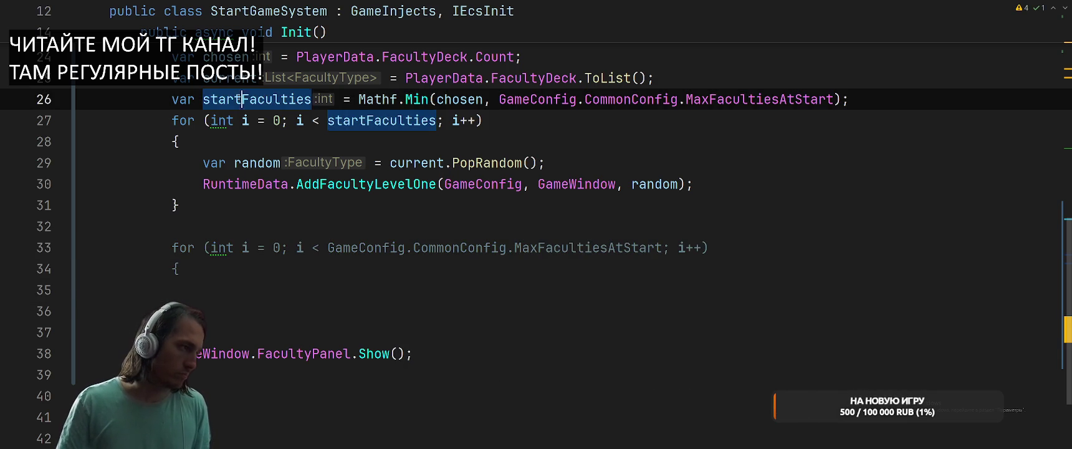
pyautogui.doubleClick(276, 247)
pyautogui.hotkey('ctrl', 'v')
# Jump to the AddFacultyLevelOne declaration in RuntimeData.
pyautogui.click(415, 282)
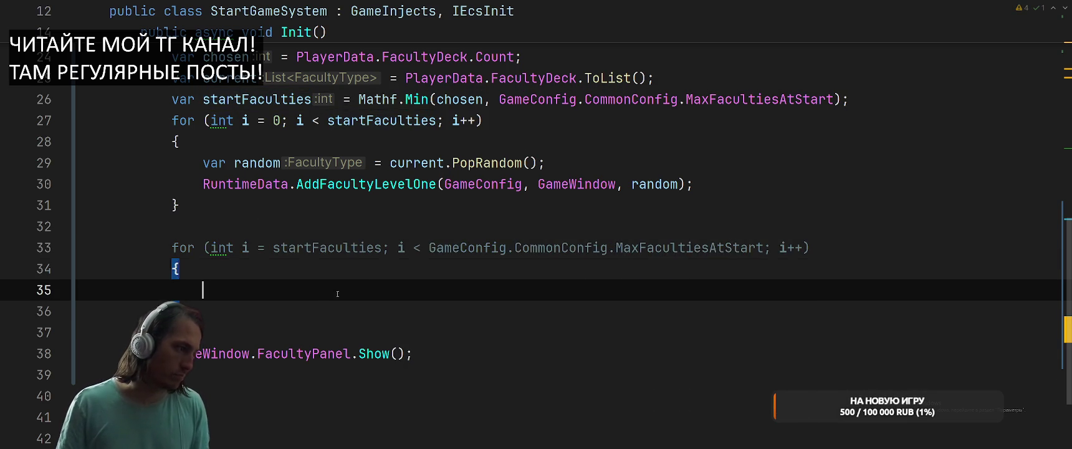
pyautogui.click(448, 183)
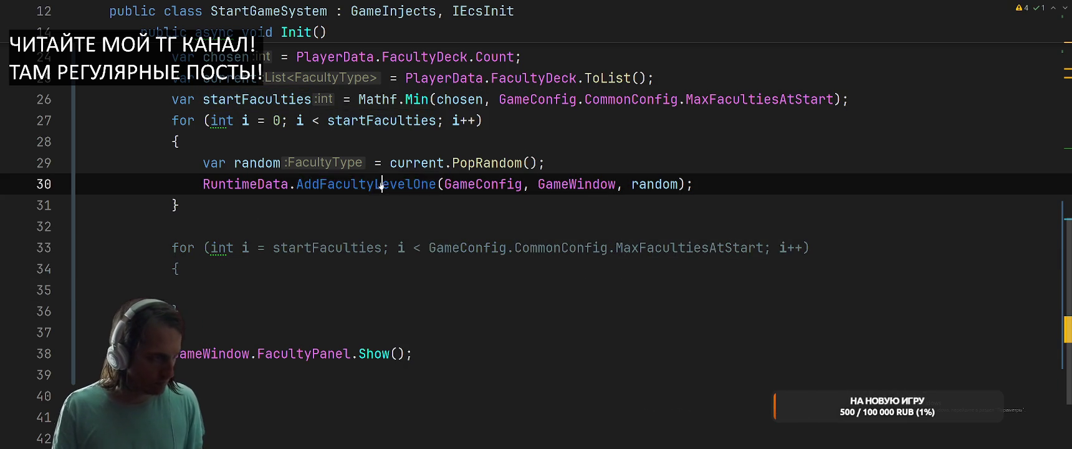
pyautogui.hotkey('ctrl', 'b')
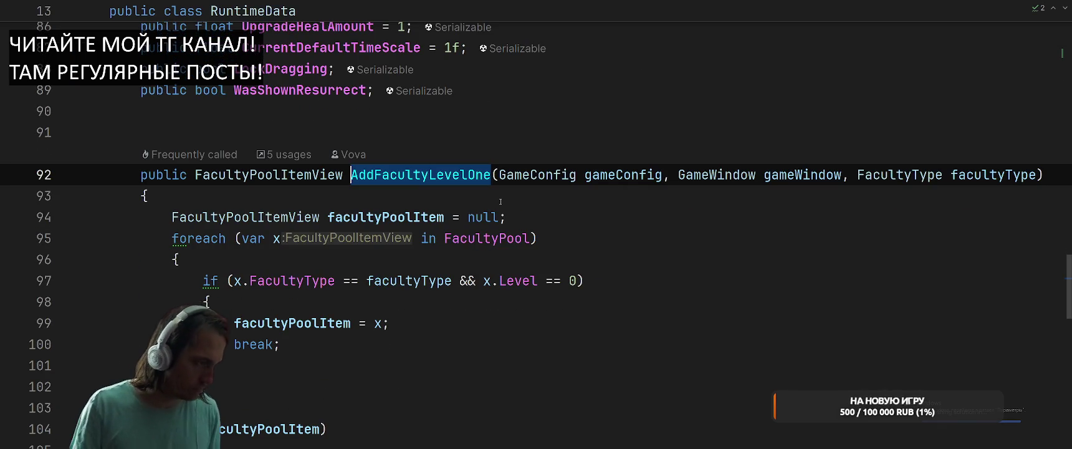
# Inspect the FacultyPool and GetFacultyInfo declarations, then return to the StartGameSystem loops.
pyautogui.scroll(-5, 500, 201)
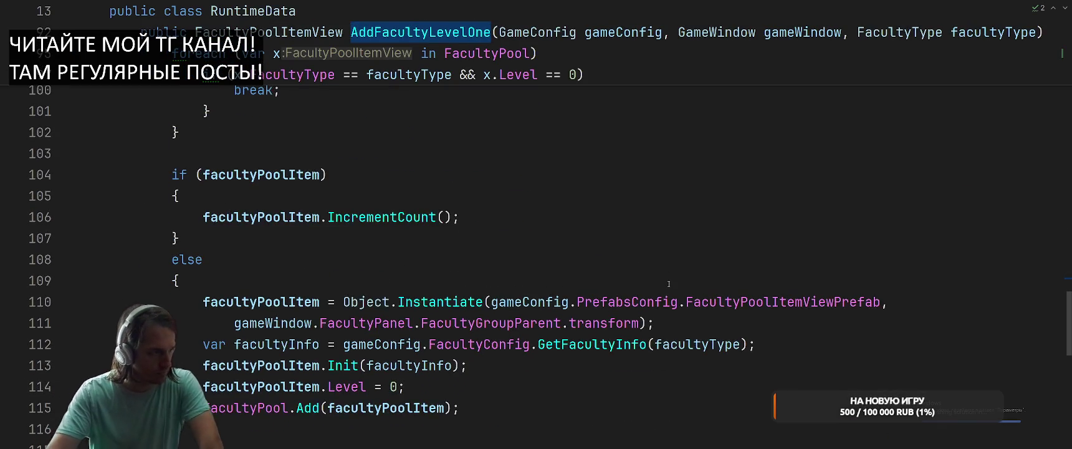
pyautogui.scroll(4, 669, 283)
pyautogui.scroll(5, 520, 224)
pyautogui.scroll(-4, 595, 230)
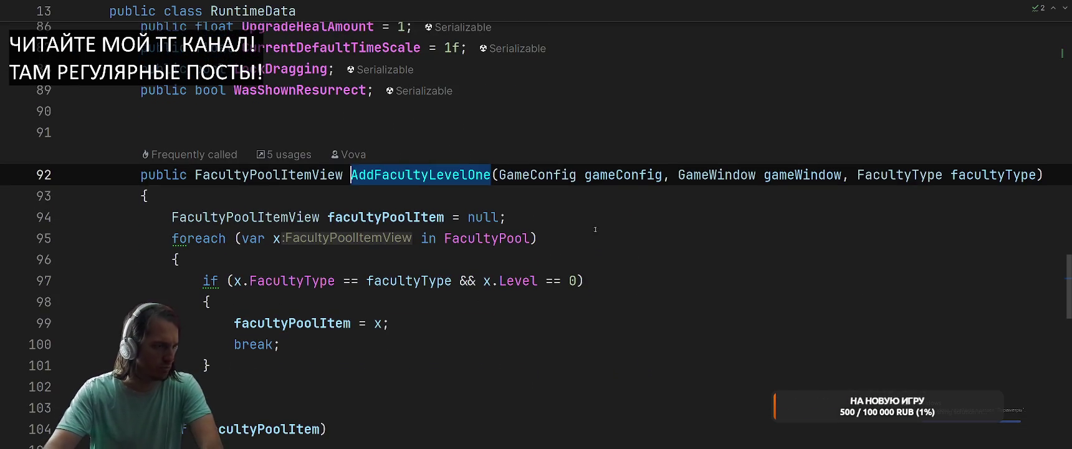
pyautogui.keyDown('ctrl'); pyautogui.click(484, 238); pyautogui.keyUp('ctrl')
pyautogui.hotkey('ctrl', 'alt', 'Left')
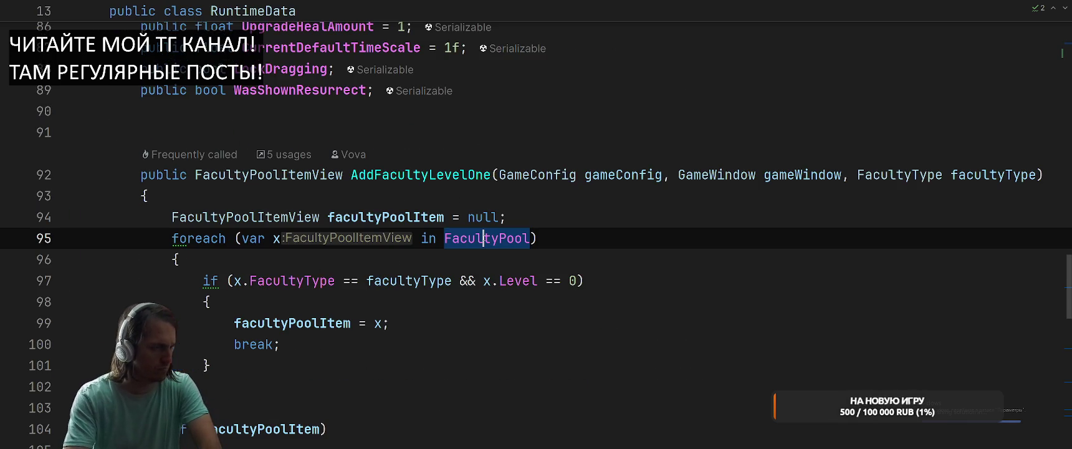
pyautogui.scroll(-5, 584, 193)
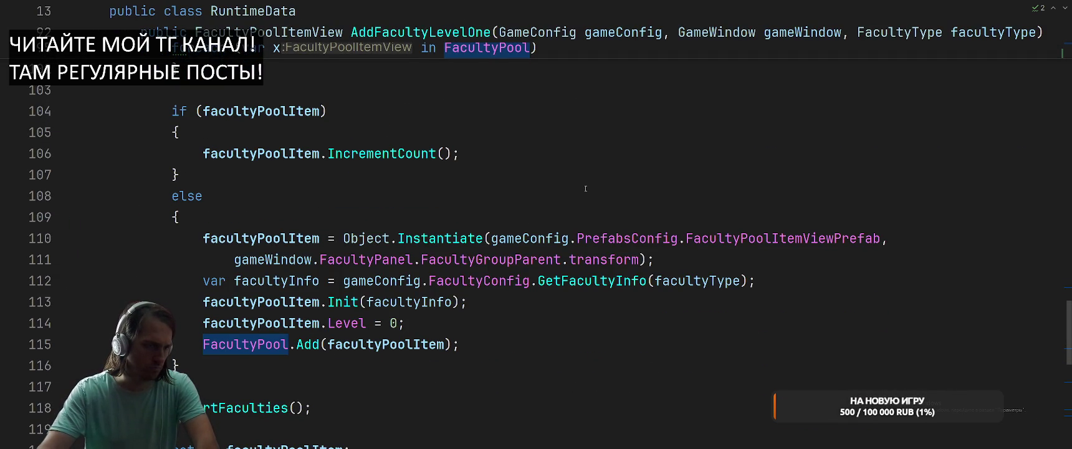
pyautogui.keyDown('ctrl'); pyautogui.click(592, 281); pyautogui.keyUp('ctrl')
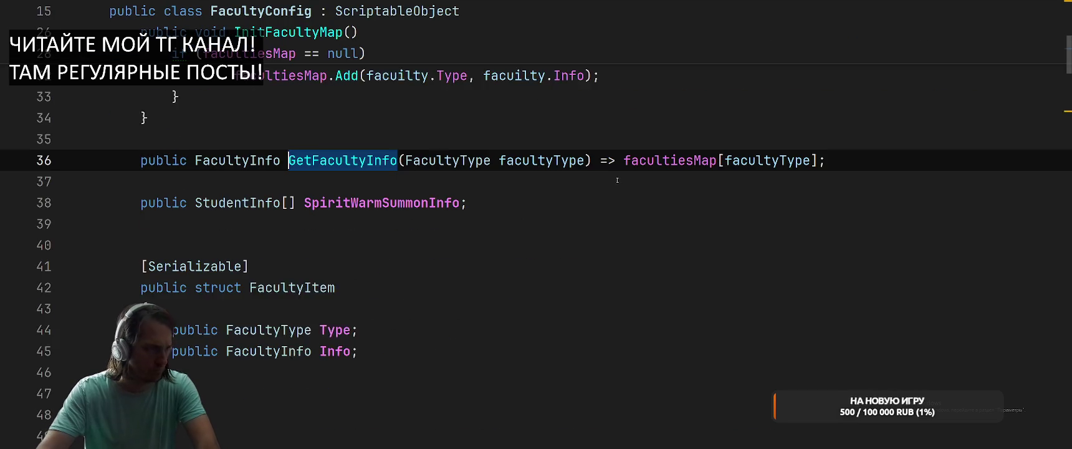
pyautogui.hotkey('ctrl', 'alt', 'Left')
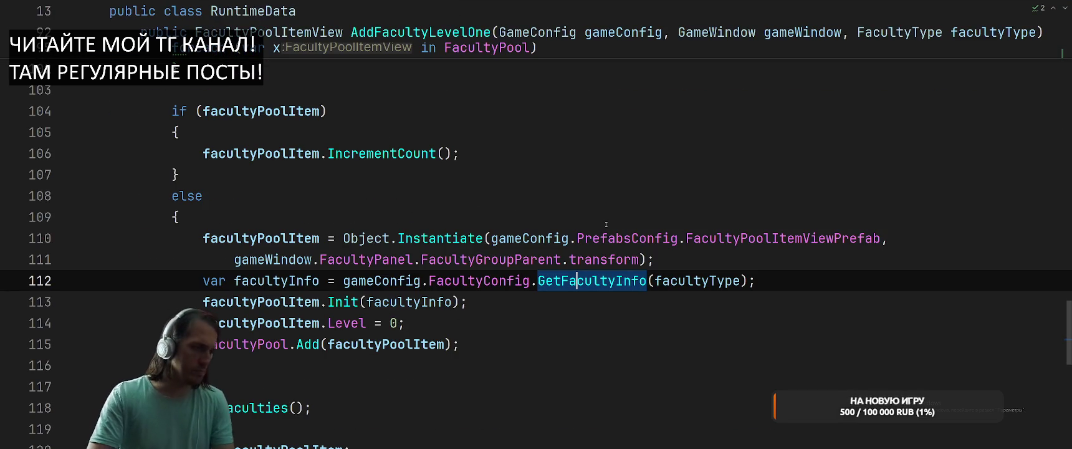
pyautogui.hotkey('ctrl', 'alt', 'Left')
pyautogui.hotkey('ctrl', 'alt', 'Left')
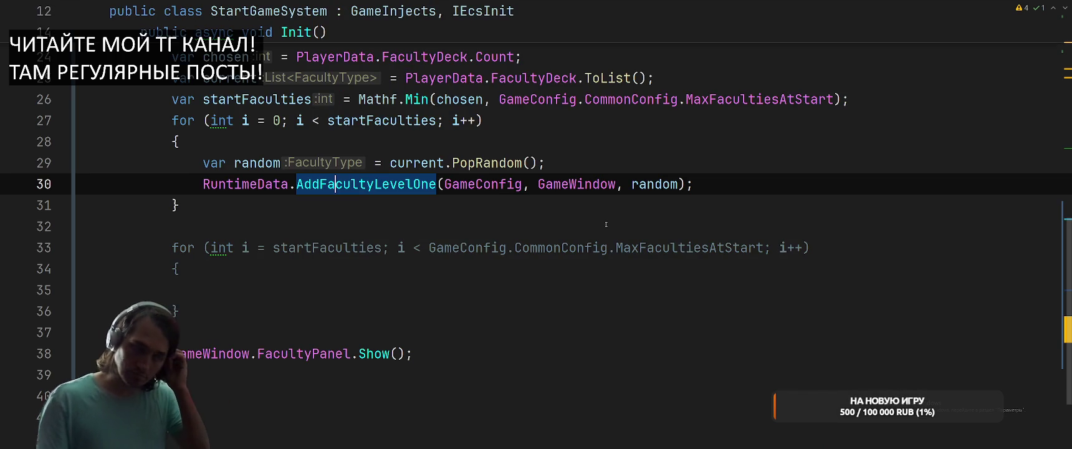
# Insert an empty line before the second loop in StartGameSystem.
pyautogui.click(527, 227)
pyautogui.press('Return')
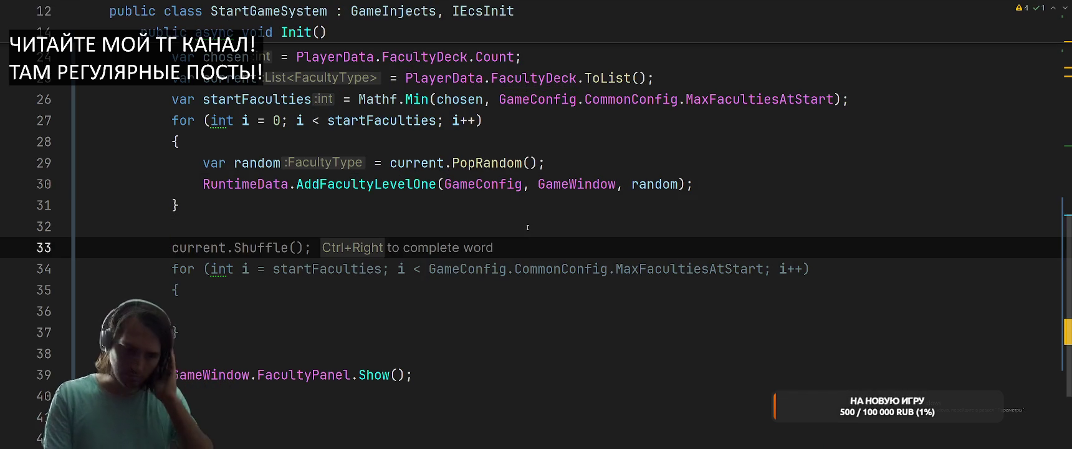
pyautogui.write('var')
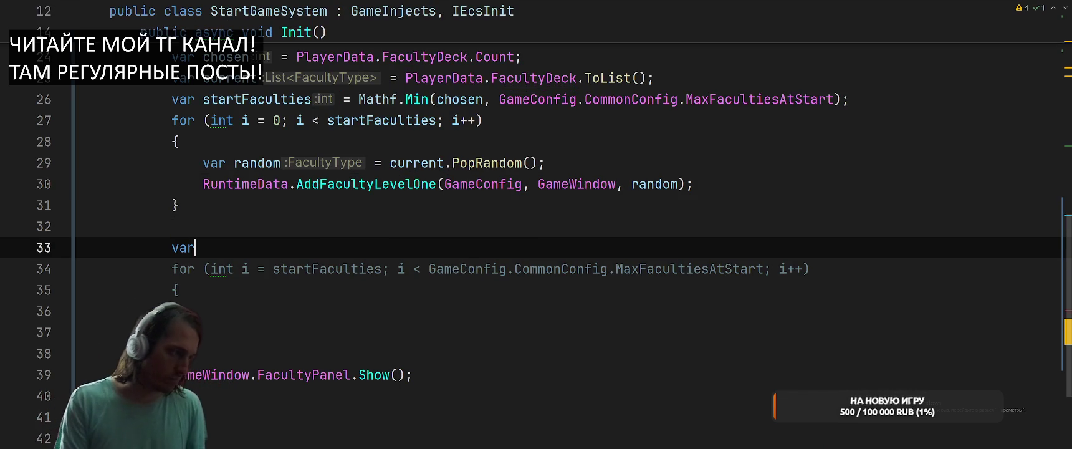
pyautogui.press('BackSpace')
pyautogui.press('BackSpace')
pyautogui.press('BackSpace')
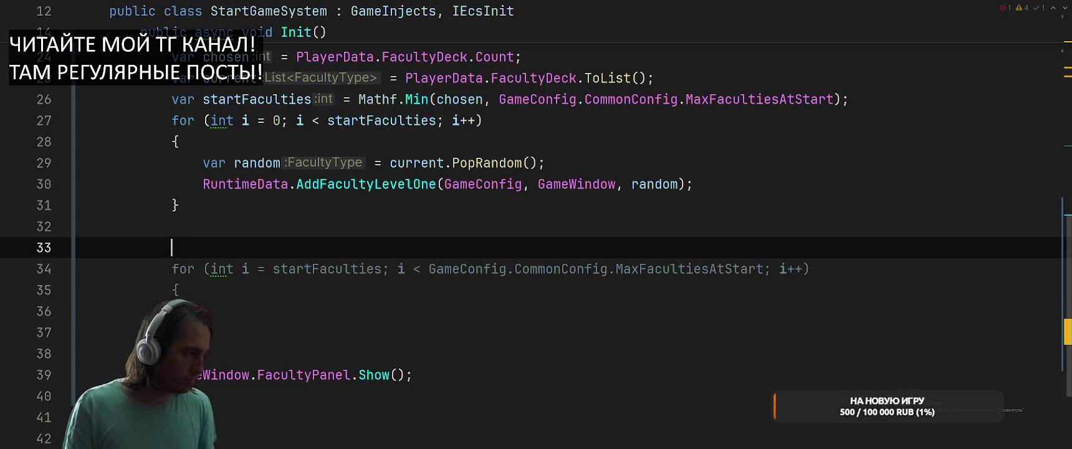
pyautogui.hotkey('ctrl', 't')
# Open the LevelInfo file from the project search.
pyautogui.write('LevelInfo')
pyautogui.press('Return')
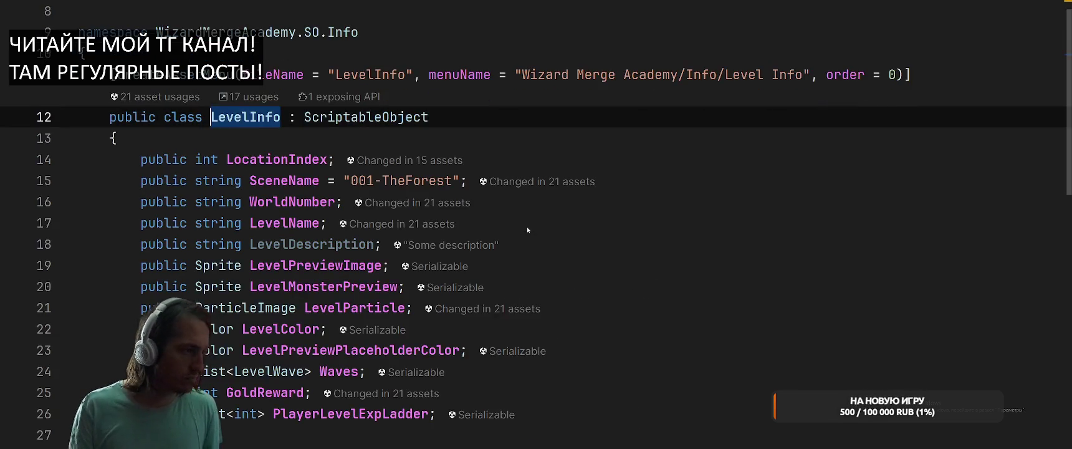
pyautogui.scroll(-4, 527, 230)
# Add 'public List<FacultyType> RegularBuildings = new();' to LevelInfo after PlayerLevelExpLadder.
pyautogui.click(527, 159)
pyautogui.press('Return')
pyautogui.press('Return')
pyautogui.write('p')
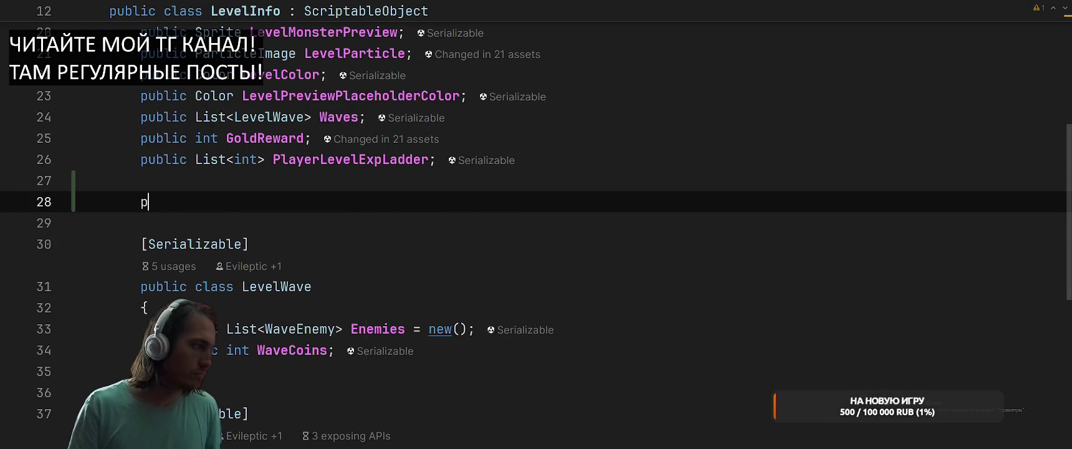
pyautogui.write('ublic Fac')
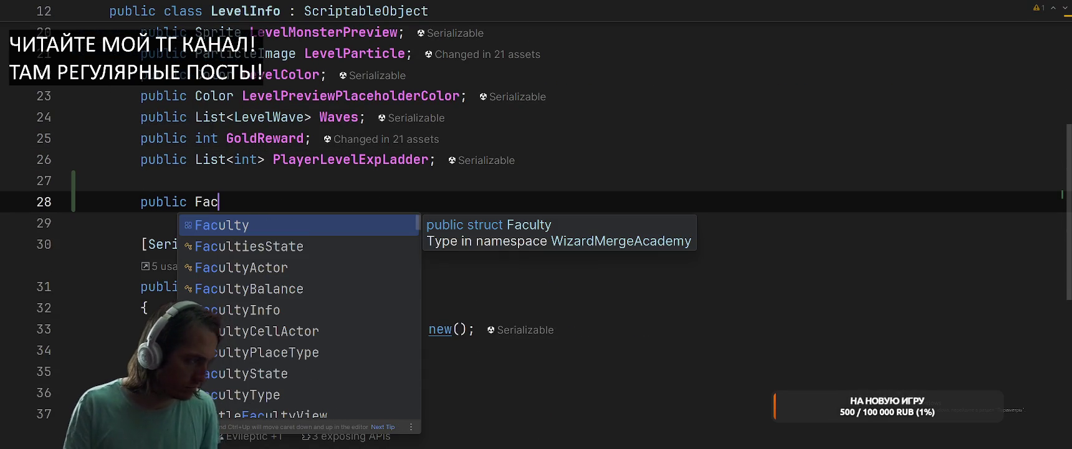
pyautogui.write('ultyT')
pyautogui.press('Return')
pyautogui.write('[] ')
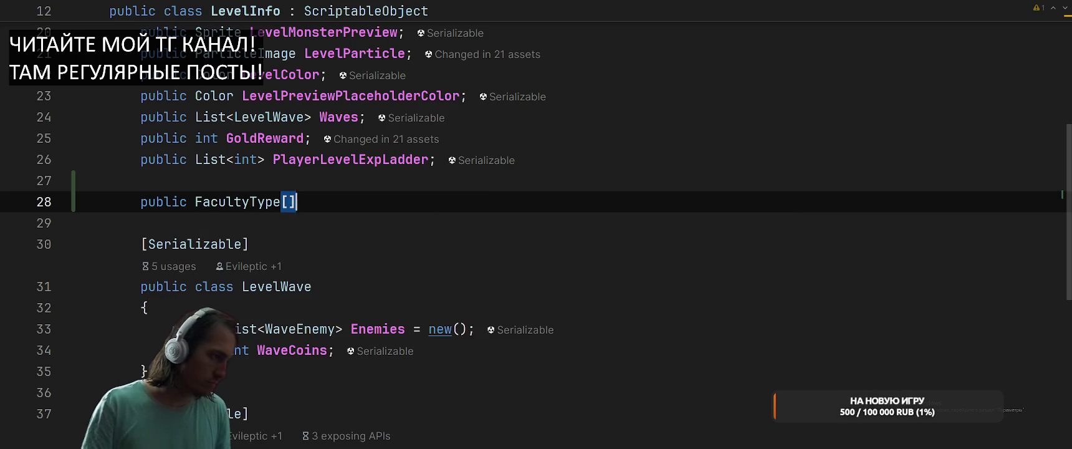
pyautogui.write('Requ')
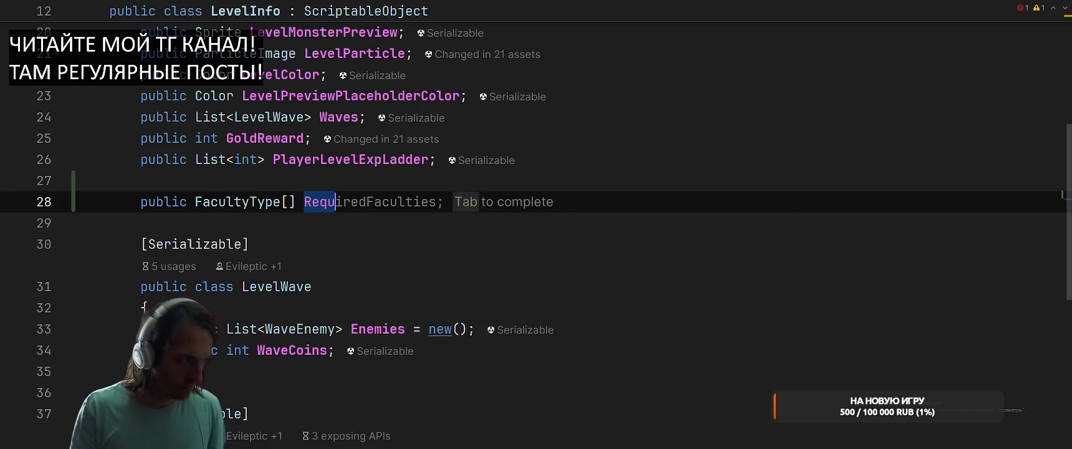
pyautogui.write('gularBu')
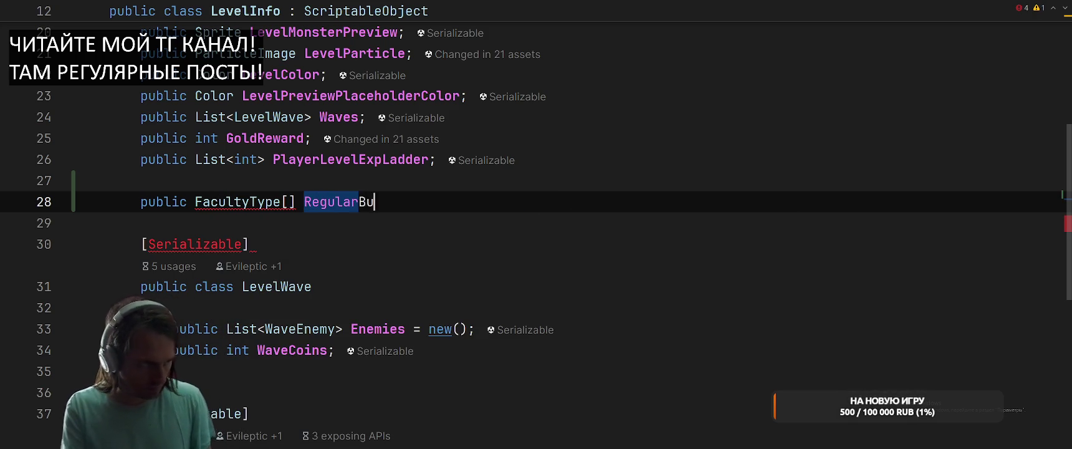
pyautogui.write('ildings')
pyautogui.hotkey('ctrl', 'Left')
pyautogui.hotkey('ctrl', 'Left')
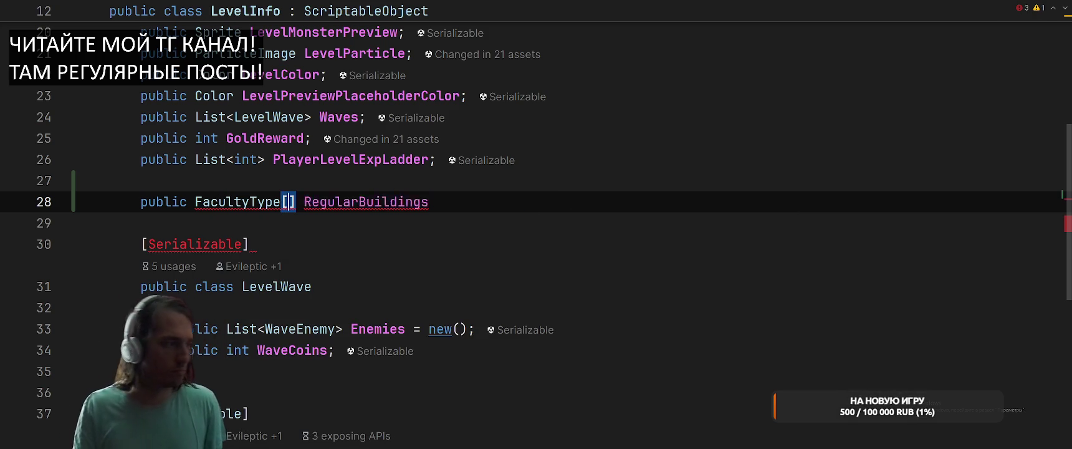
pyautogui.hotkey('ctrl', 'shift', 'Left')
pyautogui.hotkey('ctrl', 'shift', 'Left')
pyautogui.write('L')
pyautogui.press('Return')
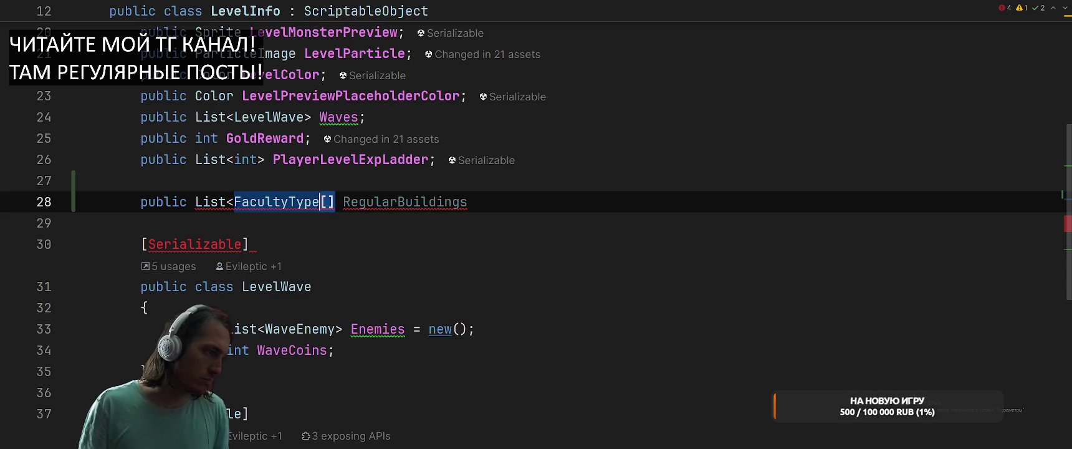
pyautogui.hotkey('ctrl', 'Right')
pyautogui.press('BackSpace')
pyautogui.press('BackSpace')
pyautogui.write('>')
pyautogui.press('End')
pyautogui.write('= ')
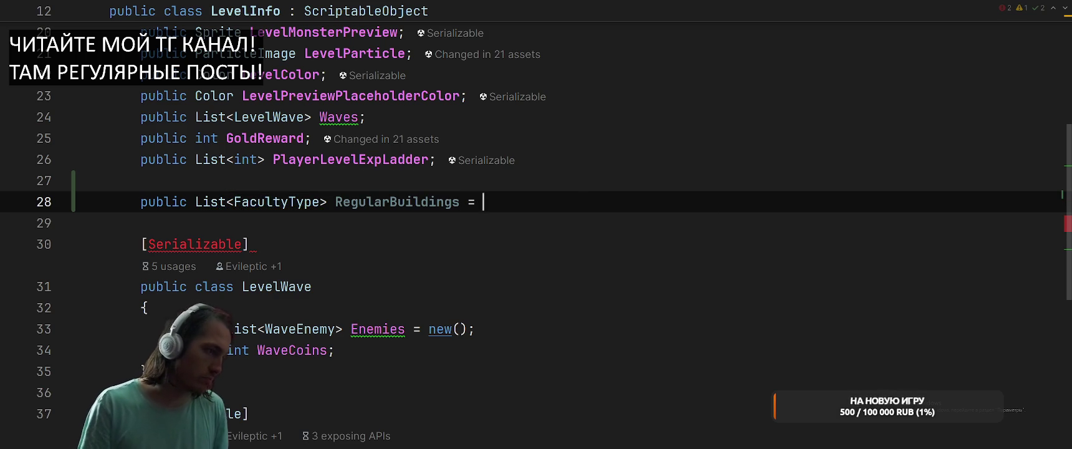
pyautogui.write('new(;')
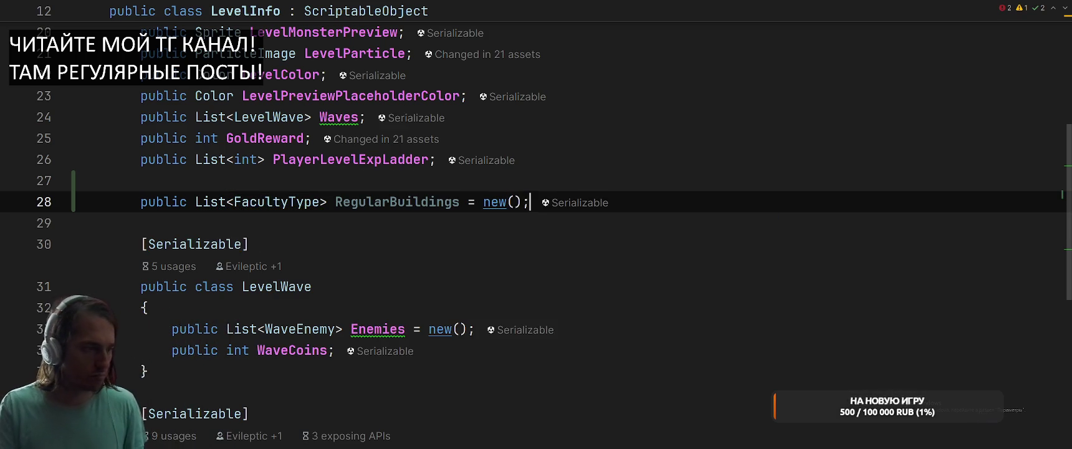
pyautogui.hotkey('ctrl', 'Tab')
# Declare buildings as LevelInfo.RegularBuildings.ToList() when RegularBuildings.Any() is true.
pyautogui.write('var ')
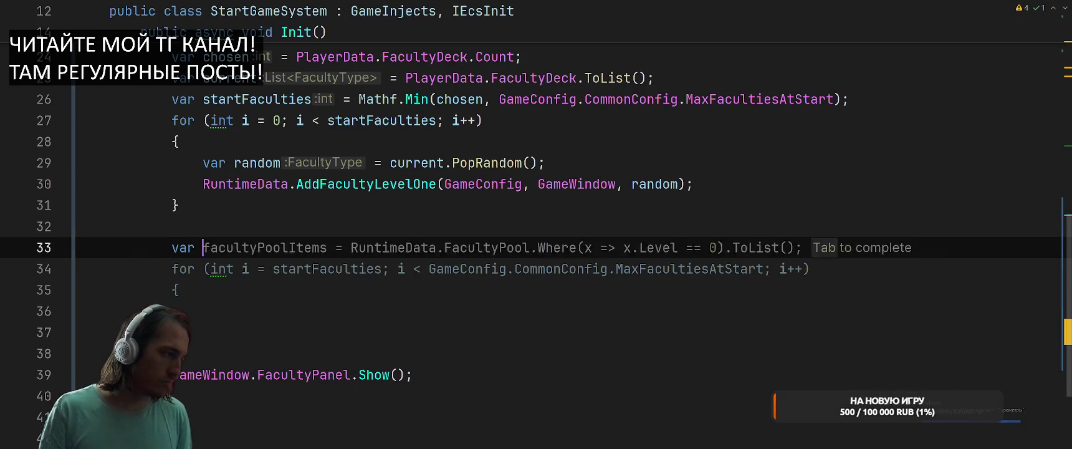
pyautogui.write('buildings = ')
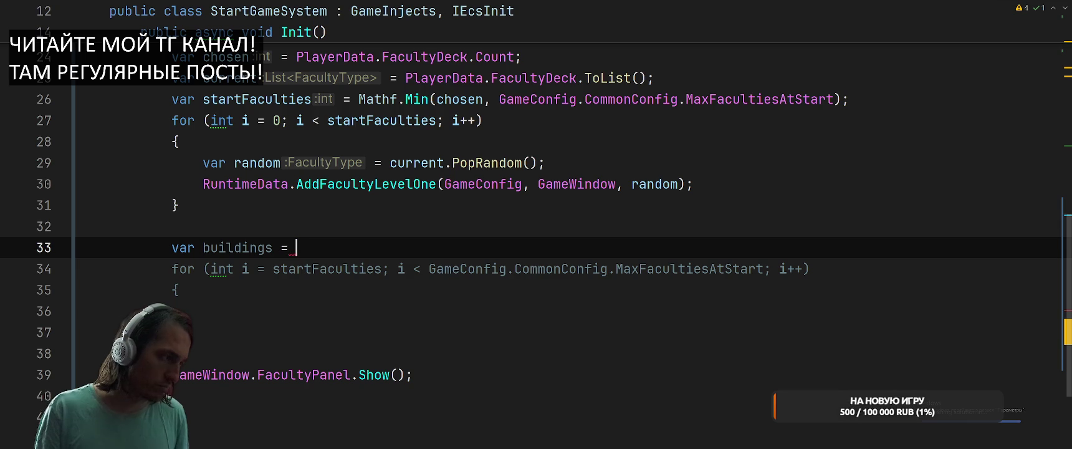
pyautogui.write('LevelInfo.R')
pyautogui.press('Return')
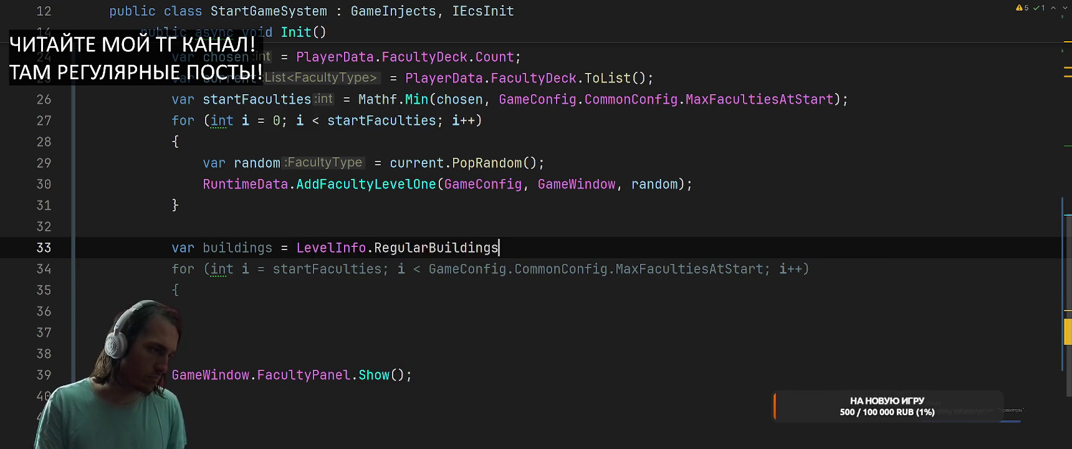
pyautogui.write('.Any')
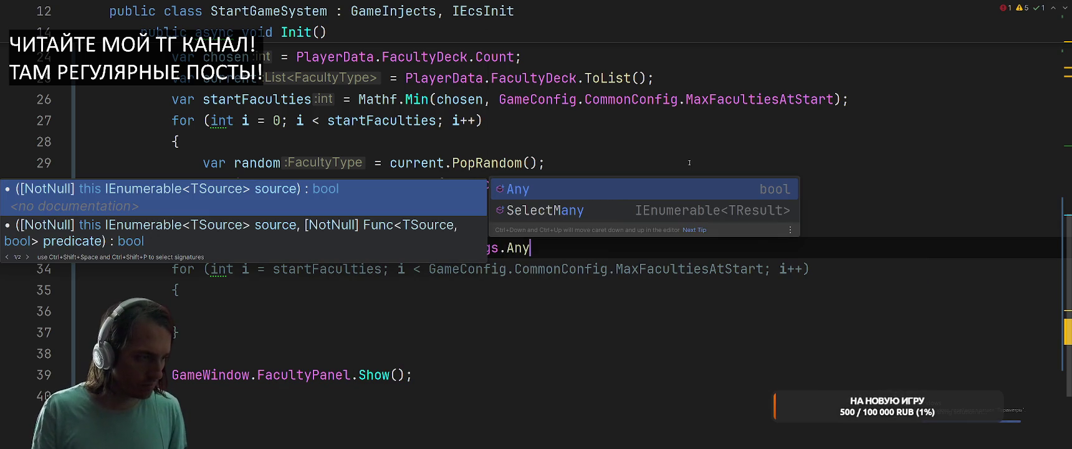
pyautogui.press('BackSpace')
pyautogui.write('y')
pyautogui.press('Return')
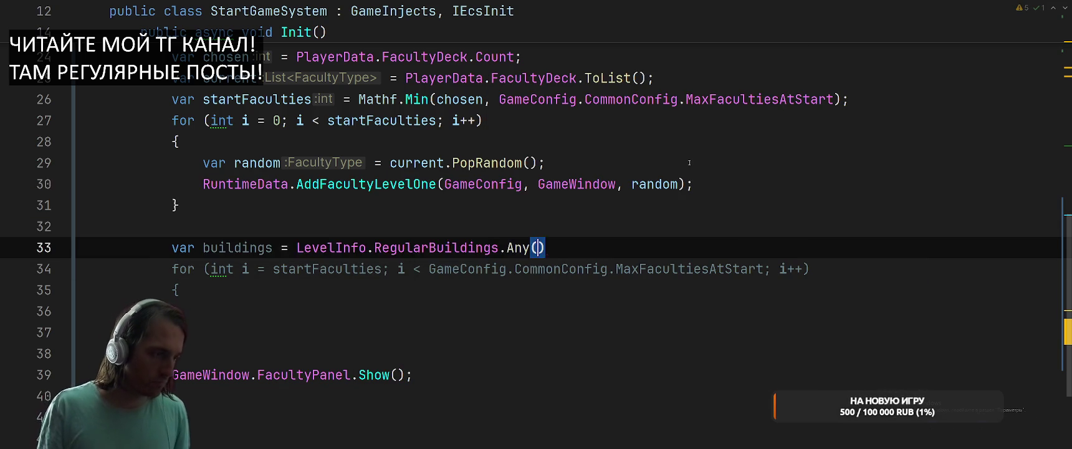
pyautogui.write('? Keve')
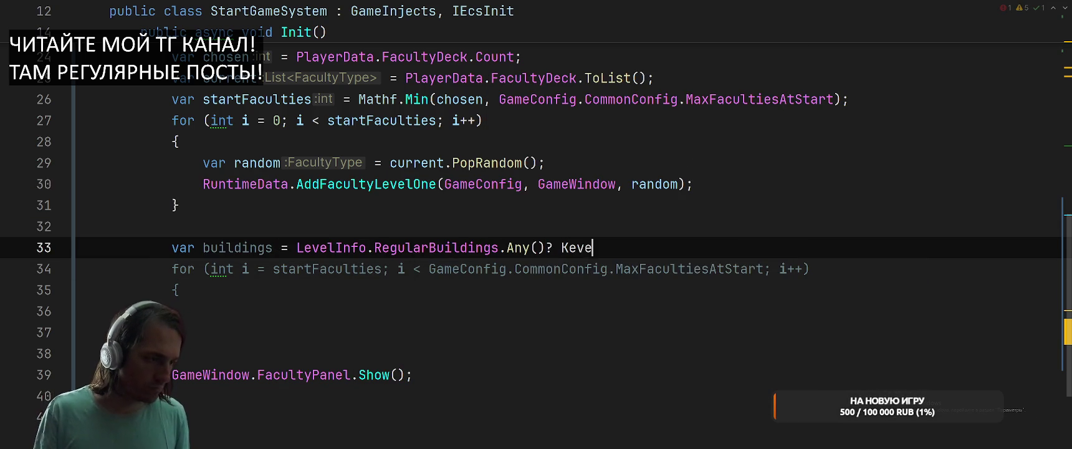
pyautogui.press('BackSpace')
pyautogui.press('BackSpace')
pyautogui.press('BackSpace')
pyautogui.write('l')
pyautogui.press('BackSpace')
pyautogui.press('BackSpace')
pyautogui.write('Leve')
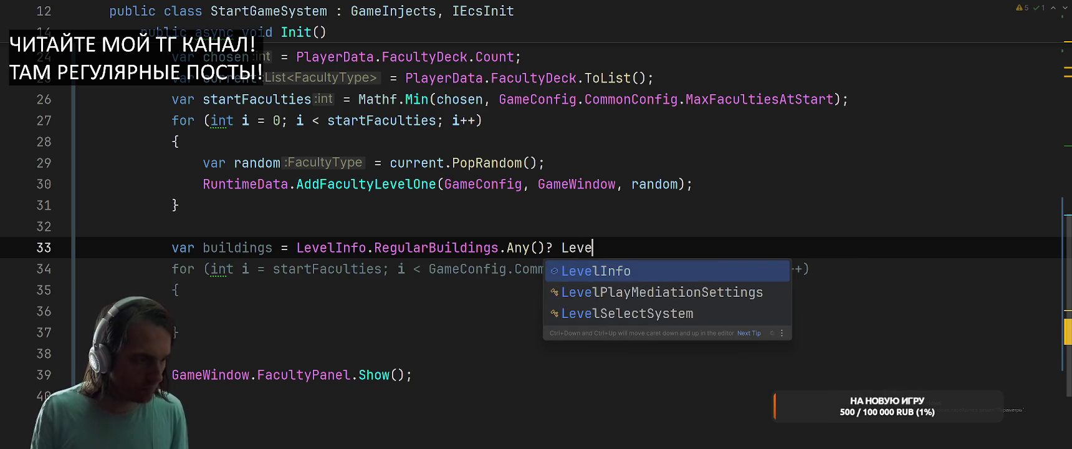
pyautogui.press('BackSpace')
pyautogui.press('BackSpace')
pyautogui.press('Return')
pyautogui.write('.Re')
pyautogui.press('Return')
pyautogui.write('.RegularBuildings.')
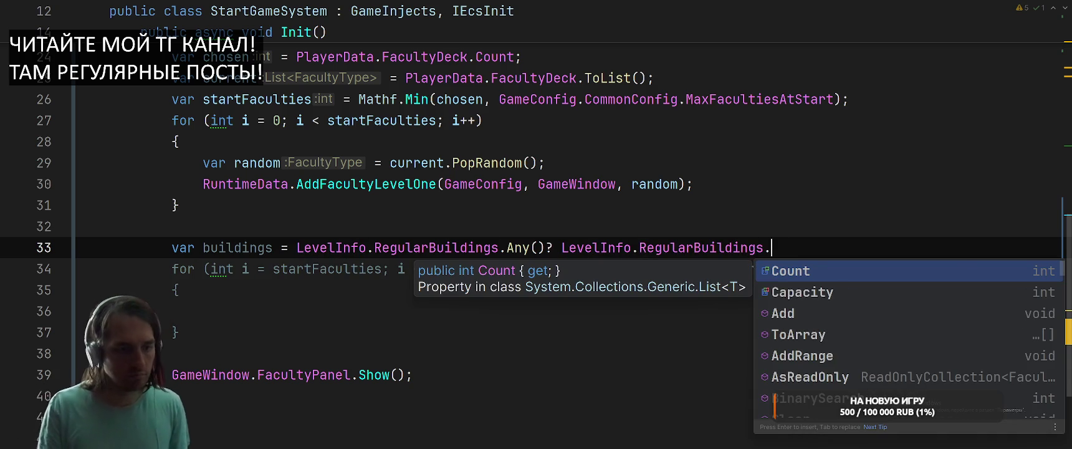
pyautogui.write('ToL')
pyautogui.press('Return')
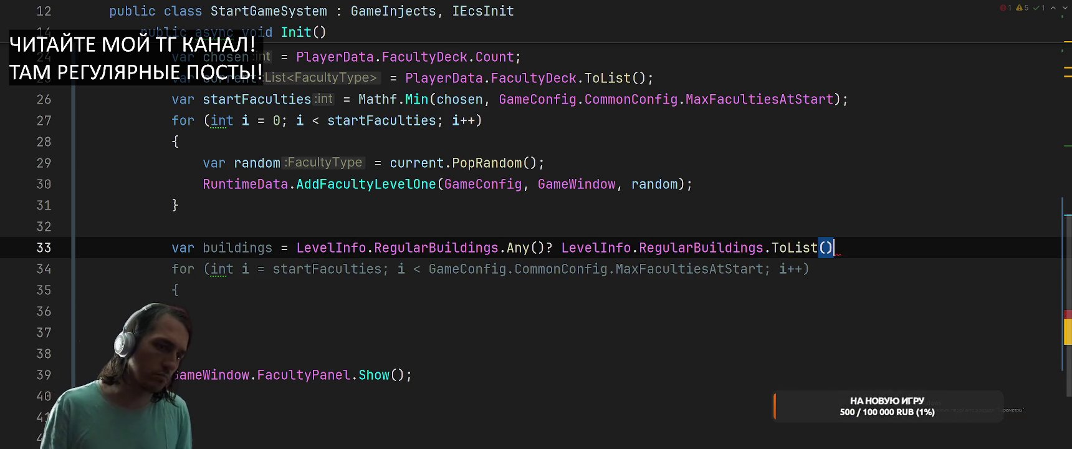
pyautogui.press('End')
# Add the fallback branch ': GameConfig.CommonConfig.DefaultRegularBuildings;'.
pyautogui.write(': Game')
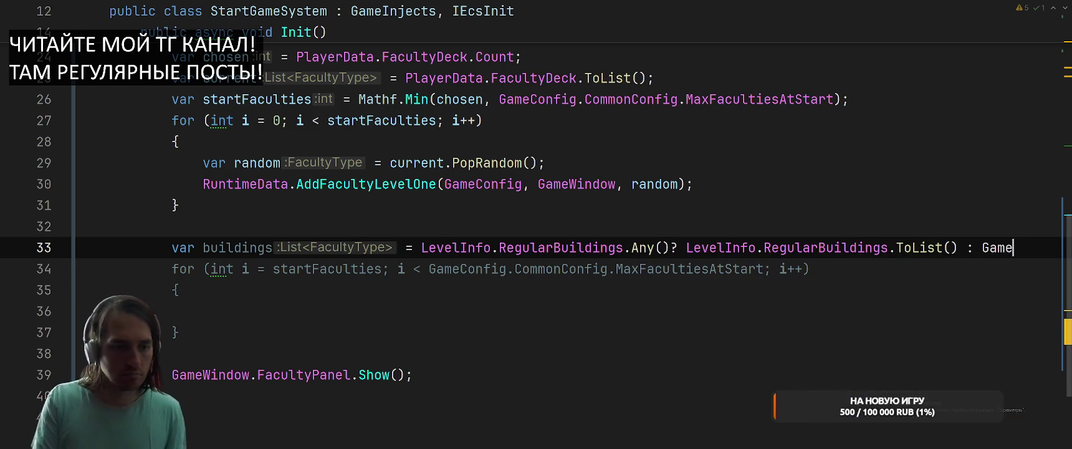
pyautogui.write('Con')
pyautogui.press('Return')
pyautogui.write('.Co')
pyautogui.press('Return')
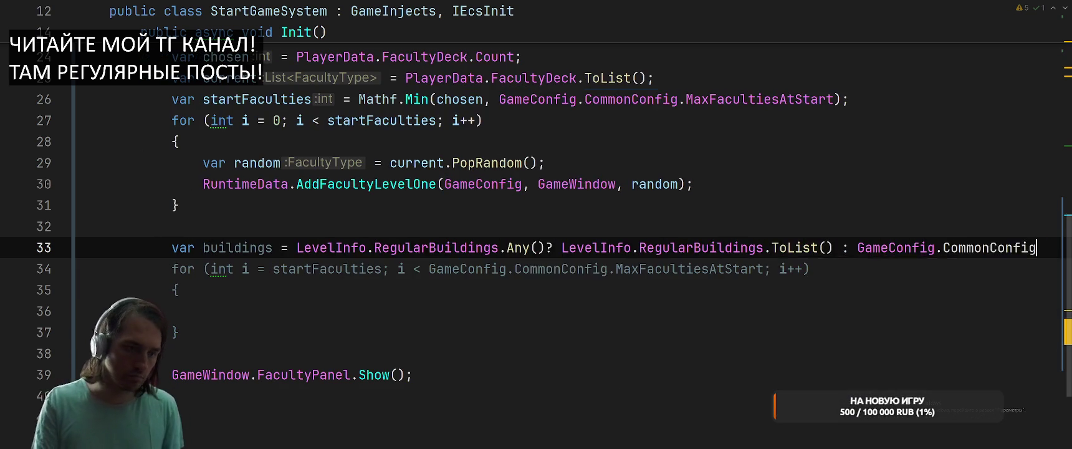
pyautogui.write('.Default')
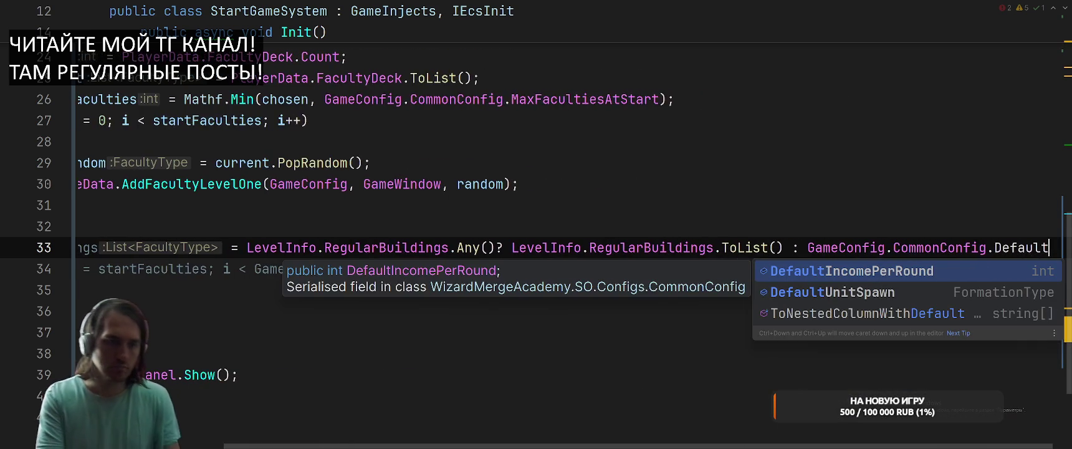
pyautogui.write('regu')
pyautogui.press('BackSpace')
pyautogui.press('BackSpace')
pyautogui.press('BackSpace')
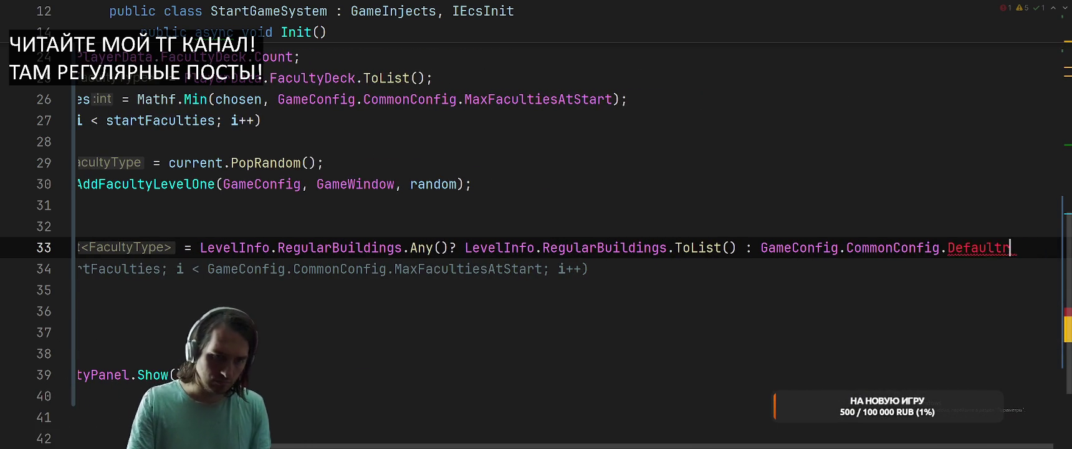
pyautogui.press('BackSpace')
pyautogui.write('R')
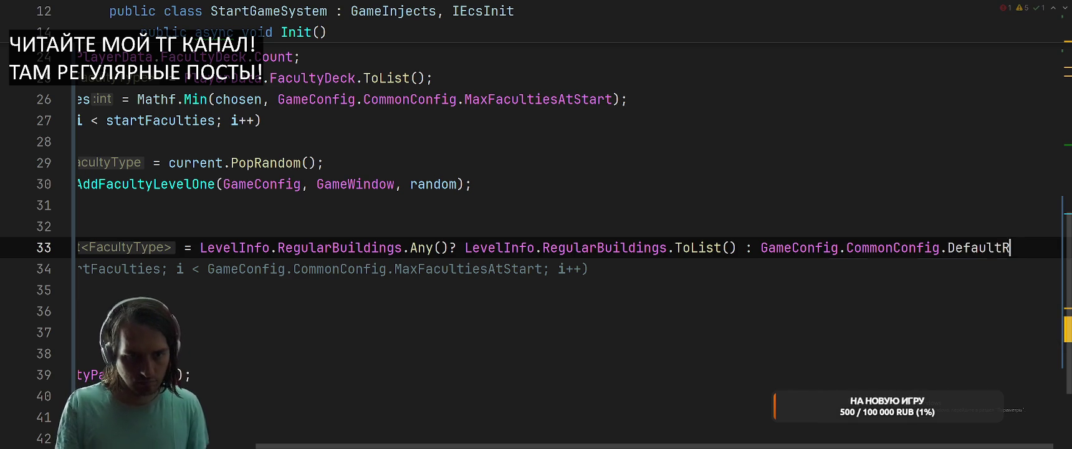
pyautogui.write('egularGu')
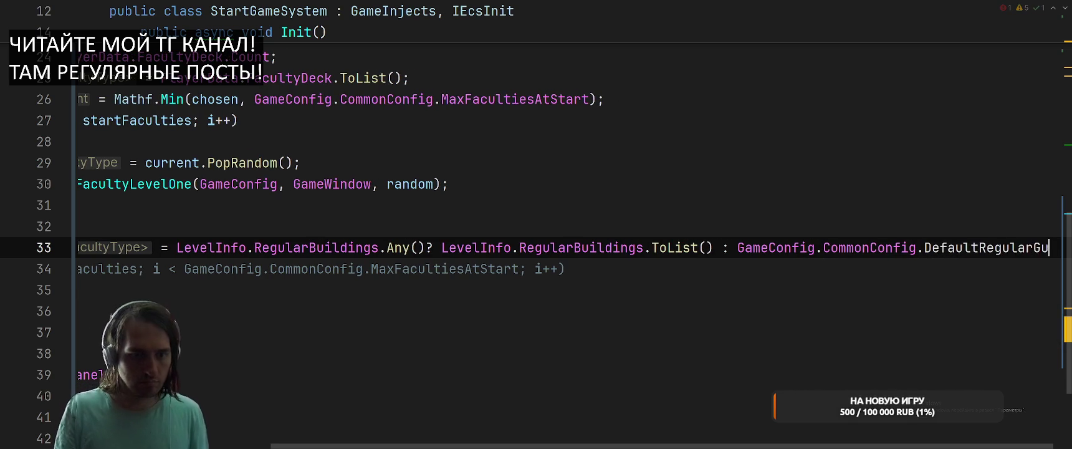
pyautogui.press('BackSpace')
pyautogui.press('BackSpace')
pyautogui.write('Buildings;')
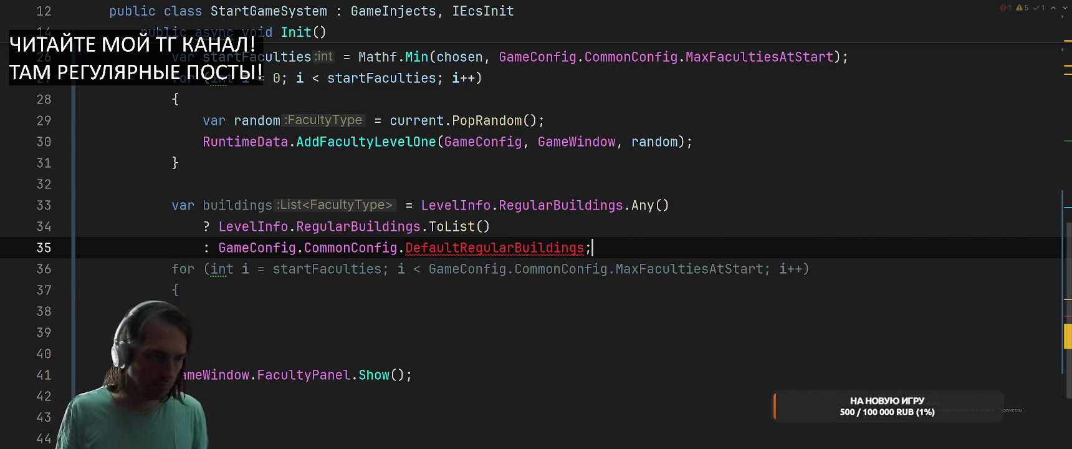
# Create the DefaultRegularBuildings field in CommonConfig and append .ToList() to it.
pyautogui.press('Left')
pyautogui.hotkey('alt', 'Return')
pyautogui.press('Down')
pyautogui.press('Right')
pyautogui.press('Down')
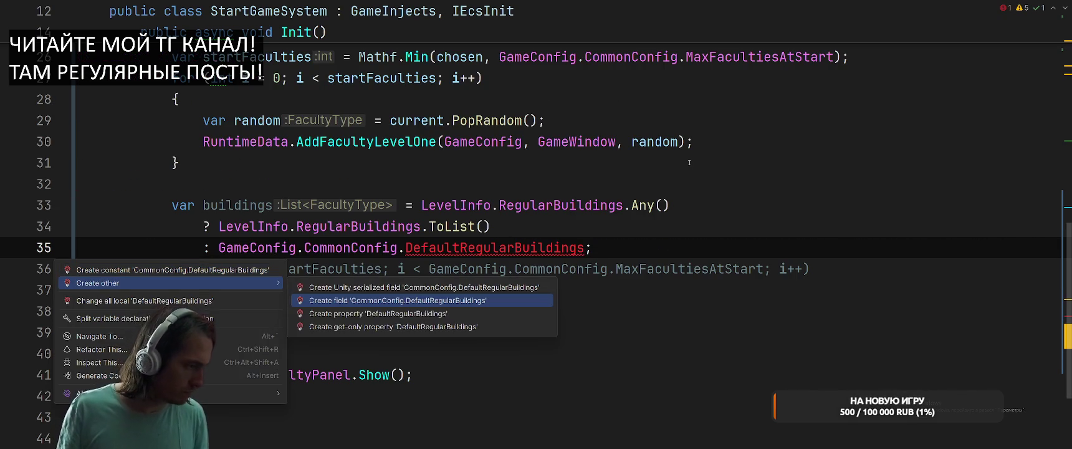
pyautogui.press('Return')
pyautogui.press('Tab')
pyautogui.press('Return')
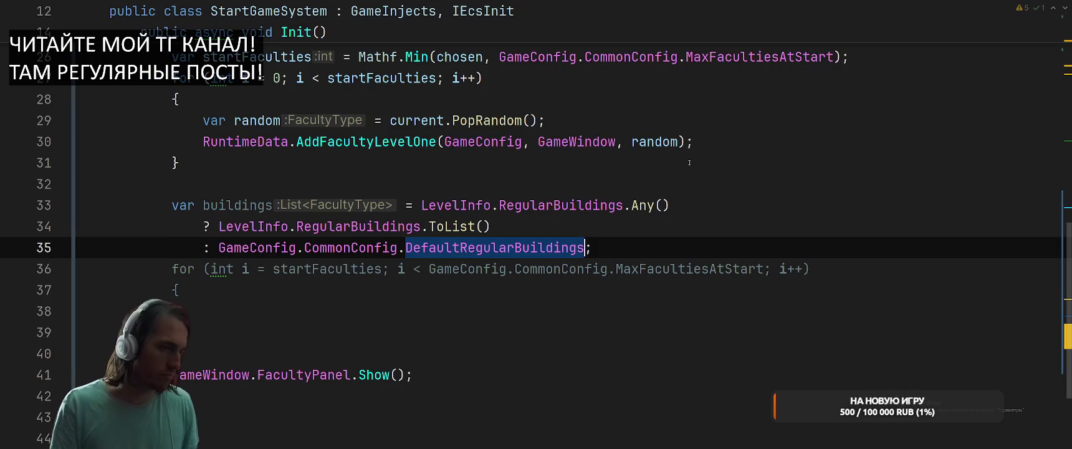
pyautogui.write('.To')
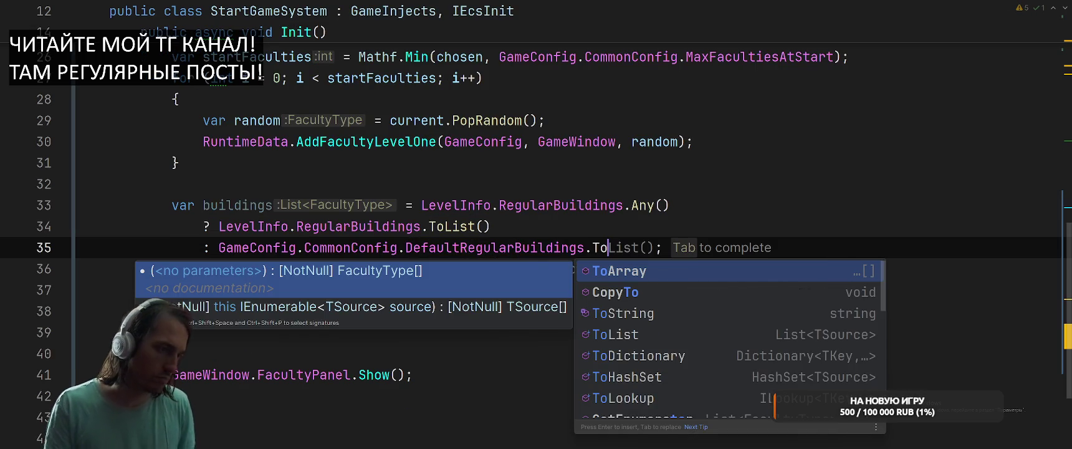
pyautogui.press('Tab')
pyautogui.press('Down')
pyautogui.press('Down')
pyautogui.press('Down')
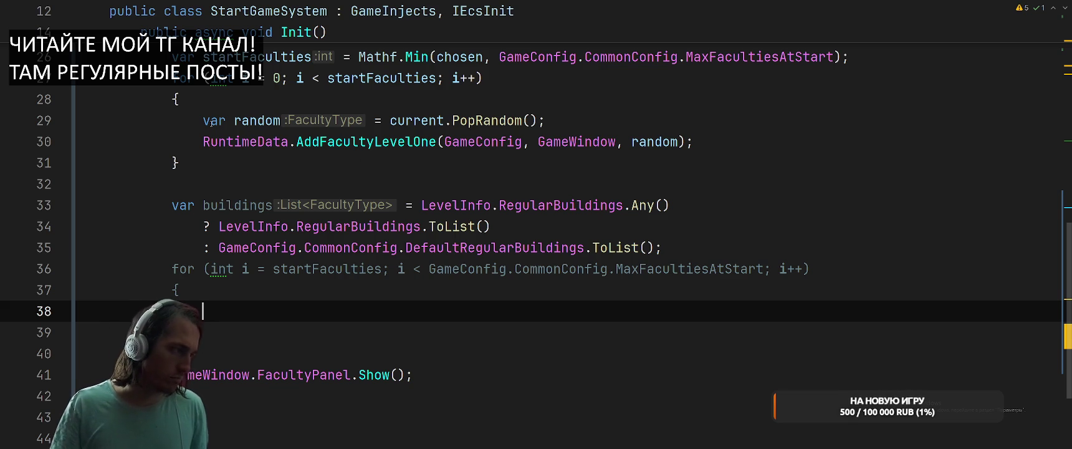
# Copy the random-pick lines from the first loop into the second loop.
pyautogui.moveTo(211, 122); pyautogui.dragTo(78, 163)
pyautogui.hotkey('ctrl', 'c')
pyautogui.click(317, 294)
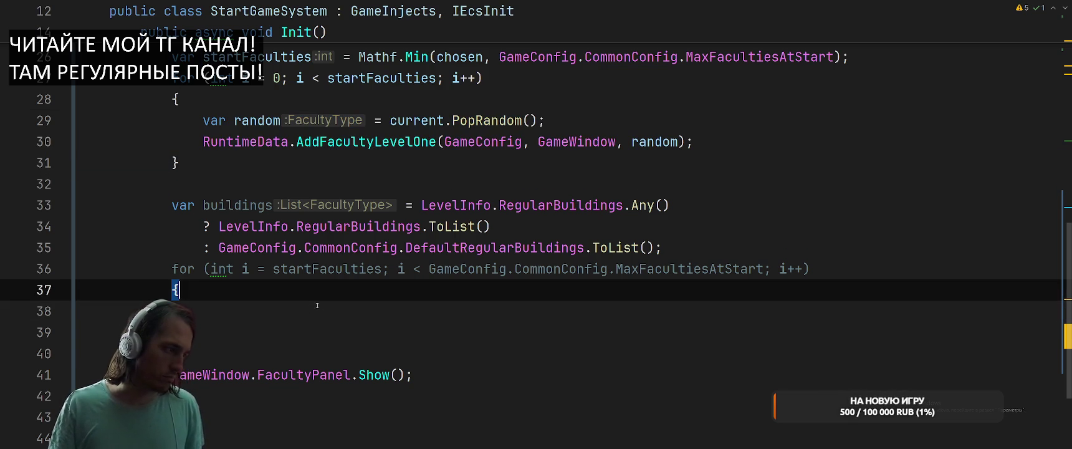
pyautogui.hotkey('ctrl', 'v')
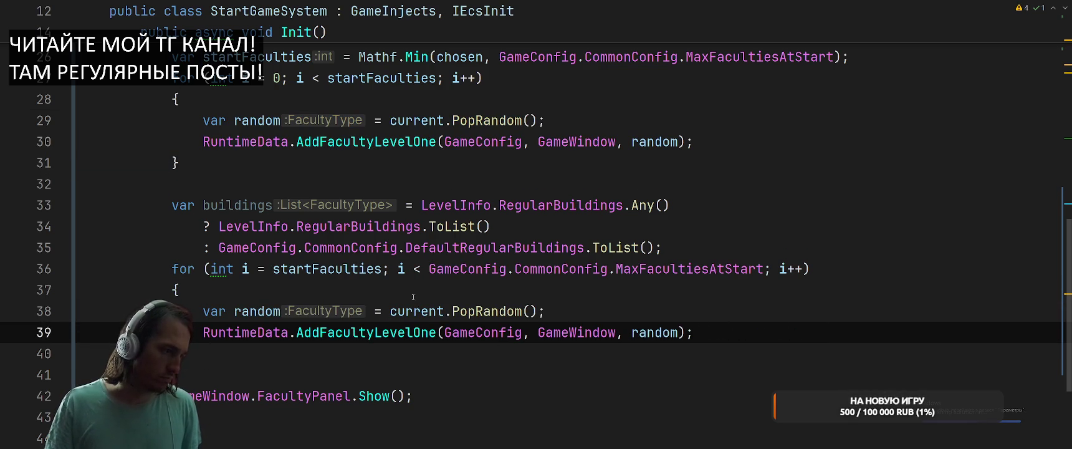
# Replace 'current' with 'buildings' in the pasted lines and check where buildings is used.
pyautogui.doubleClick(237, 205)
pyautogui.hotkey('ctrl', 'c')
pyautogui.doubleClick(416, 311)
pyautogui.hotkey('ctrl', 'v')
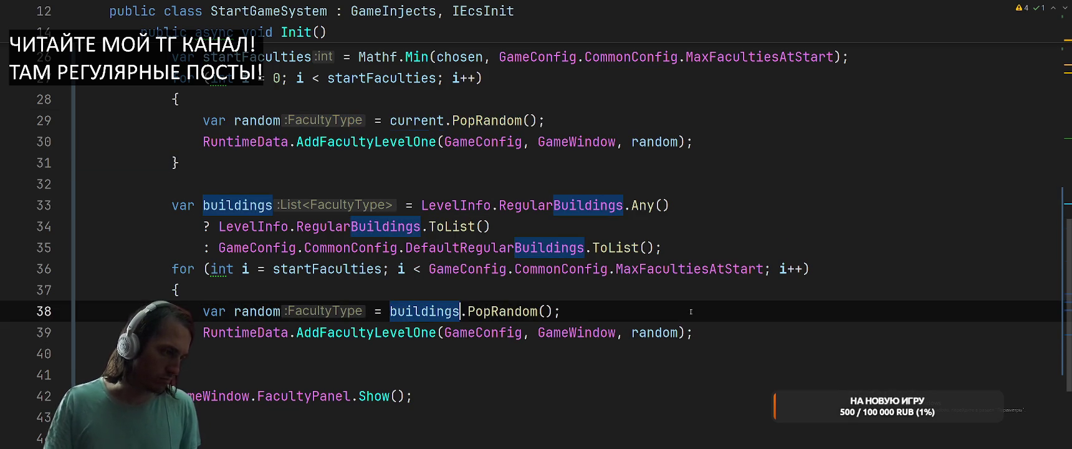
pyautogui.click(700, 308)
pyautogui.click(717, 324)
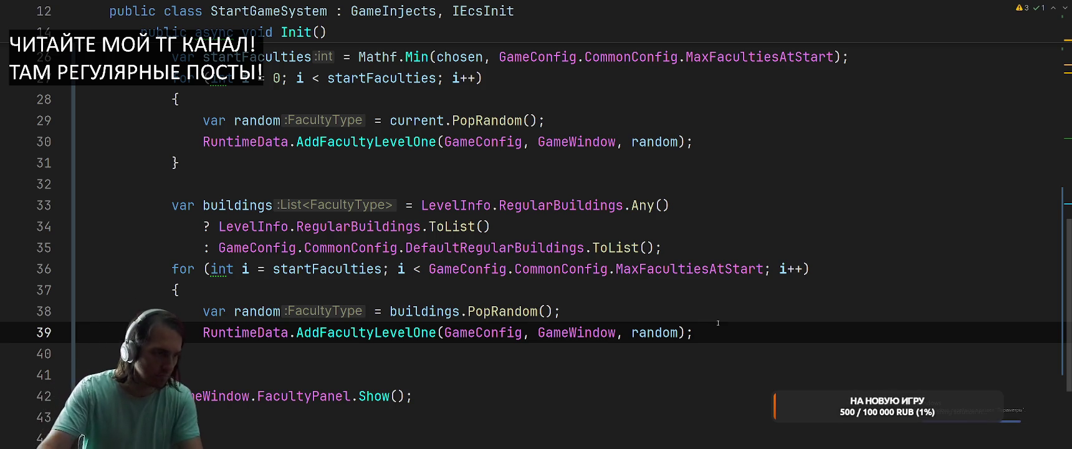
pyautogui.click(245, 212)
pyautogui.click(679, 251)
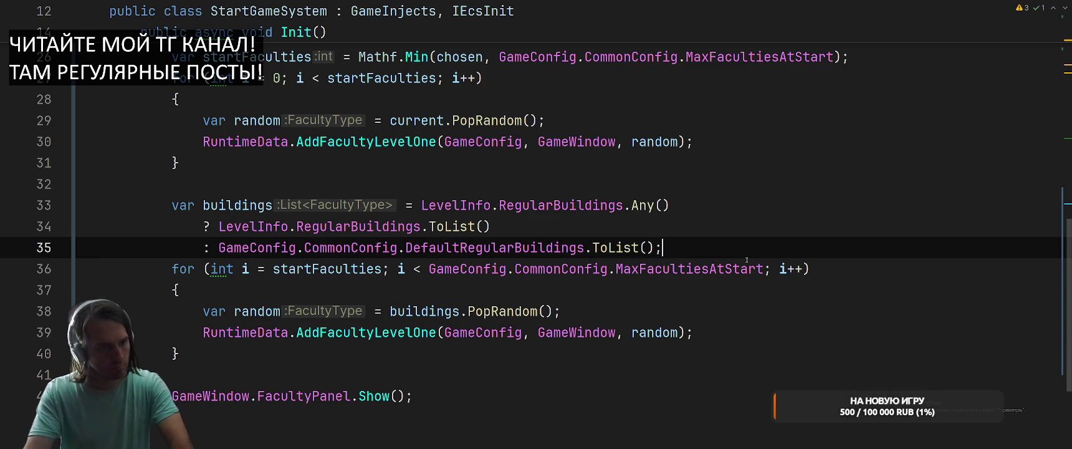
# Start a 'var targetBuildings =' line above the second loop.
pyautogui.click(746, 268)
pyautogui.hotkey('ctrl', 'alt', 'Return')
pyautogui.write('var t')
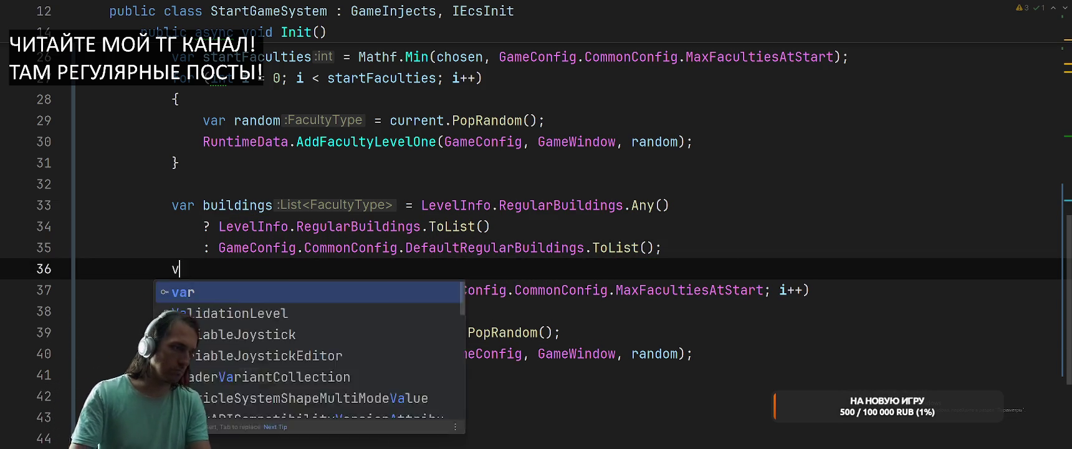
pyautogui.press('BackSpace')
pyautogui.write('arge')
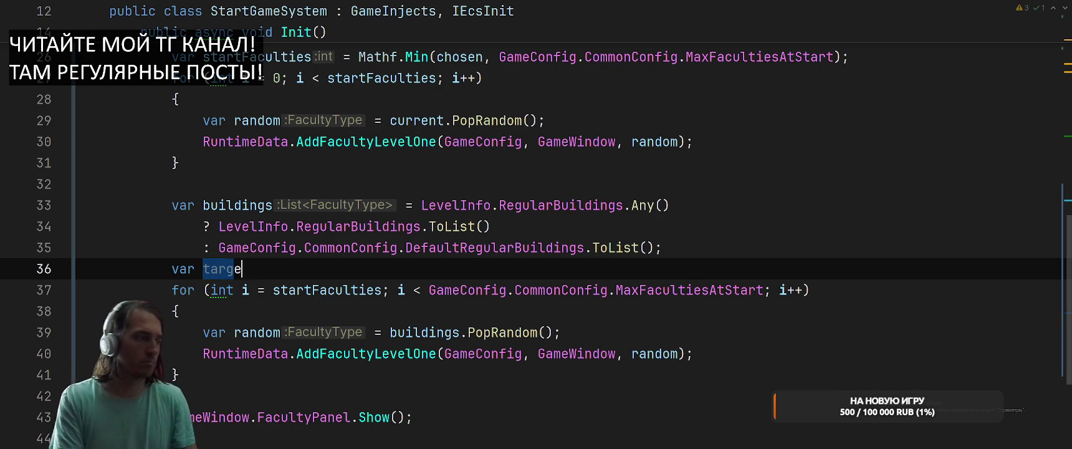
pyautogui.write('tBuildings =')
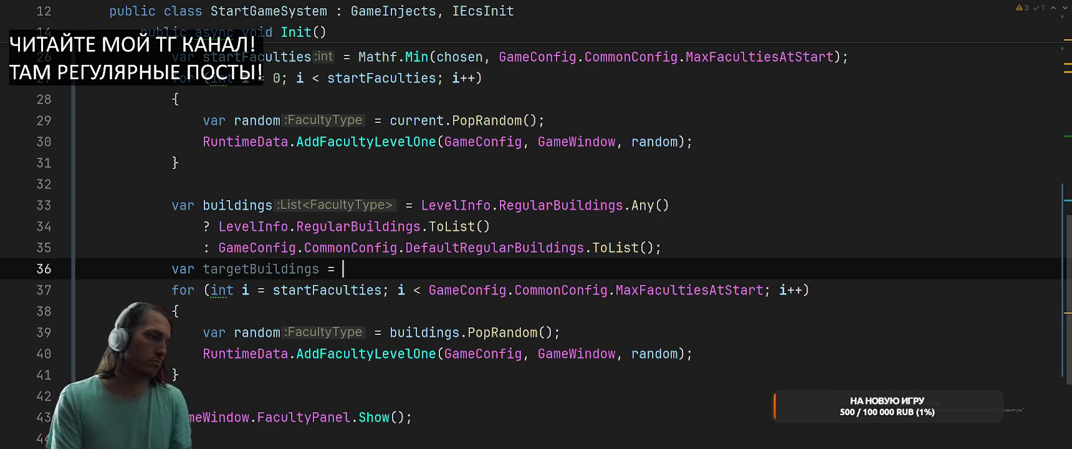
# Delete that line and add a braced 'if (!buildings.Any()) break;' as the loop's first line.
pyautogui.hotkey('shift', 'Home')
pyautogui.press('BackSpace')
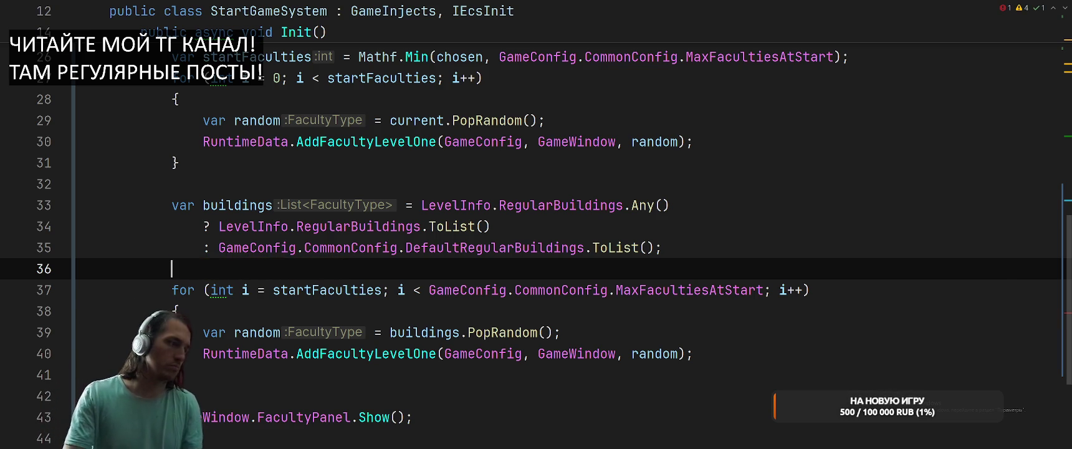
pyautogui.press('BackSpace')
pyautogui.press('Down')
pyautogui.press('Down')
pyautogui.press('Return')
pyautogui.write('if')
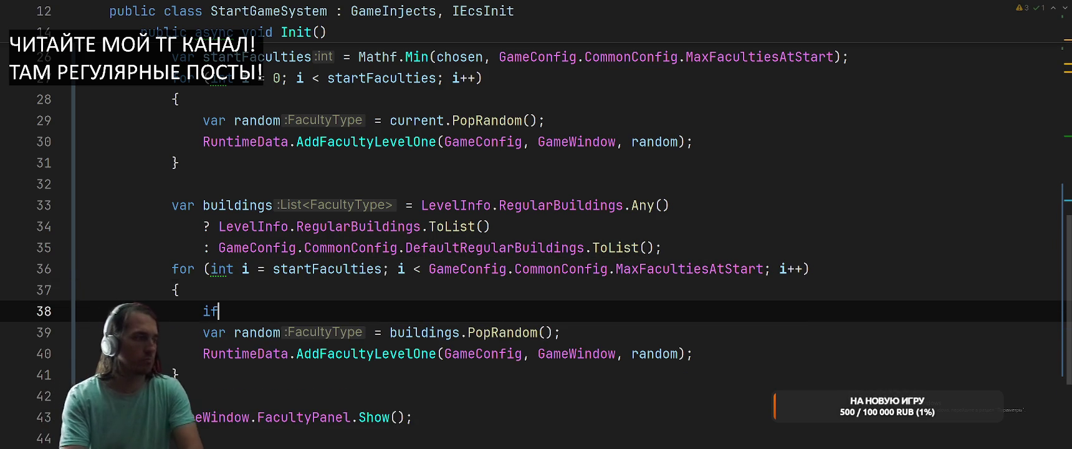
pyautogui.write(' (')
pyautogui.press('Escape')
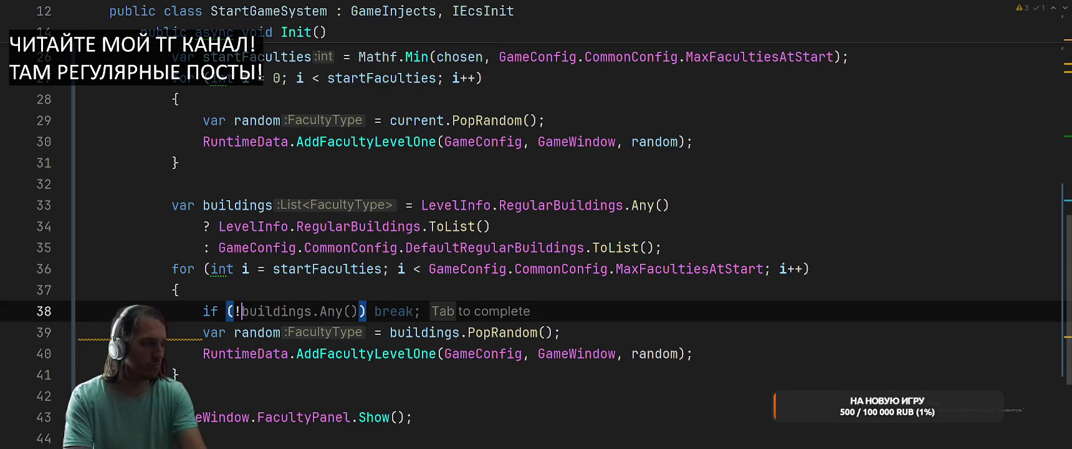
pyautogui.press('Tab')
pyautogui.hotkey('alt', 'Return')
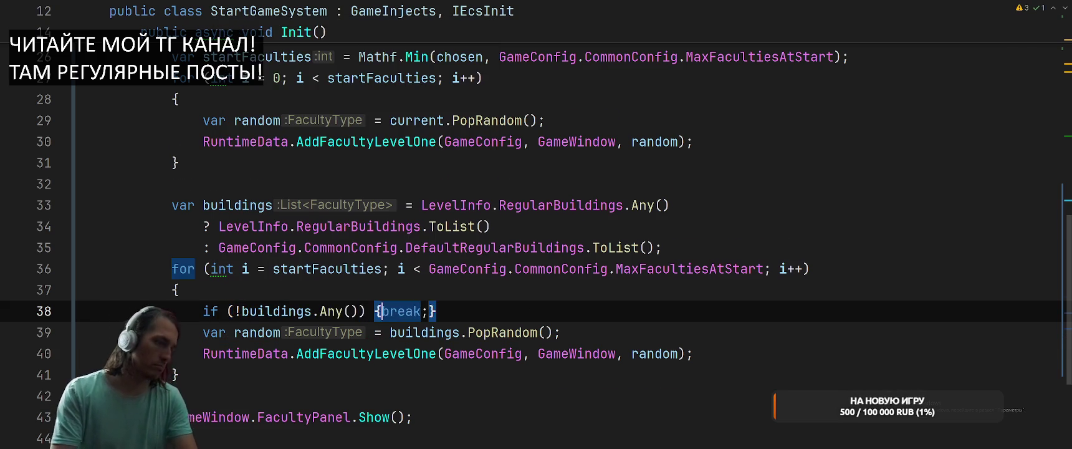
pyautogui.press('Return')
pyautogui.hotkey('alt', 'Tab')
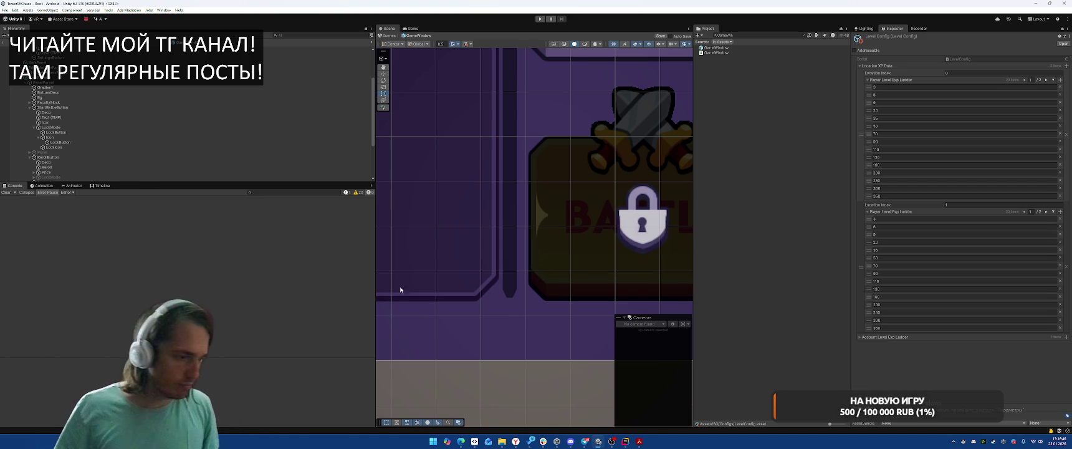
pyautogui.scroll(3, 140, 105)
pyautogui.scroll(-6, 140, 105)
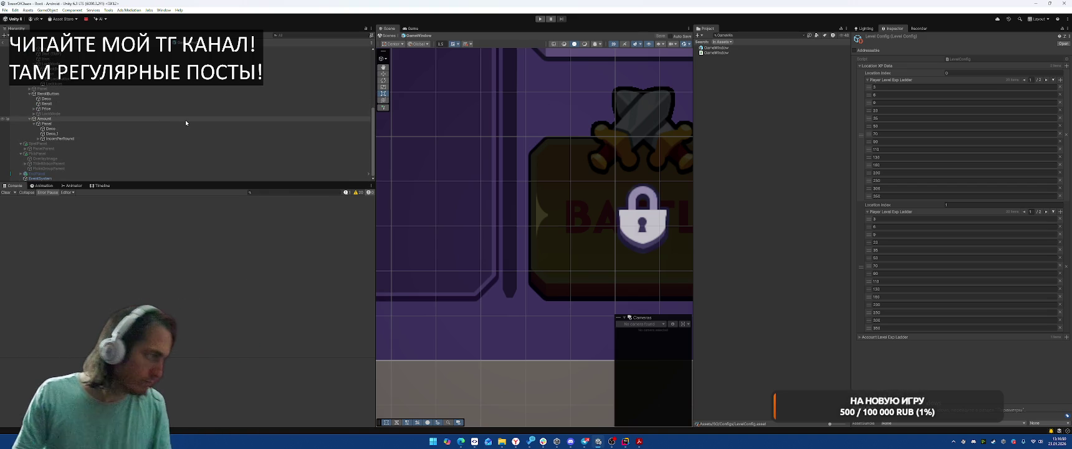
pyautogui.click(626, 441)
pyautogui.scroll(-2, 799, 205)
pyautogui.scroll(3, 810, 243)
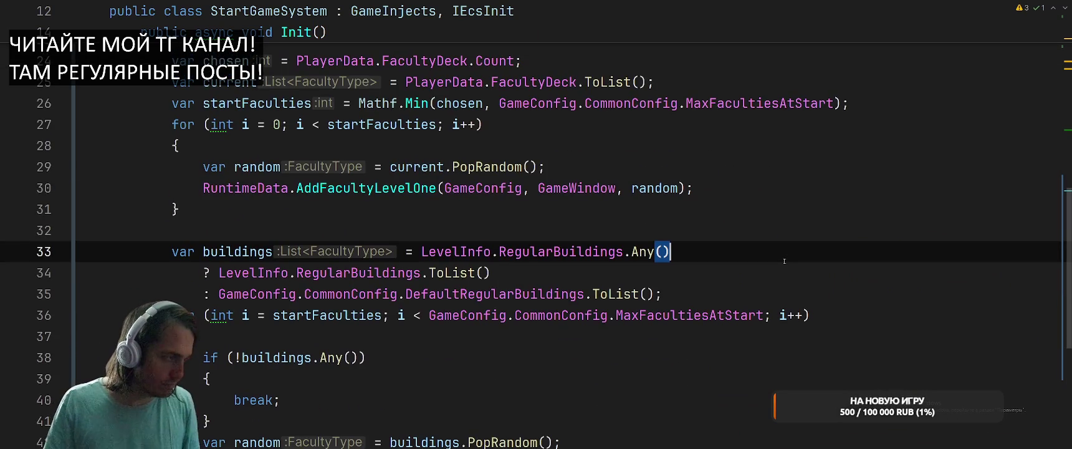
pyautogui.scroll(-5, 814, 247)
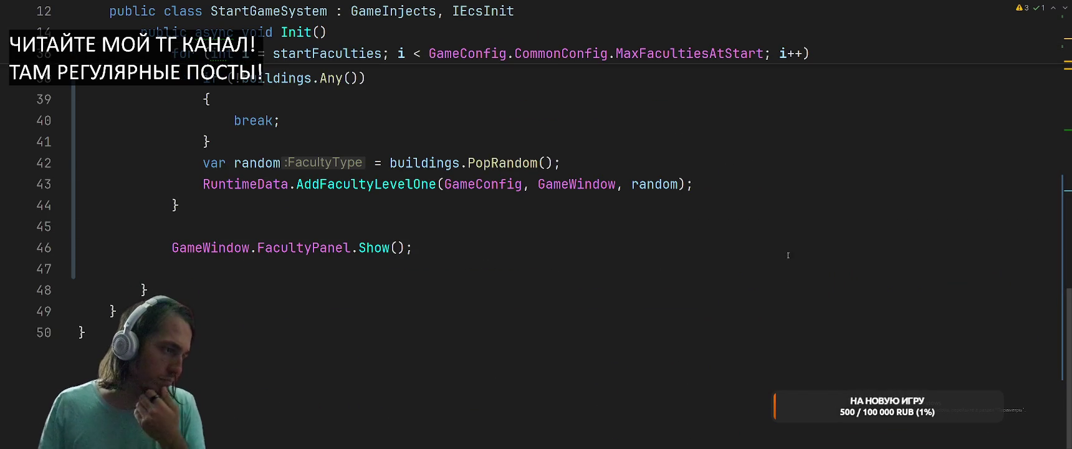
pyautogui.click(787, 181)
pyautogui.hotkey('alt', 'Tab')
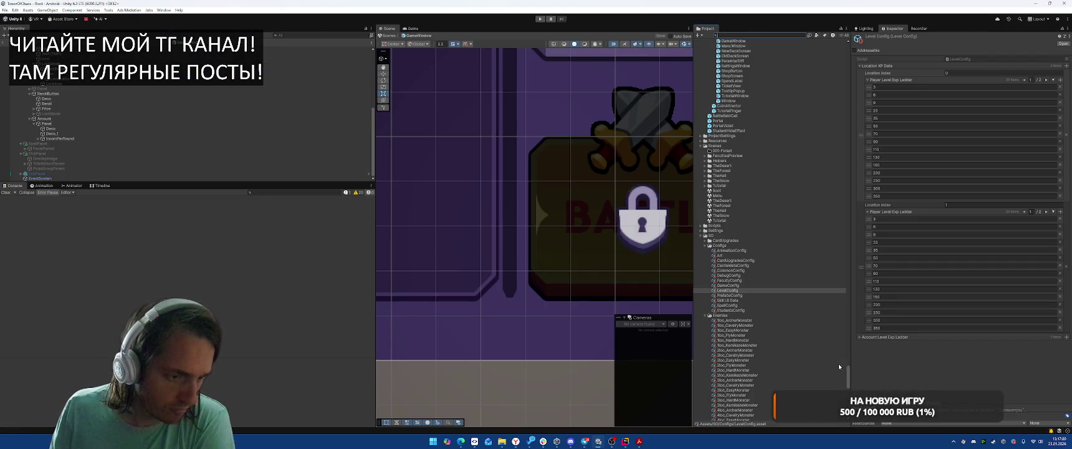
# Select CommonConfig and add a second entry to its Default Regular Buildings list.
pyautogui.click(731, 270)
pyautogui.scroll(-1, 930, 215)
pyautogui.scroll(-3, 930, 215)
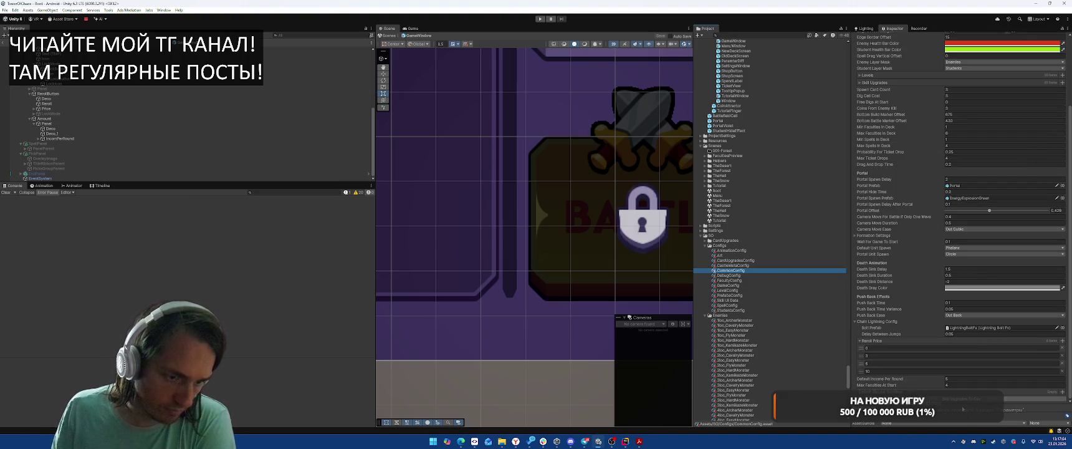
pyautogui.click(979, 384)
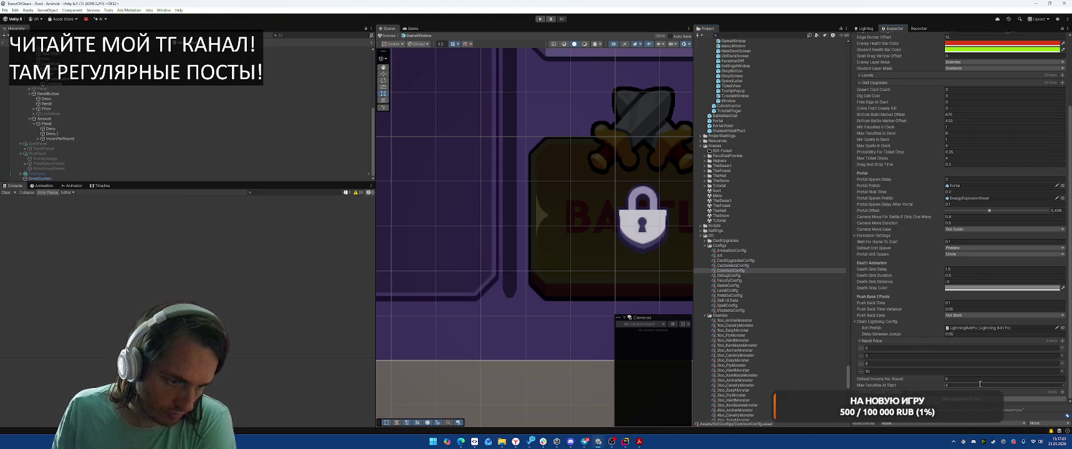
pyautogui.click(1063, 391)
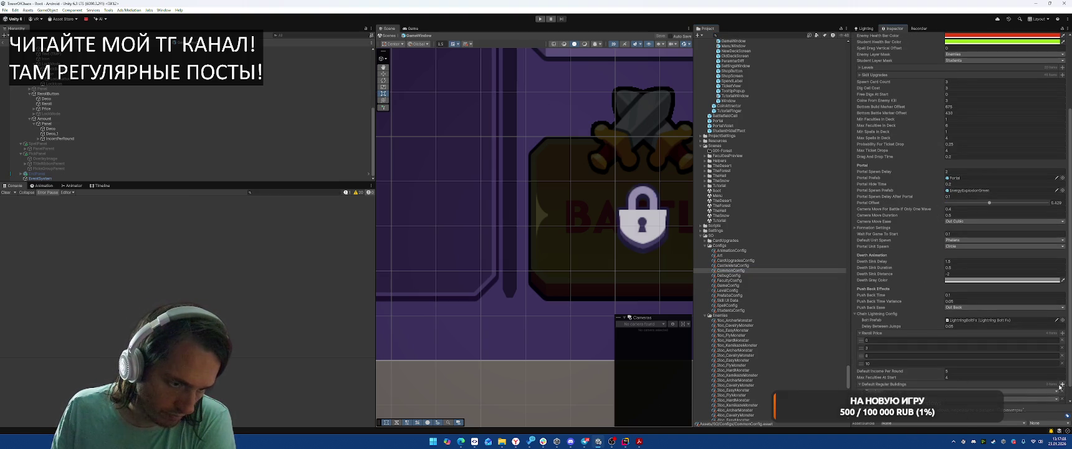
pyautogui.scroll(-1, 874, 374)
# Set the two entries to Mine Small and Mine Big, then return to Rider.
pyautogui.click(875, 375)
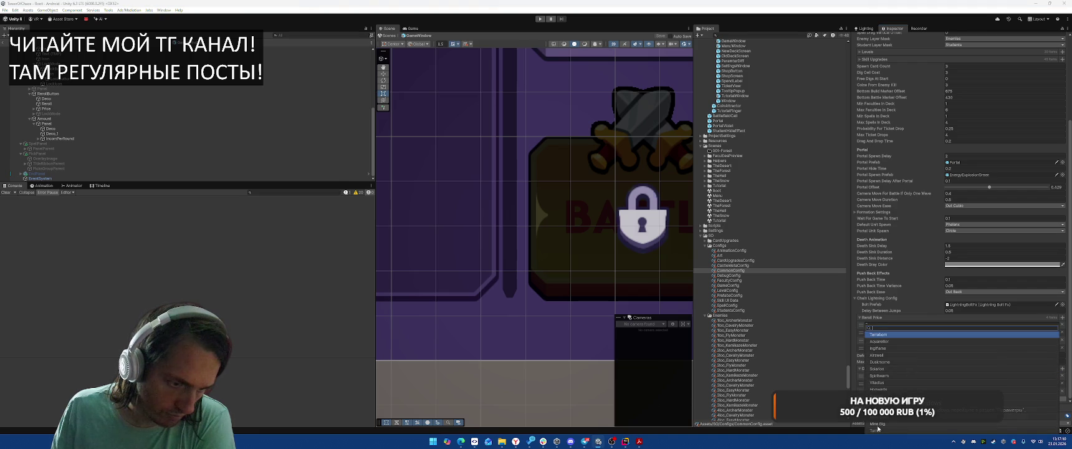
pyautogui.click(875, 328)
pyautogui.click(879, 390)
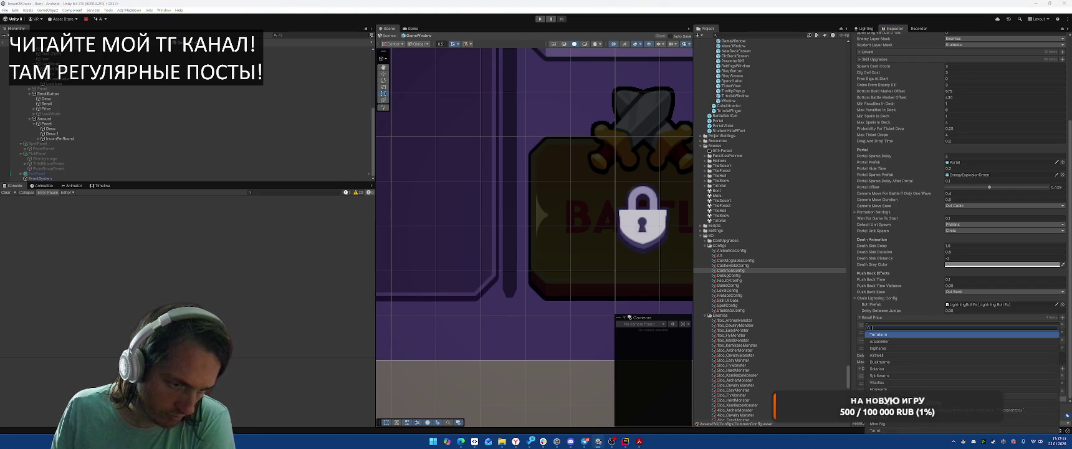
pyautogui.click(876, 424)
pyautogui.click(879, 390)
pyautogui.press('Escape')
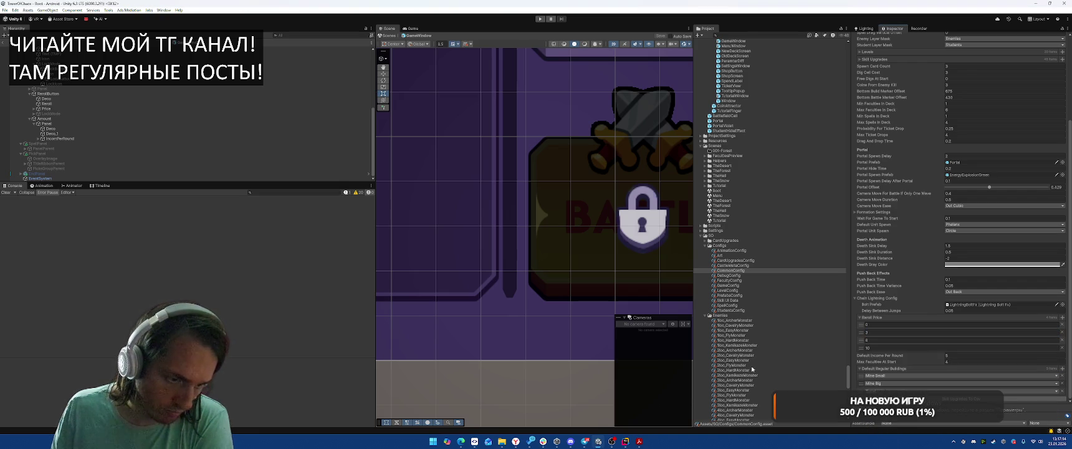
pyautogui.click(639, 442)
pyautogui.press('Down')
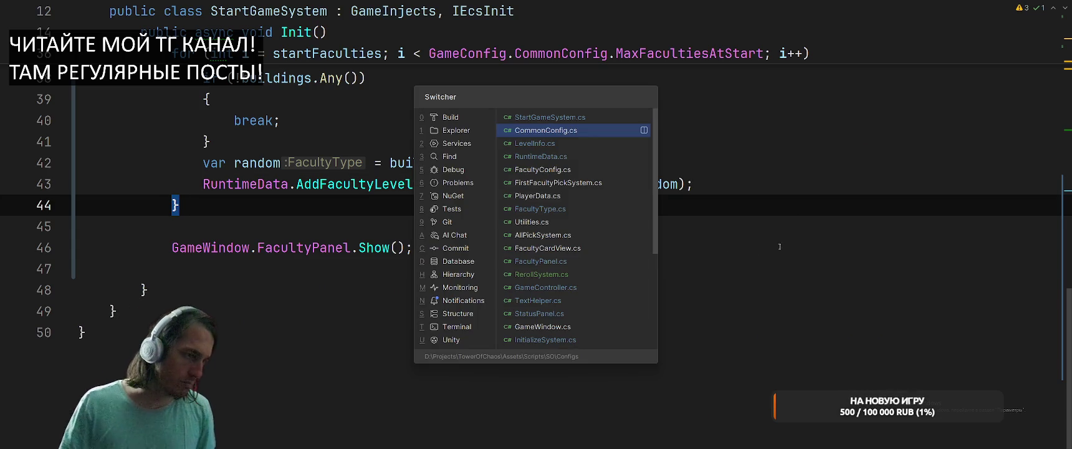
# Open FacultyType.cs, delete the text on line 16 below All, and return to Unity.
pyautogui.press('Down')
pyautogui.press('Down')
pyautogui.press('Down')
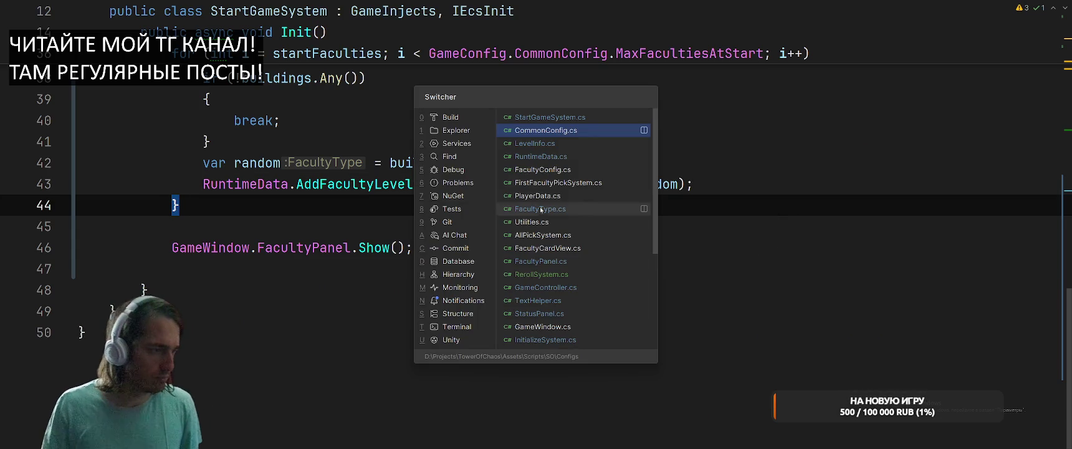
pyautogui.press('Return')
pyautogui.press('Up')
pyautogui.press('Up')
pyautogui.press('Up')
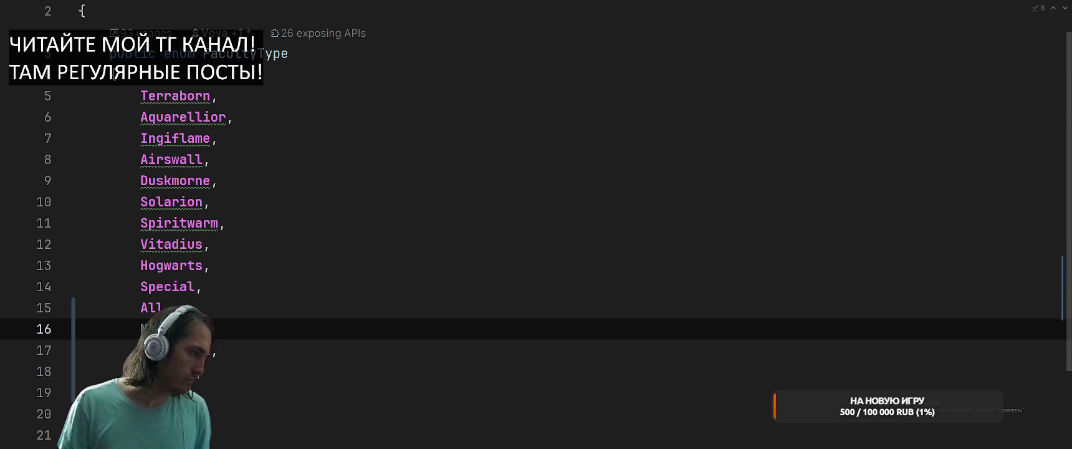
pyautogui.hotkey('ctrl', 'w')
pyautogui.press('BackSpace')
pyautogui.press('BackSpace')
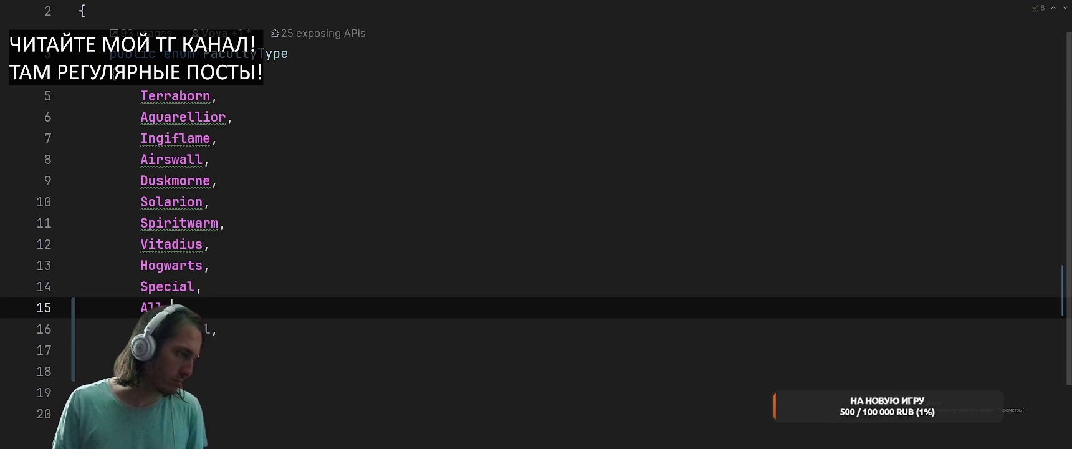
pyautogui.hotkey('alt', 'Tab')
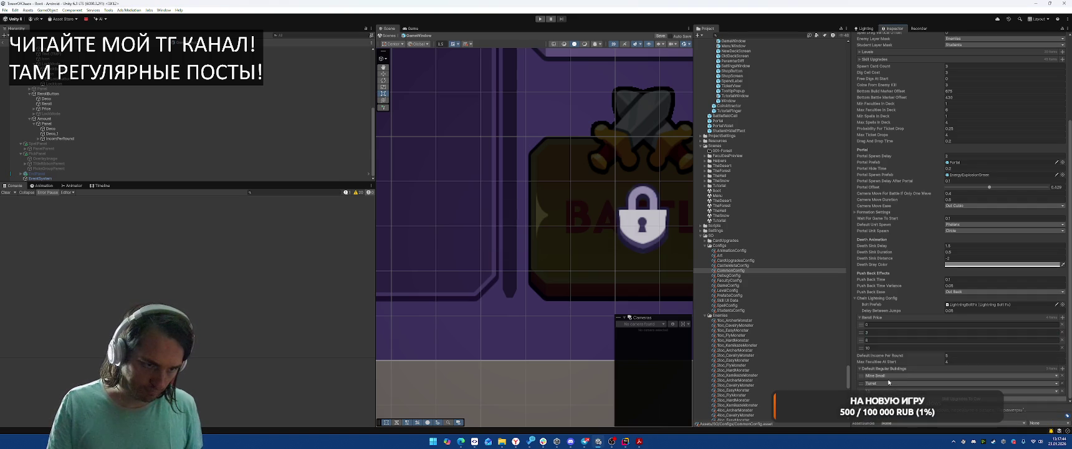
# Close the building list, collapse Students and UI, expand Faculties and inspect _Faculty.
pyautogui.click(880, 430)
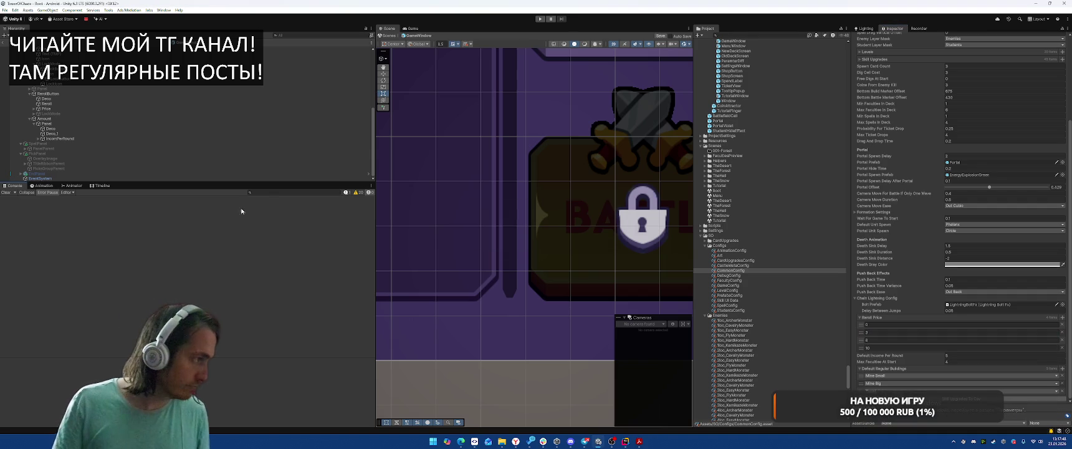
pyautogui.scroll(-10, 789, 196)
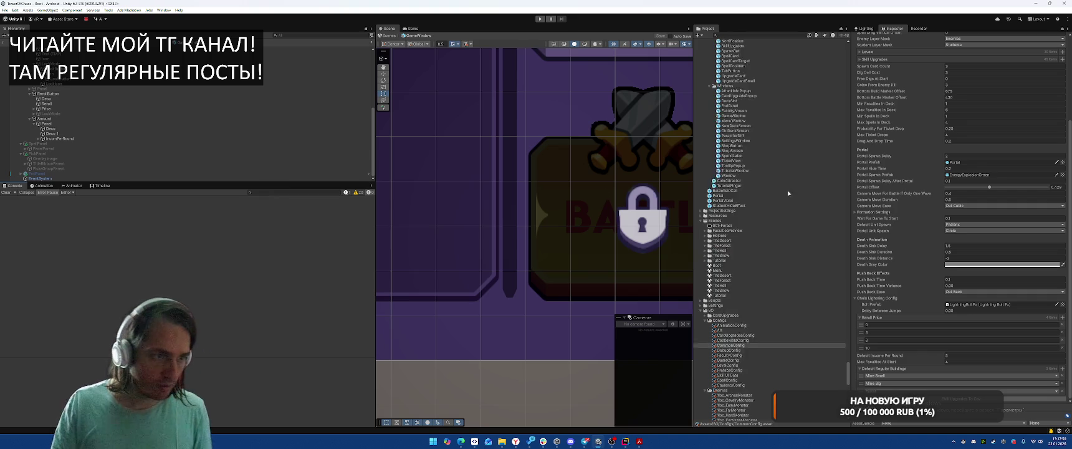
pyautogui.scroll(3, 789, 197)
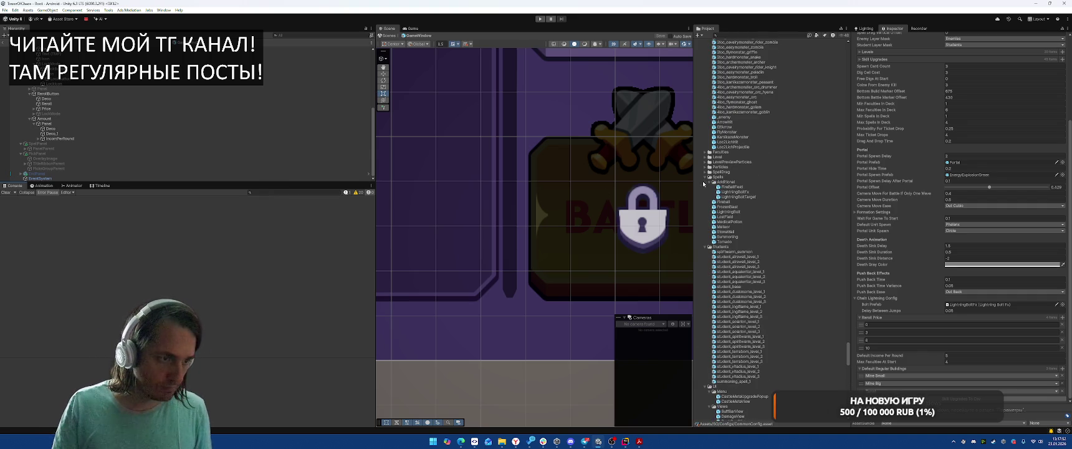
pyautogui.click(704, 182)
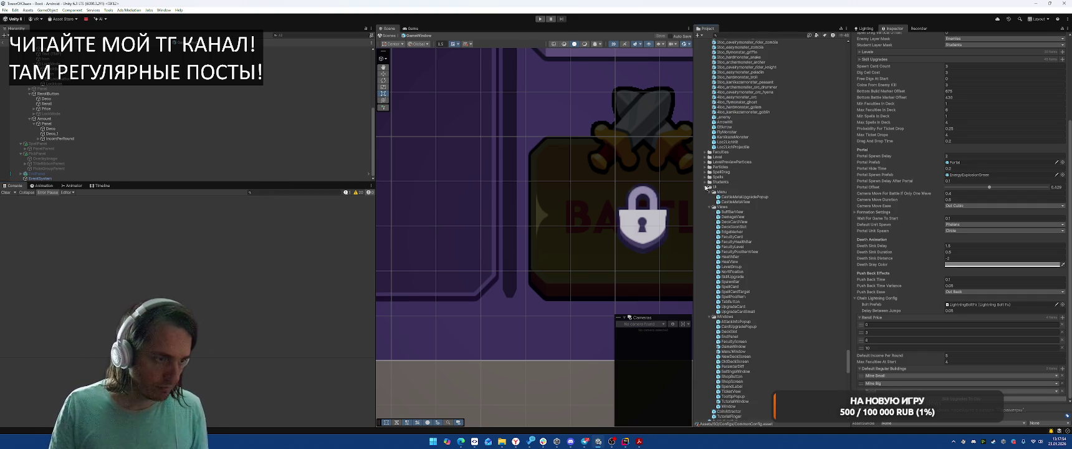
pyautogui.click(705, 186)
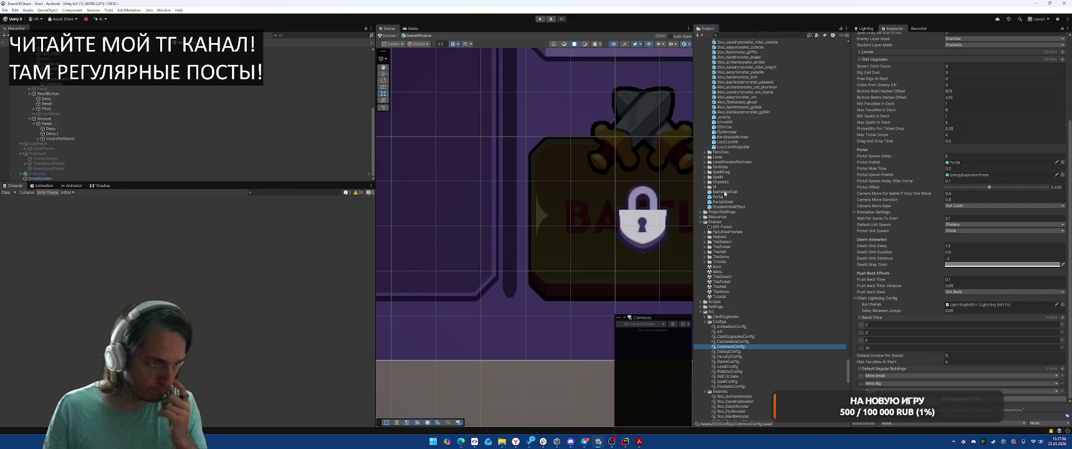
pyautogui.click(705, 152)
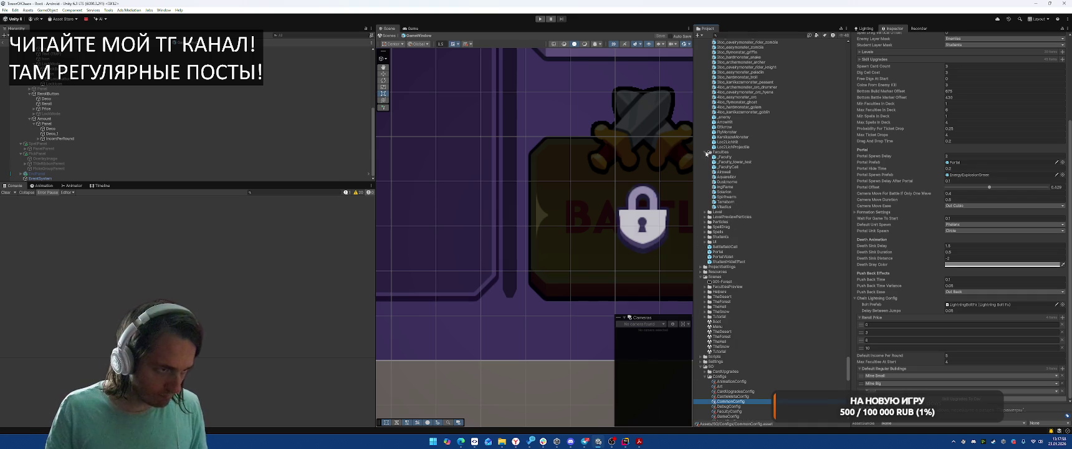
pyautogui.click(724, 157)
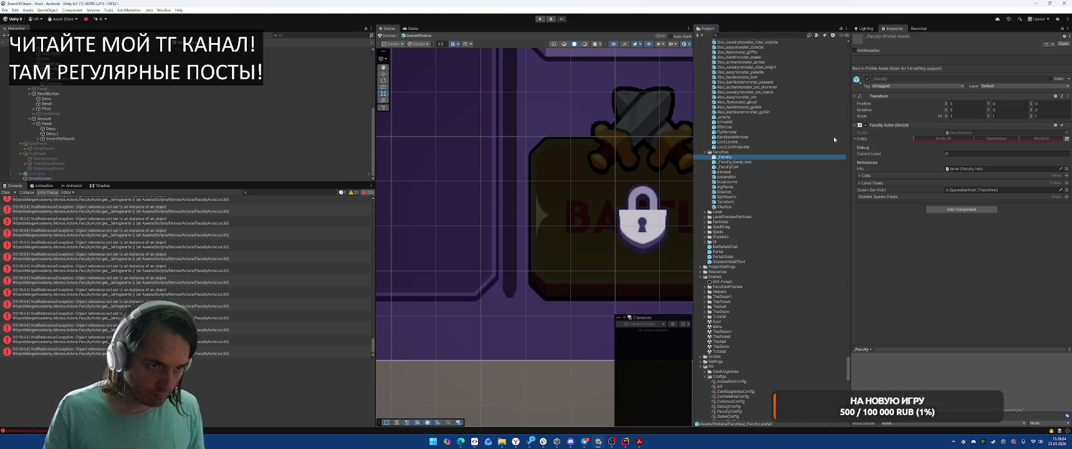
# Inspect the Airwall prefab and locate its Airwall info asset in SO Faculty.
pyautogui.click(735, 172)
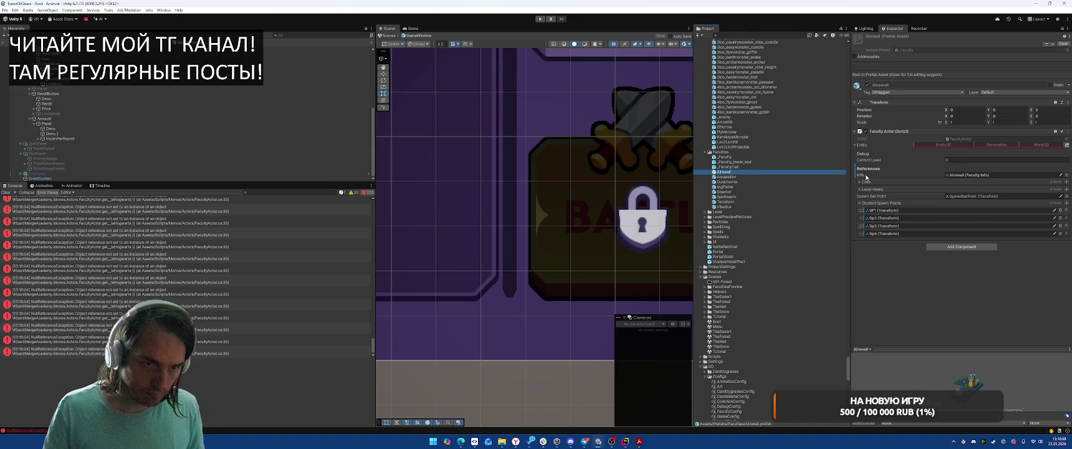
pyautogui.click(971, 175)
pyautogui.scroll(-3, 780, 282)
pyautogui.scroll(-3, 778, 284)
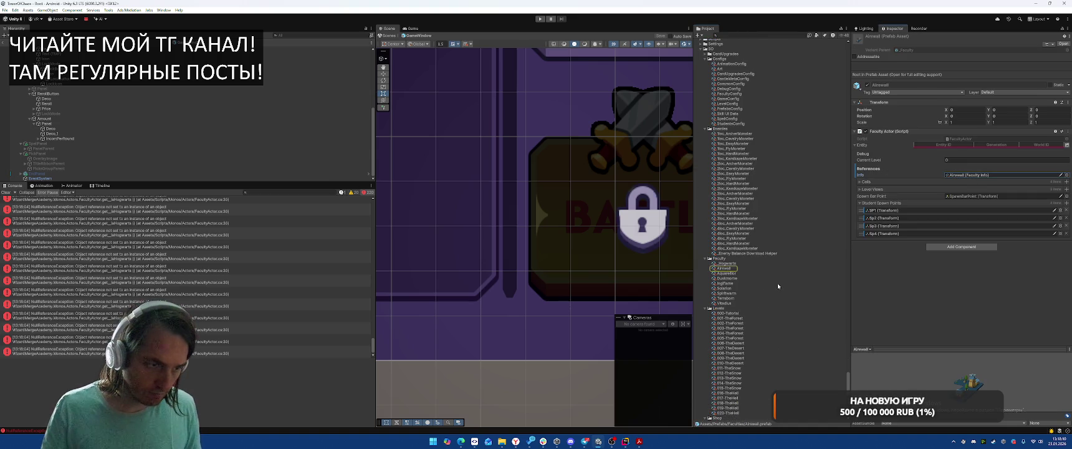
pyautogui.click(733, 269)
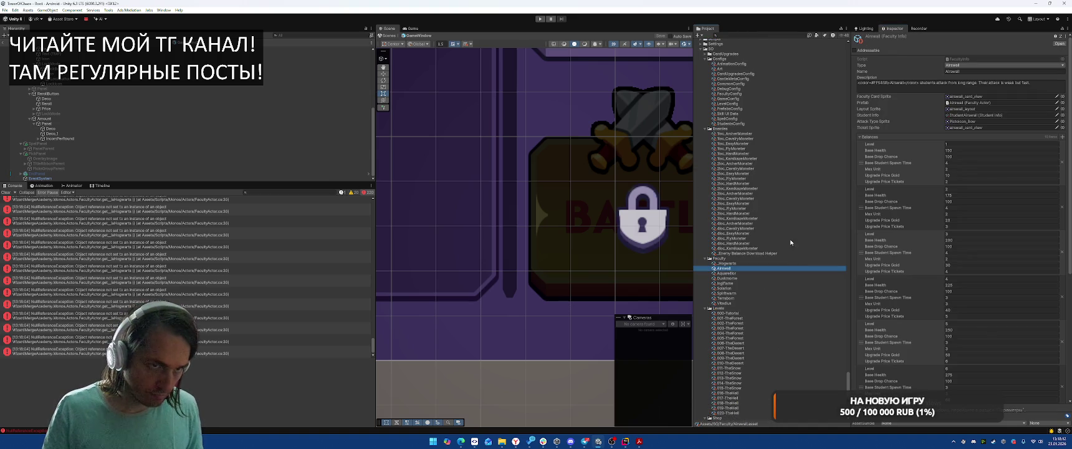
# Duplicate the Vitadius faculty info and rename the copy MineSmall.
pyautogui.click(724, 302)
pyautogui.hotkey('ctrl', 'd')
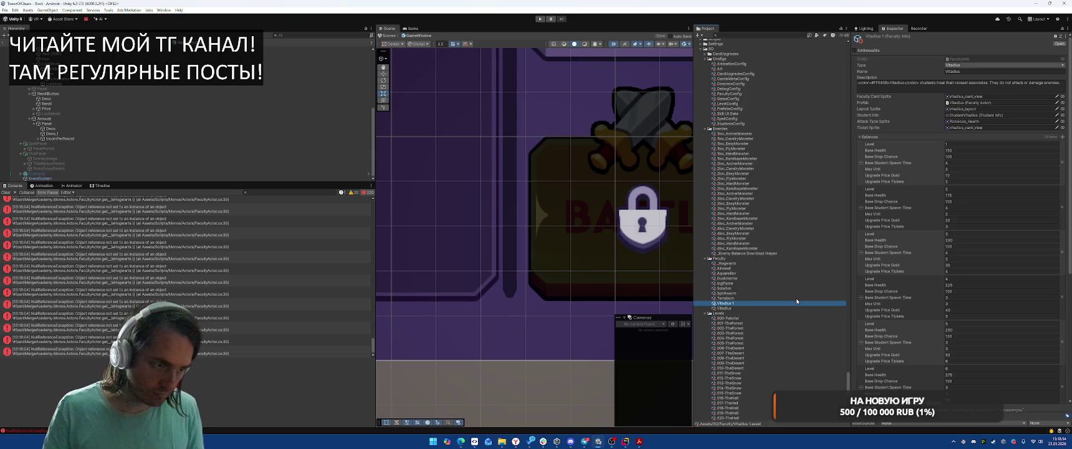
pyautogui.press('F2')
pyautogui.write('MineSmall')
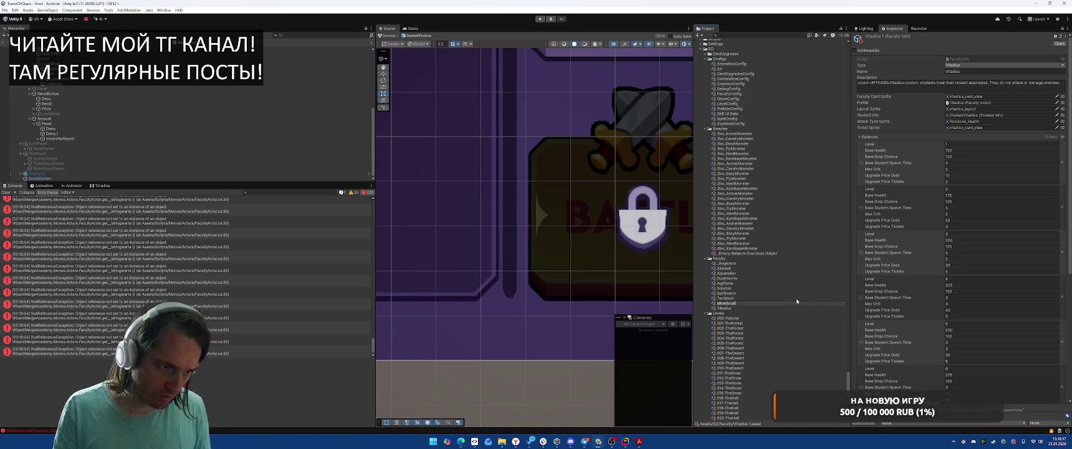
pyautogui.press('Return')
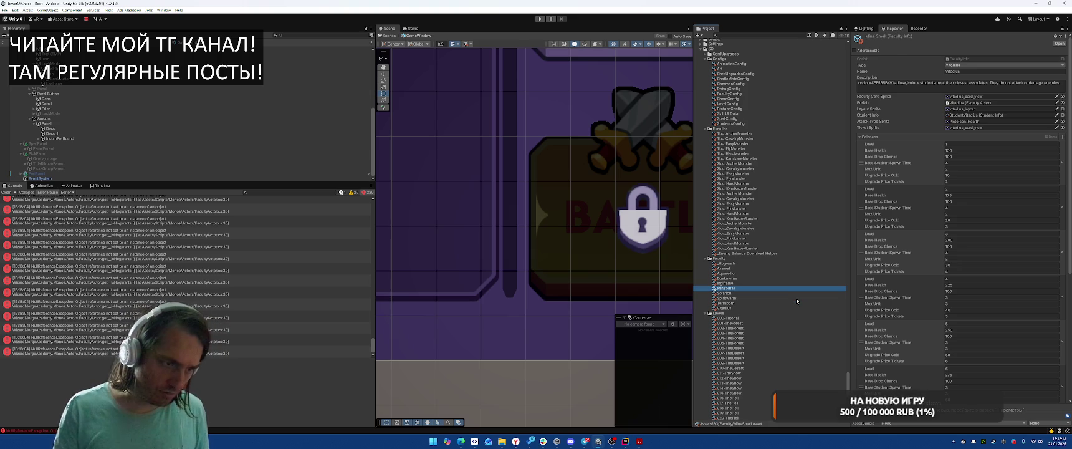
# Set MineSmall's type to Mine Small, name 'Small Mine', description 'Small mine', then duplicate it.
pyautogui.click(968, 65)
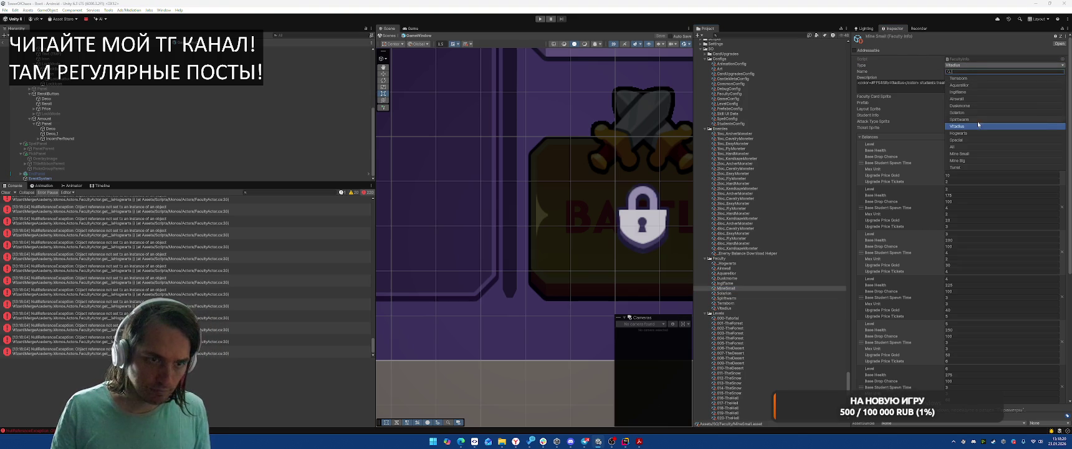
pyautogui.click(964, 155)
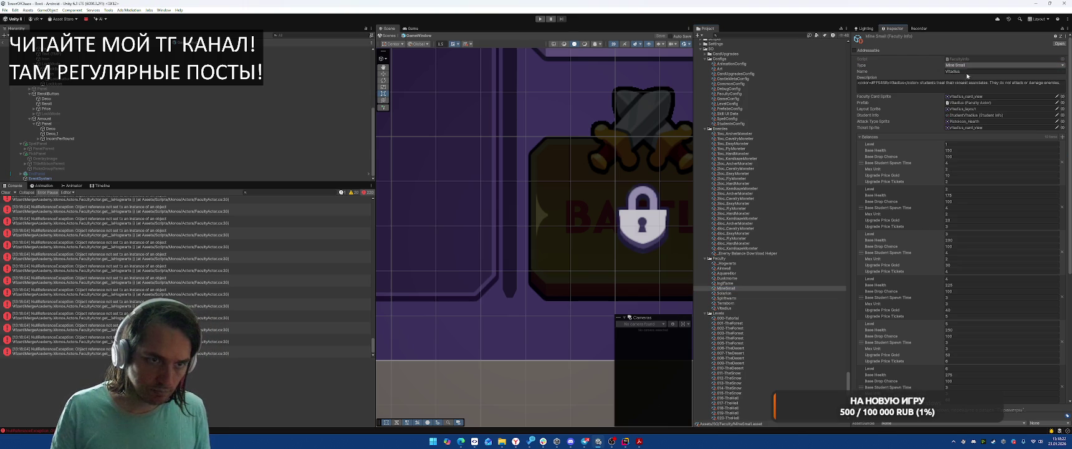
pyautogui.click(968, 72)
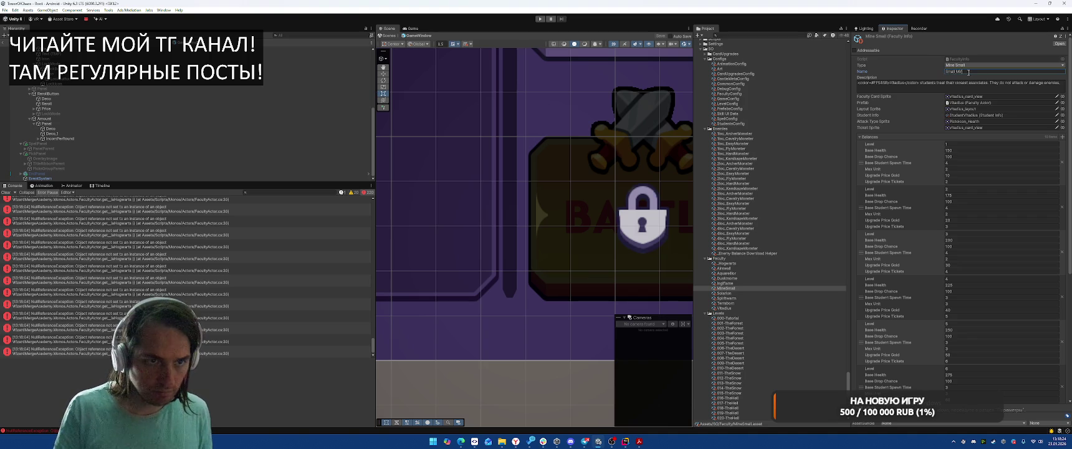
pyautogui.click(953, 82)
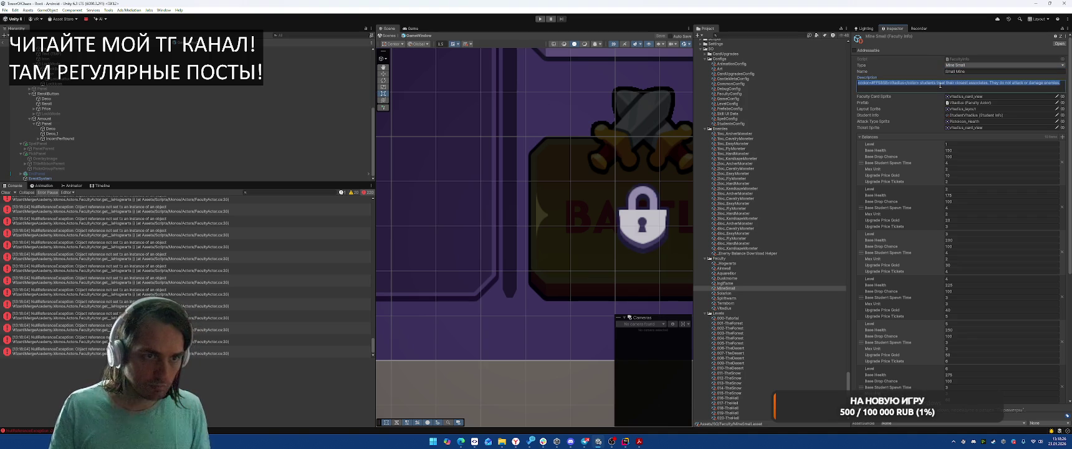
pyautogui.hotkey('ctrl', 'a')
pyautogui.press('BackSpace')
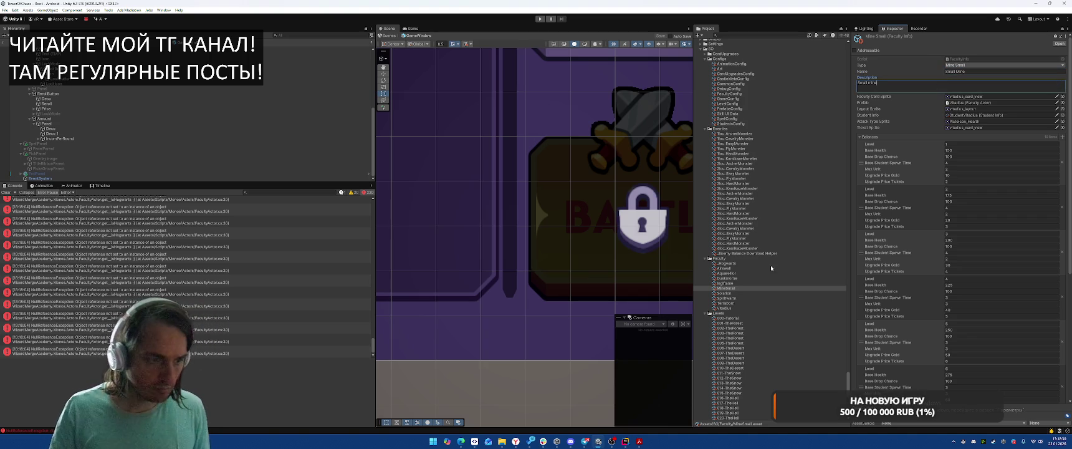
pyautogui.click(807, 290)
pyautogui.hotkey('ctrl', 'd')
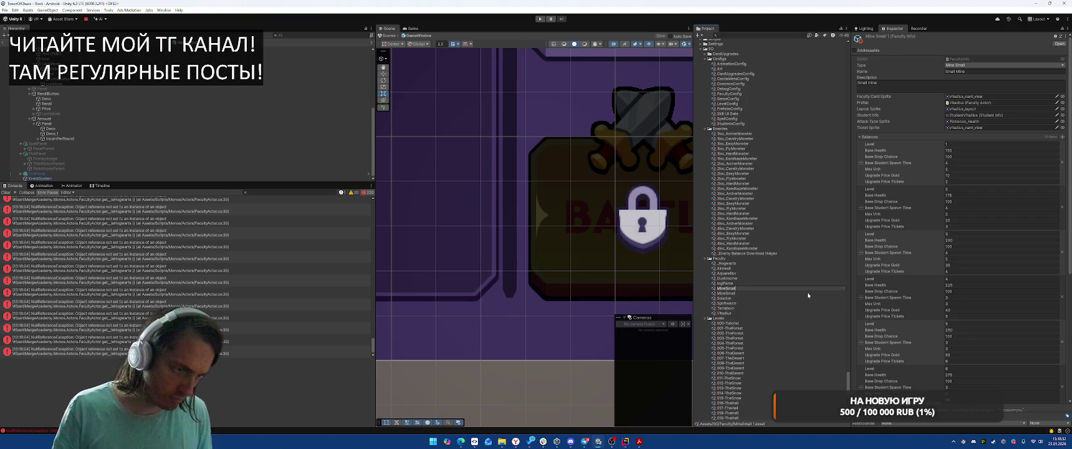
# Name the copy MineBig with type Mine Big and name and description 'Big Mine'.
pyautogui.write('Big')
pyautogui.press('Return')
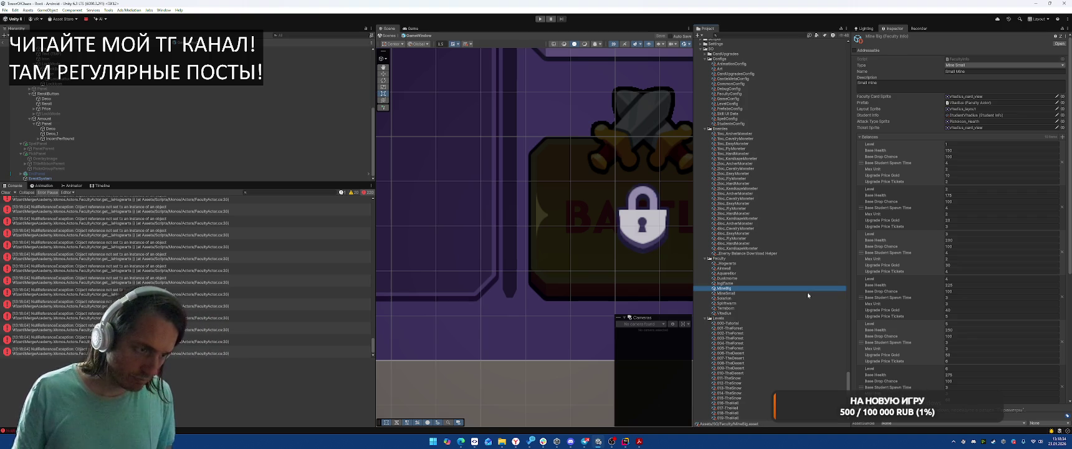
pyautogui.click(1003, 65)
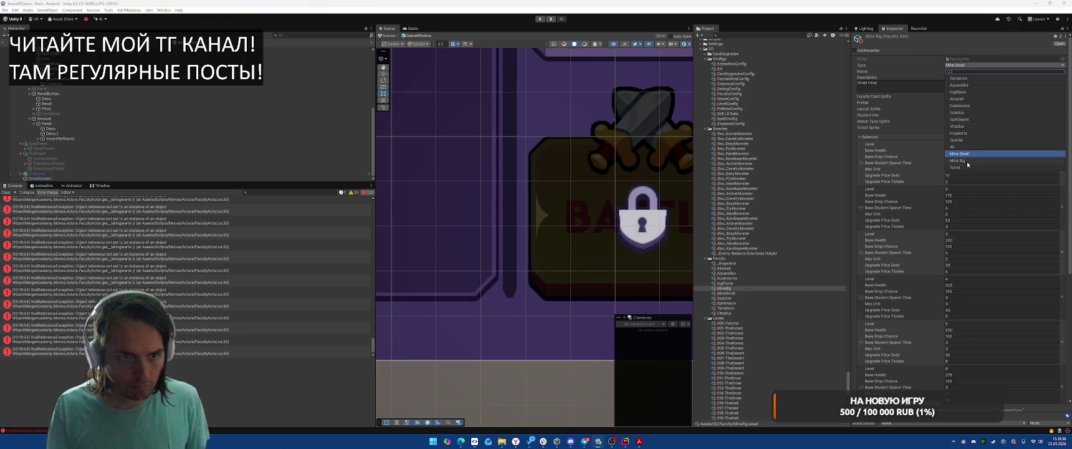
pyautogui.click(979, 87)
pyautogui.click(987, 76)
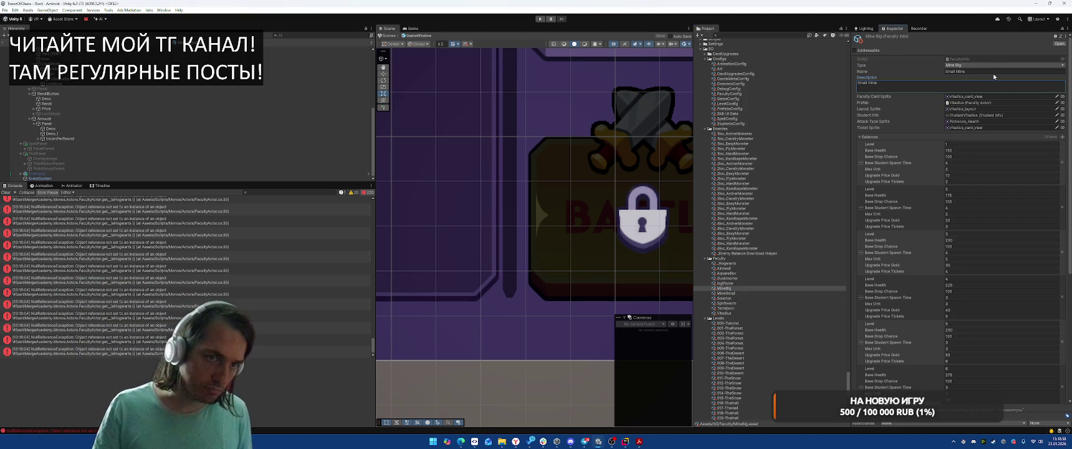
pyautogui.click(986, 71)
pyautogui.write('Big')
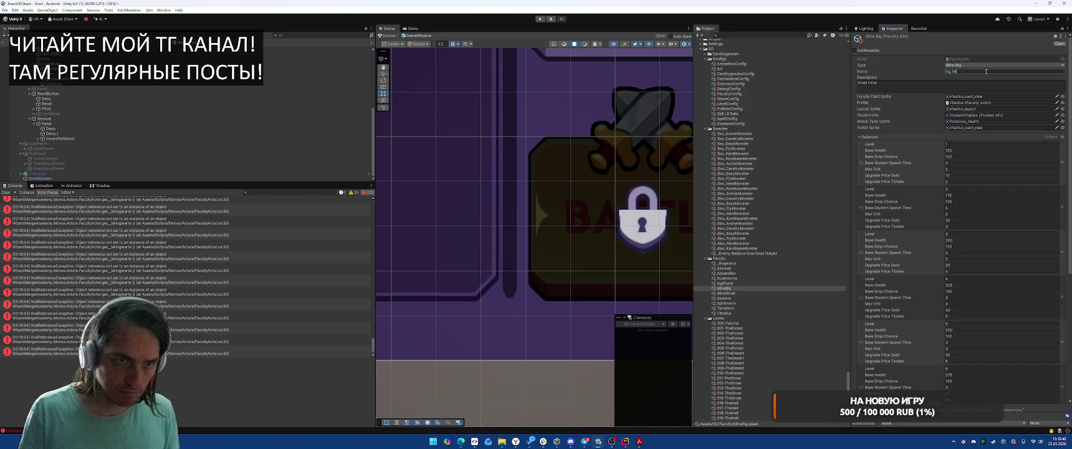
pyautogui.click(895, 85)
pyautogui.write('Big Mine')
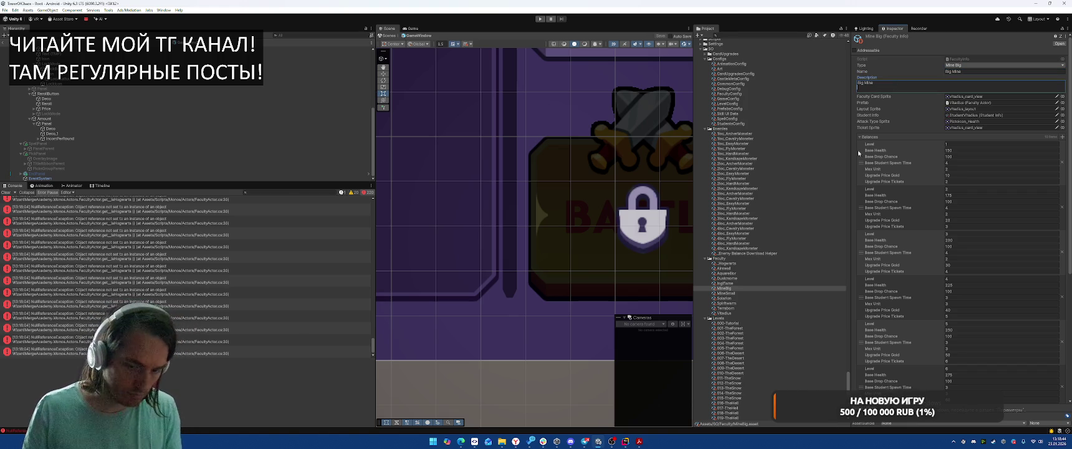
# Duplicate MineBig and rename the copy Turret.
pyautogui.click(728, 288)
pyautogui.hotkey('ctrl', 'd')
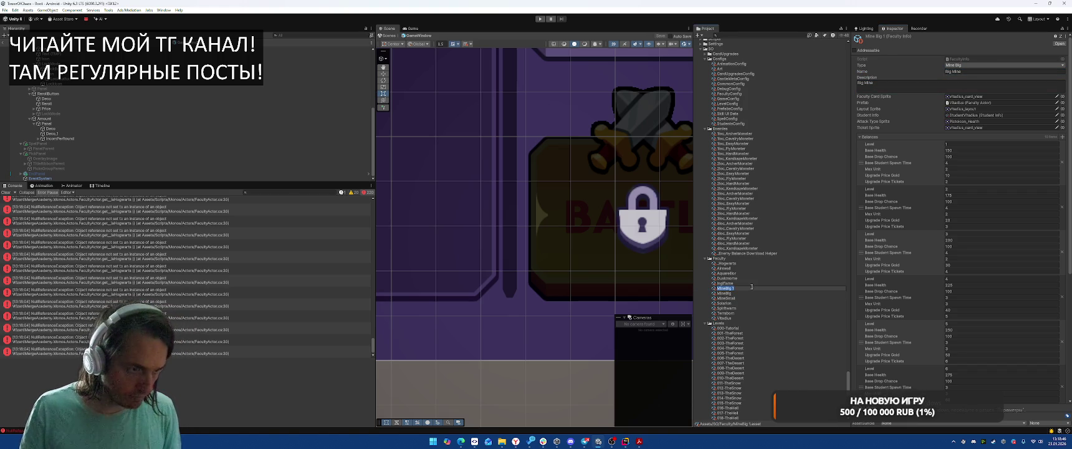
pyautogui.press('F2')
pyautogui.write('Turret')
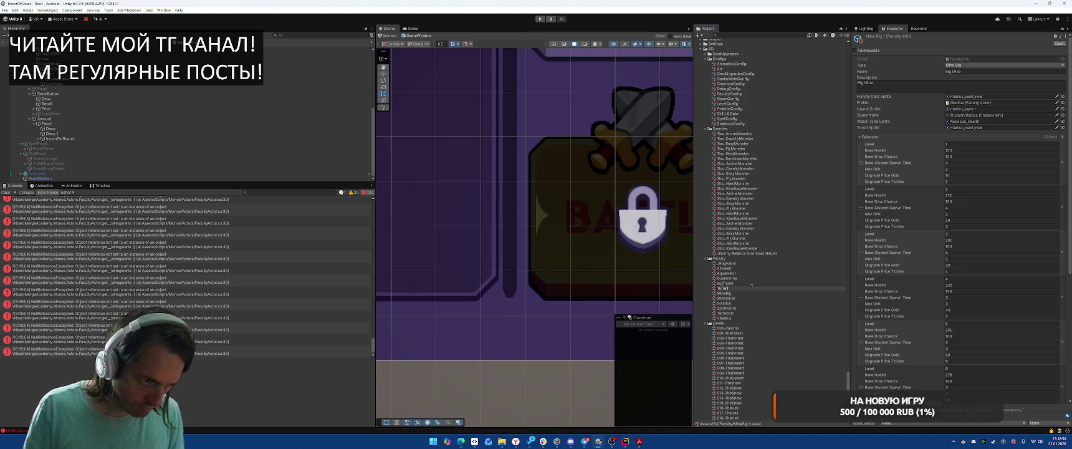
pyautogui.press('Return')
# Set the Turret asset's name, description and type all to Turret.
pyautogui.click(975, 72)
pyautogui.write('Turret')
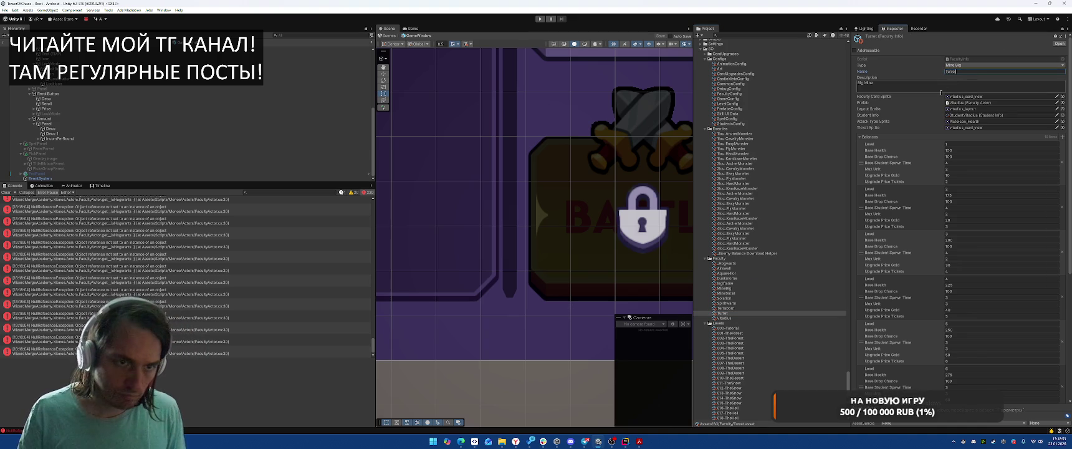
pyautogui.click(939, 84)
pyautogui.write('Turret')
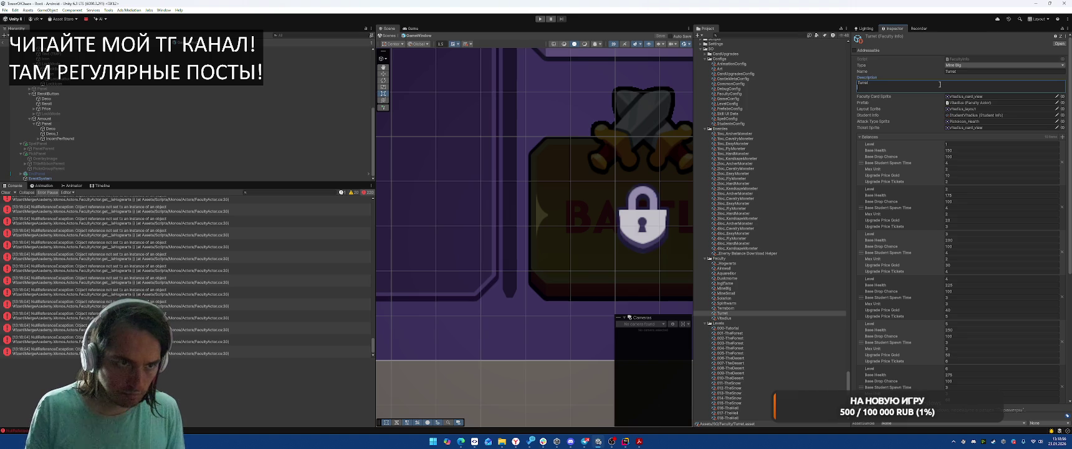
pyautogui.click(983, 65)
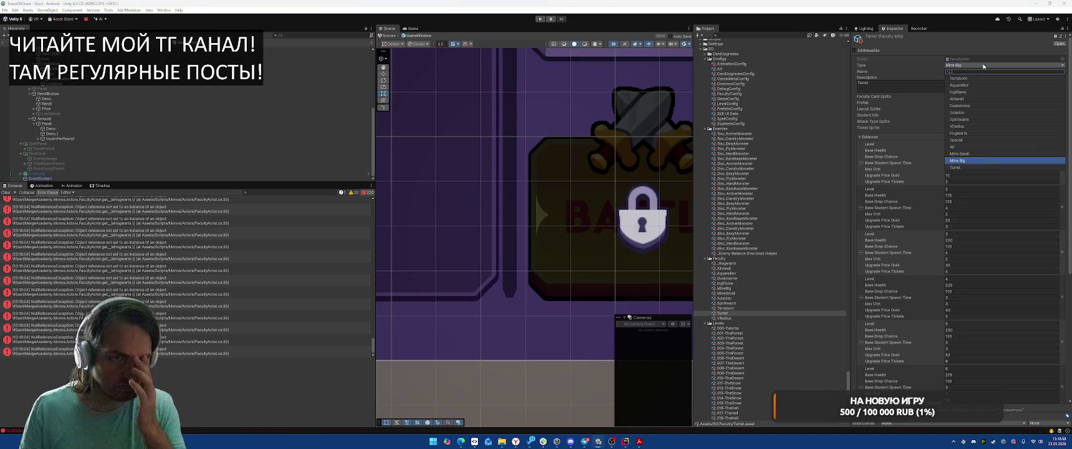
pyautogui.click(956, 167)
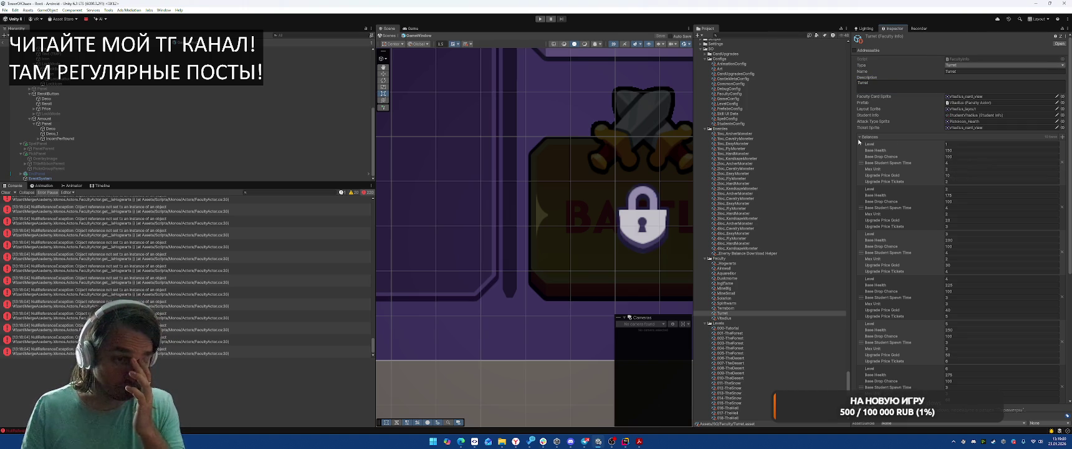
pyautogui.click(869, 137)
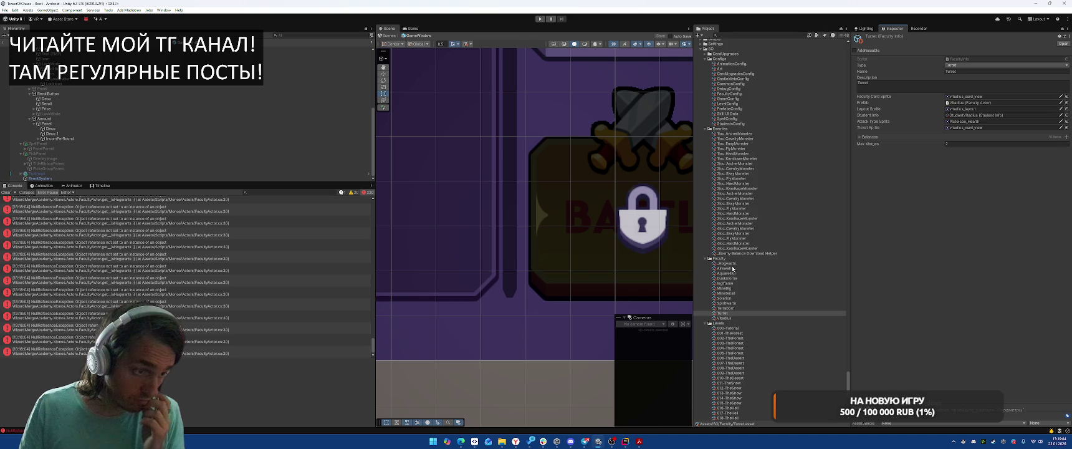
# Leave prefab mode and review the _Faculty and Airwall prefabs.
pyautogui.scroll(-10, 754, 283)
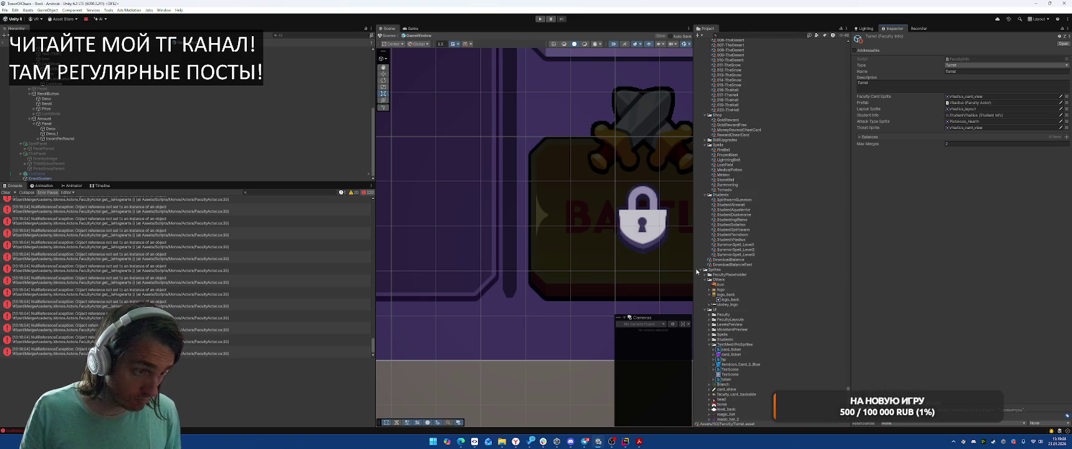
pyautogui.scroll(15, 735, 262)
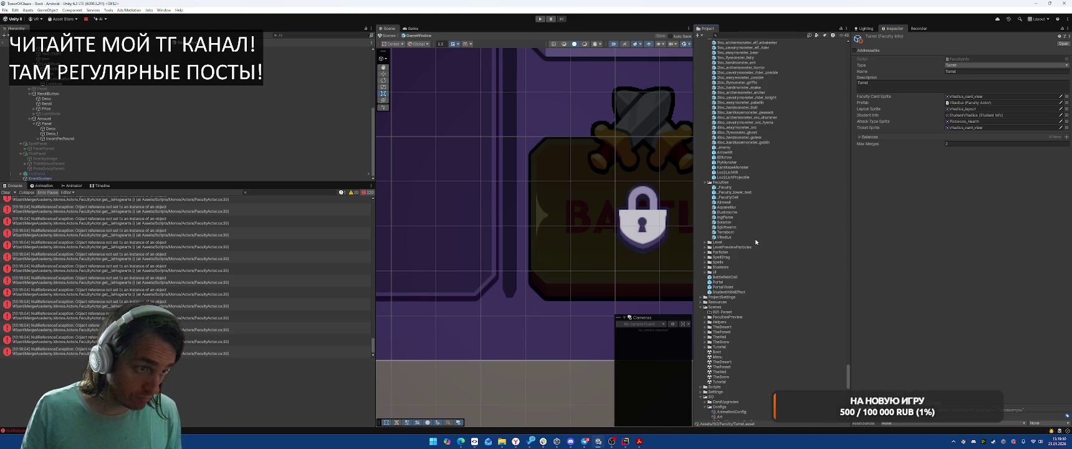
pyautogui.click(5, 46)
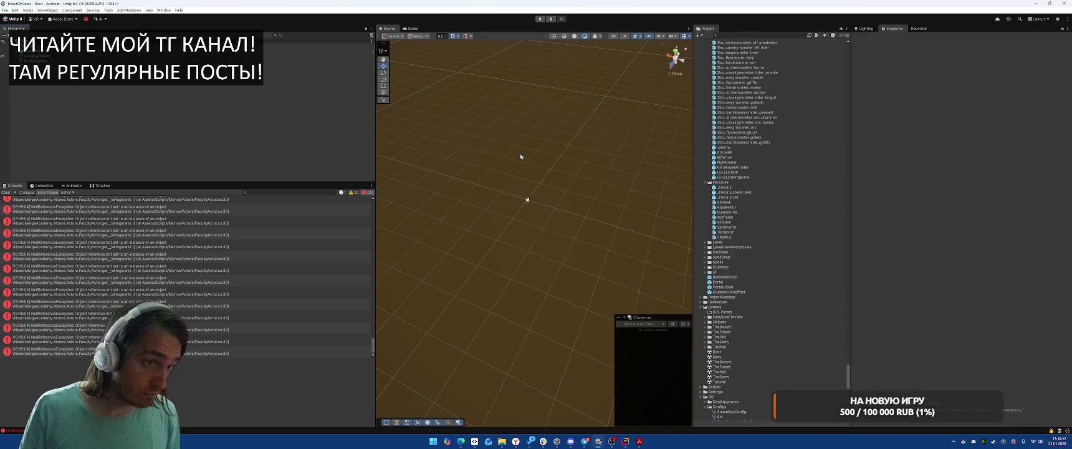
pyautogui.scroll(3, 783, 167)
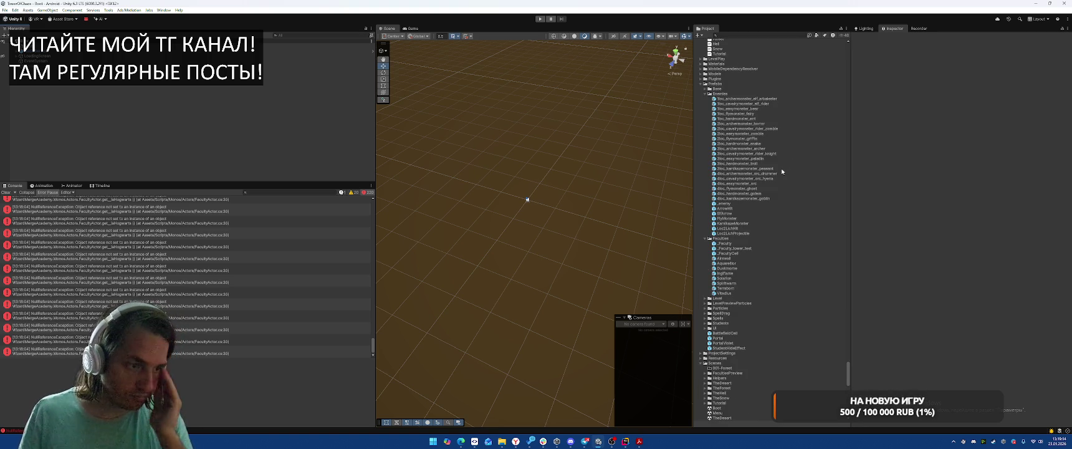
pyautogui.scroll(-3, 782, 171)
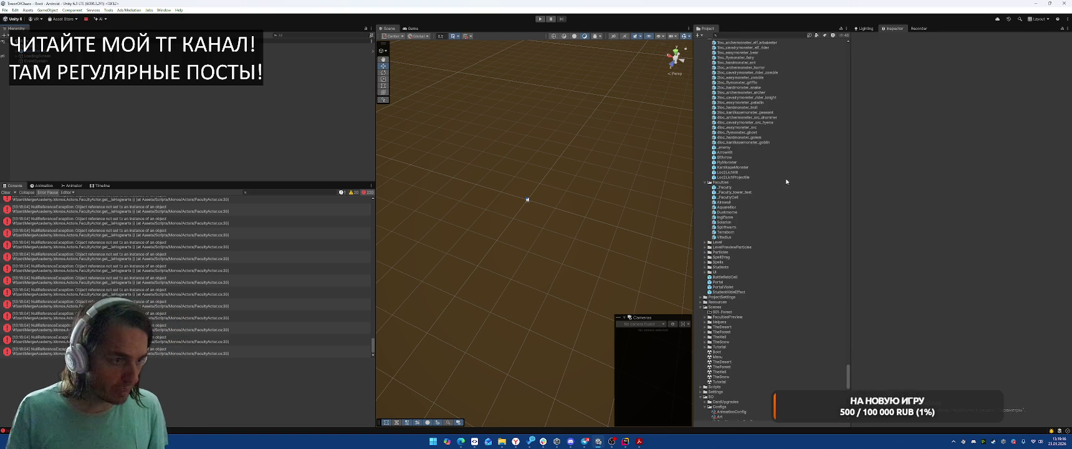
pyautogui.click(732, 188)
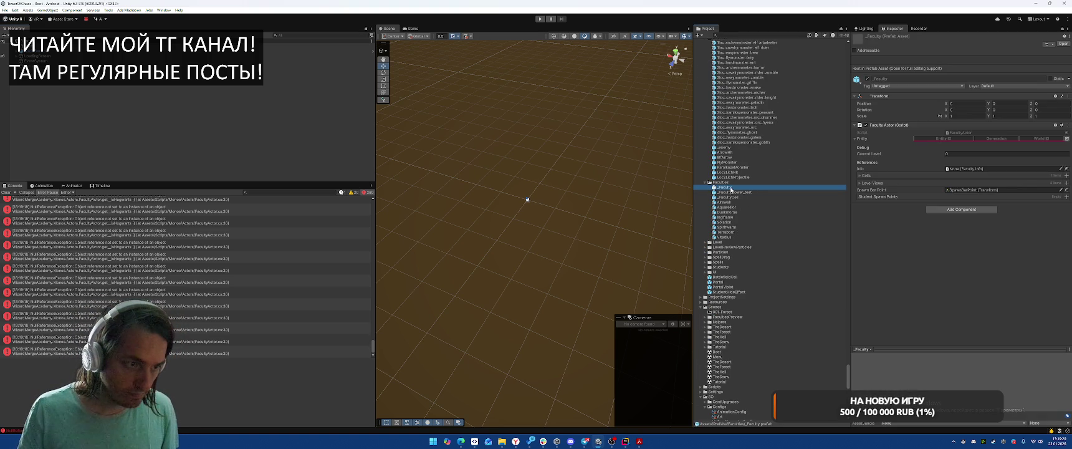
pyautogui.rightClick(731, 188)
pyautogui.click(724, 188)
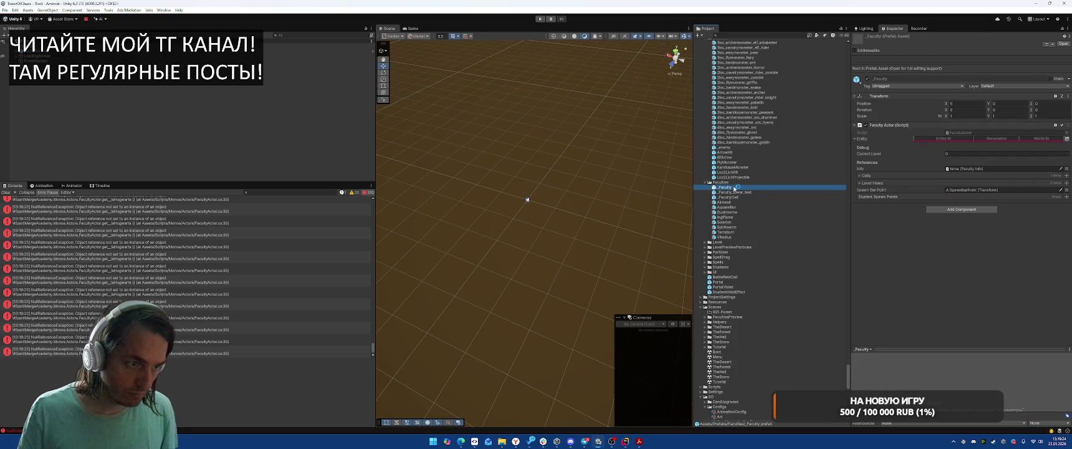
pyautogui.click(737, 202)
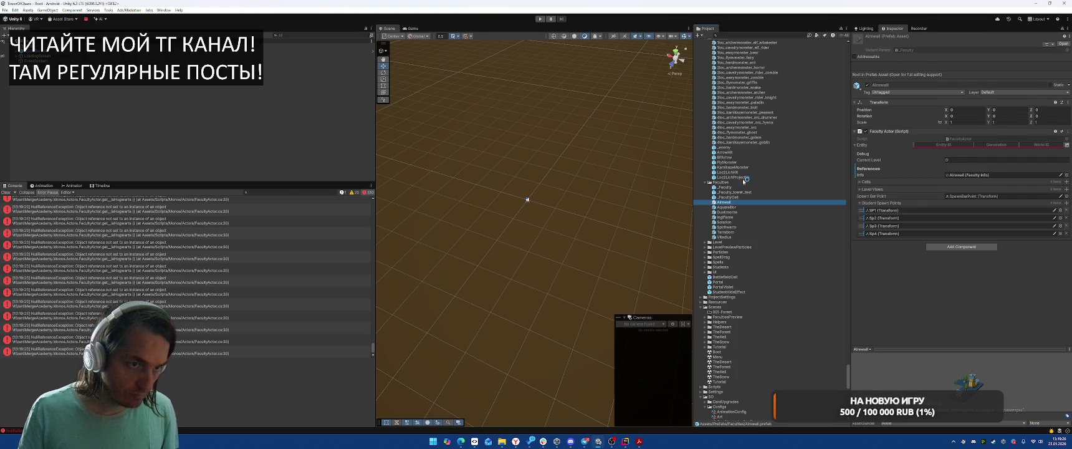
# Create a prefab variant of _Faculty named MineSmall.
pyautogui.rightClick(726, 187)
pyautogui.moveTo(774, 191)
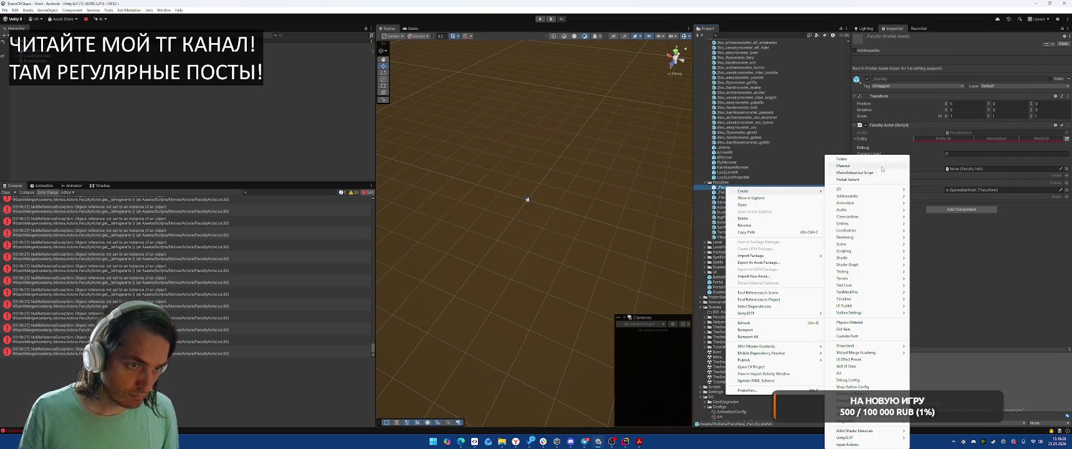
pyautogui.click(861, 181)
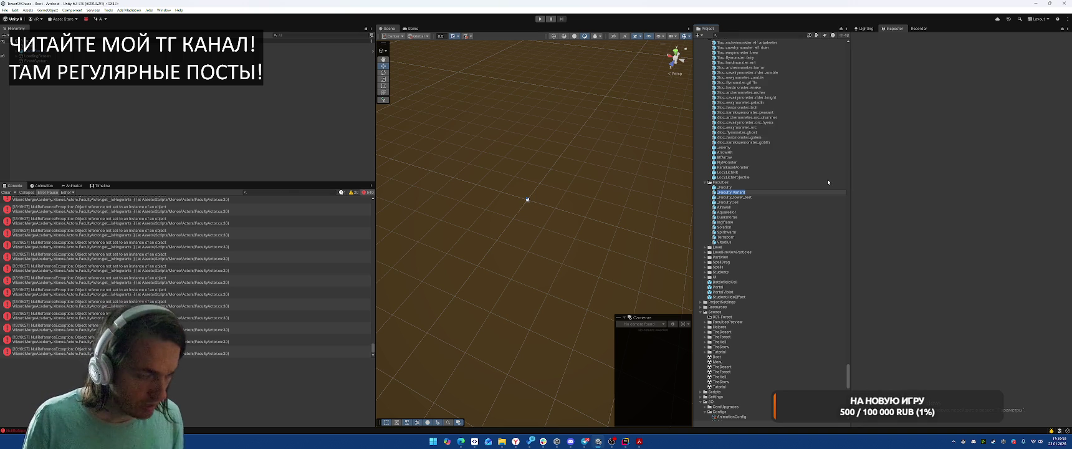
pyautogui.write('MineSmall')
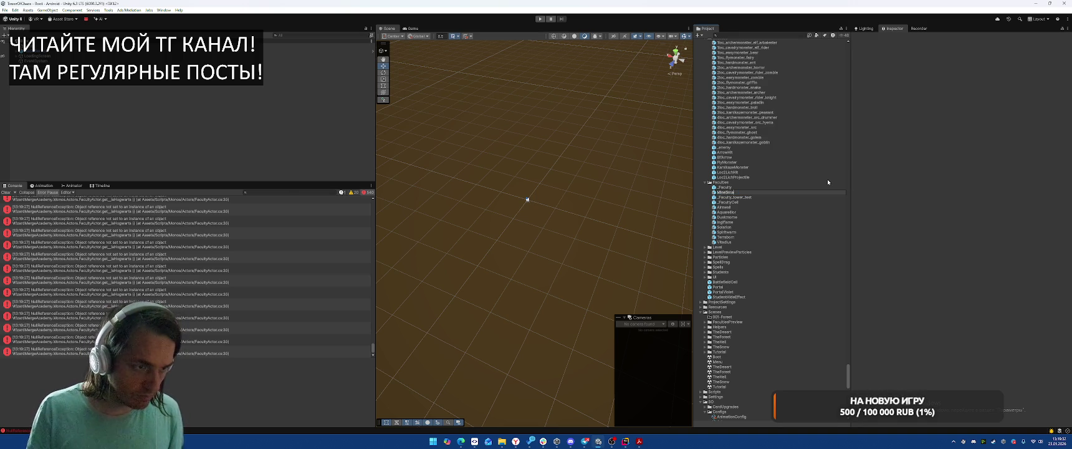
pyautogui.press('Return')
# Assign the MineSmall faculty info to the variant's Info field.
pyautogui.click(1066, 175)
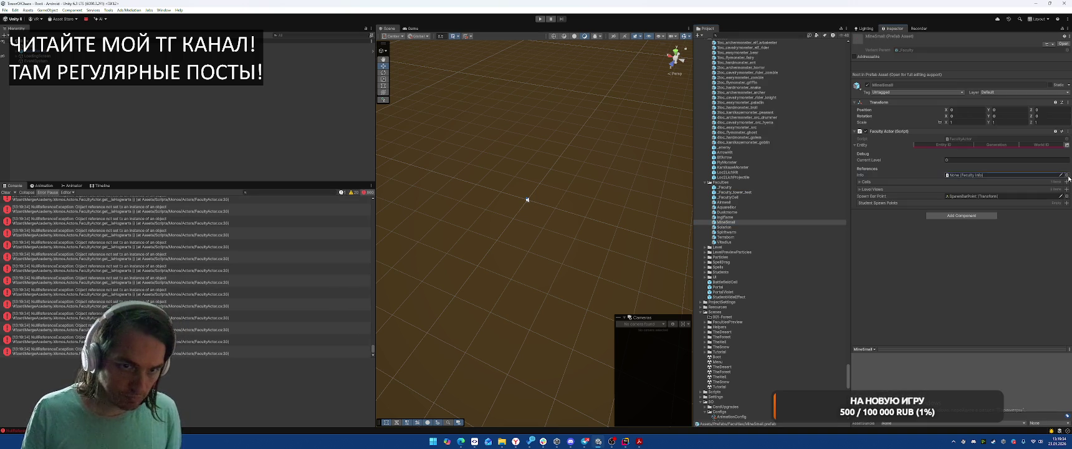
pyautogui.doubleClick(984, 160)
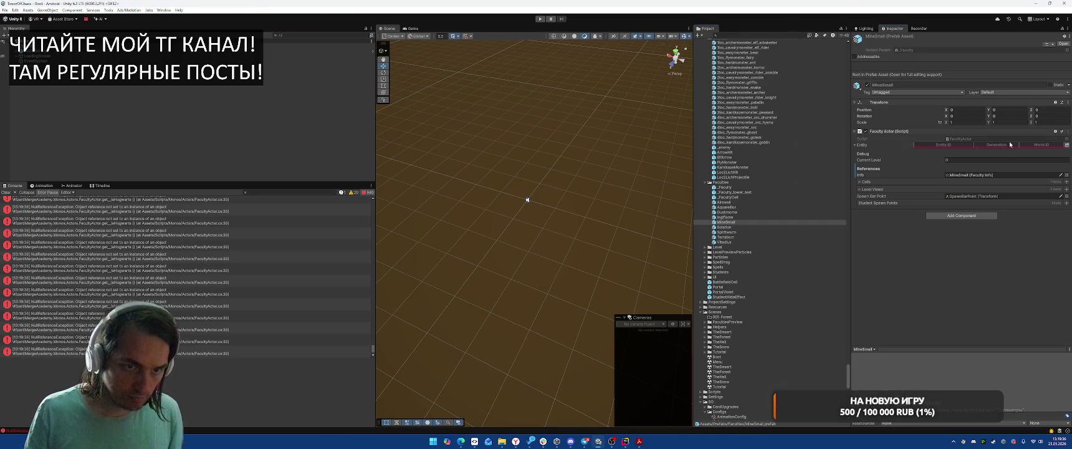
pyautogui.click(863, 188)
pyautogui.click(866, 181)
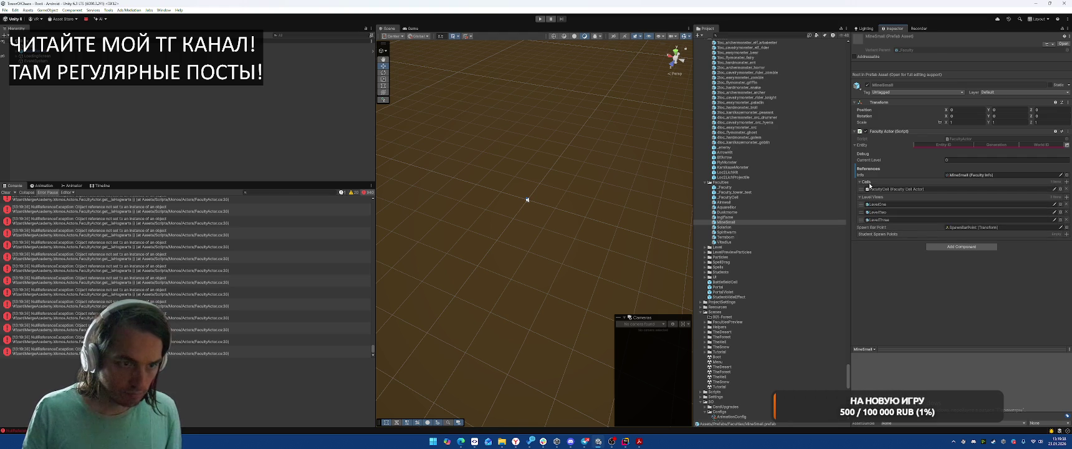
pyautogui.click(866, 197)
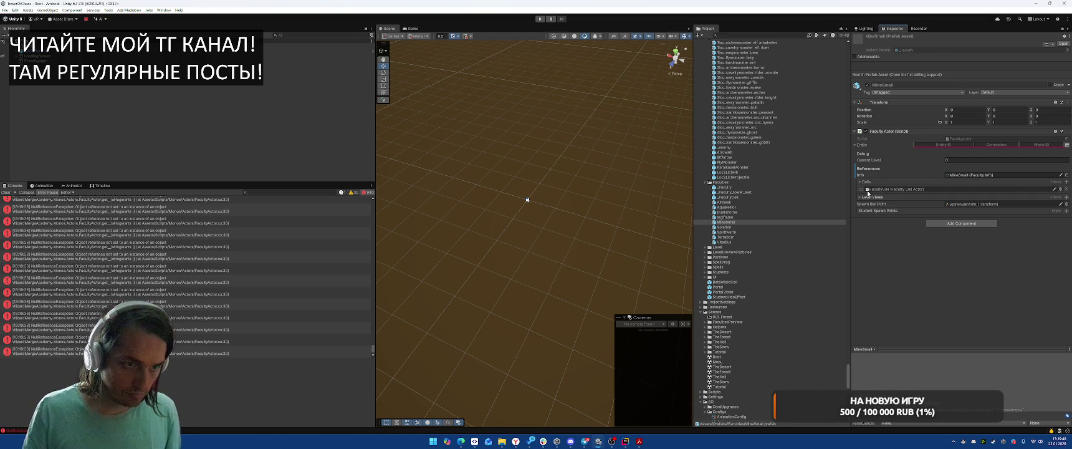
pyautogui.click(866, 181)
# Create a MineBig prefab variant of _Faculty with Info set to MineBig.
pyautogui.rightClick(736, 188)
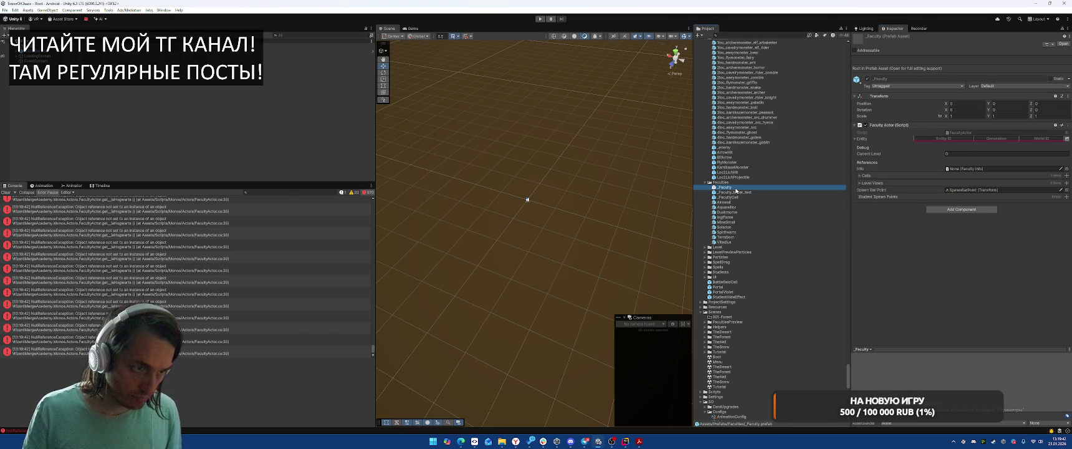
pyautogui.moveTo(810, 192)
pyautogui.click(867, 181)
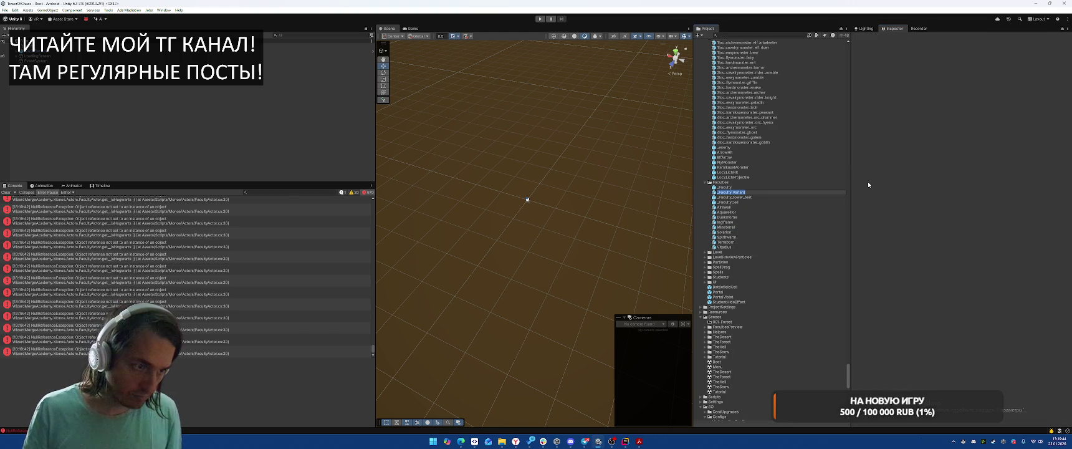
pyautogui.write('MineBig')
pyautogui.press('Return')
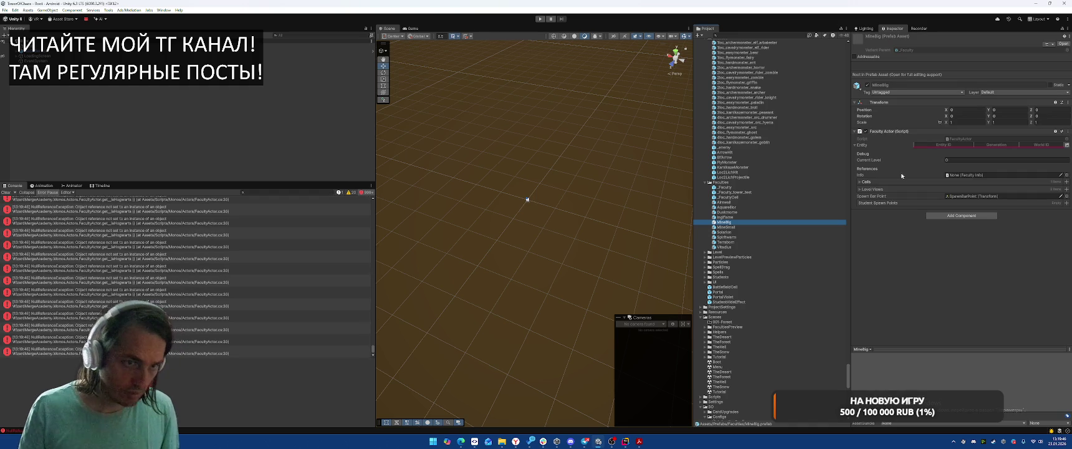
pyautogui.click(1066, 175)
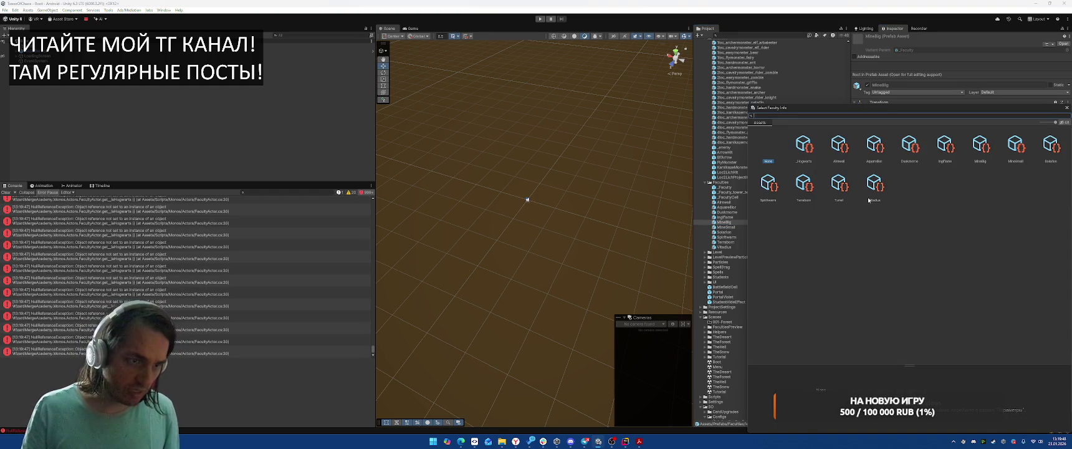
pyautogui.doubleClick(980, 145)
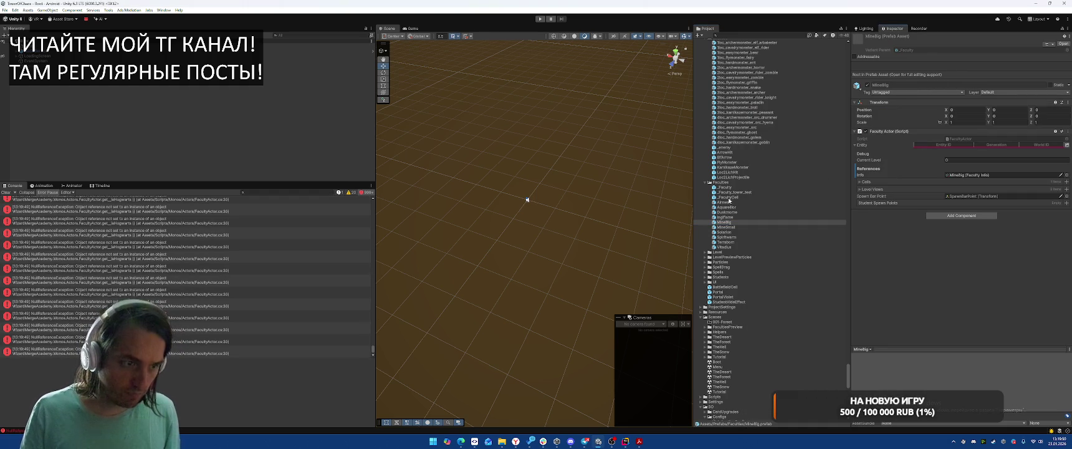
# Create a Turret prefab variant of _Faculty with Info set to Turret.
pyautogui.click(740, 187)
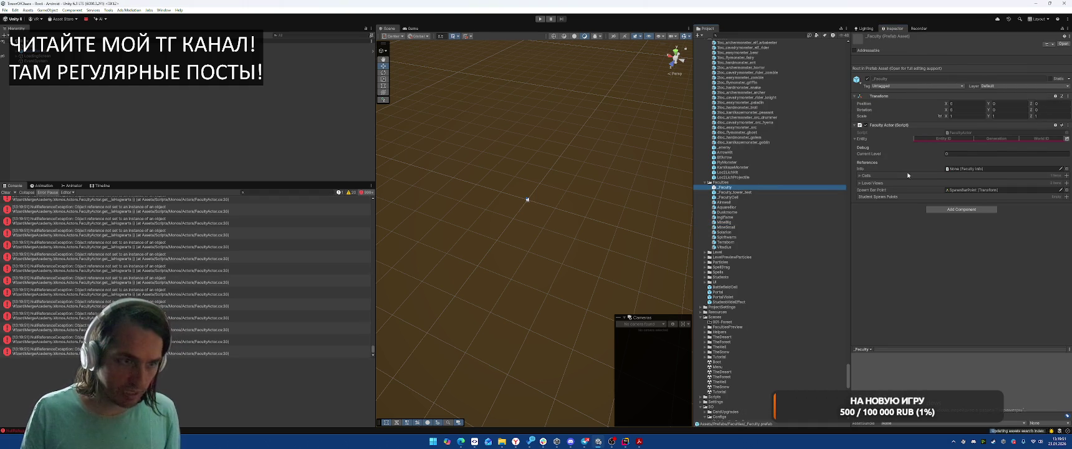
pyautogui.rightClick(738, 189)
pyautogui.moveTo(770, 194)
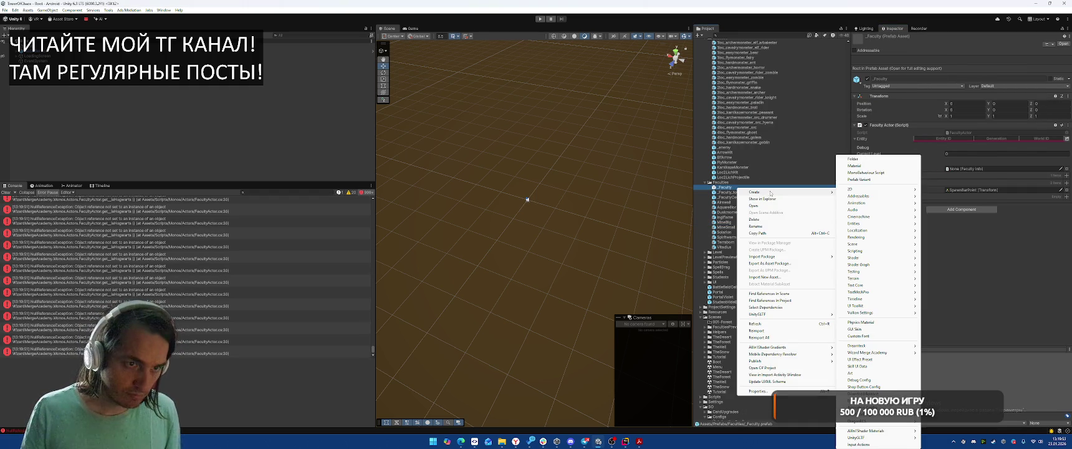
pyautogui.click(855, 178)
pyautogui.write('M')
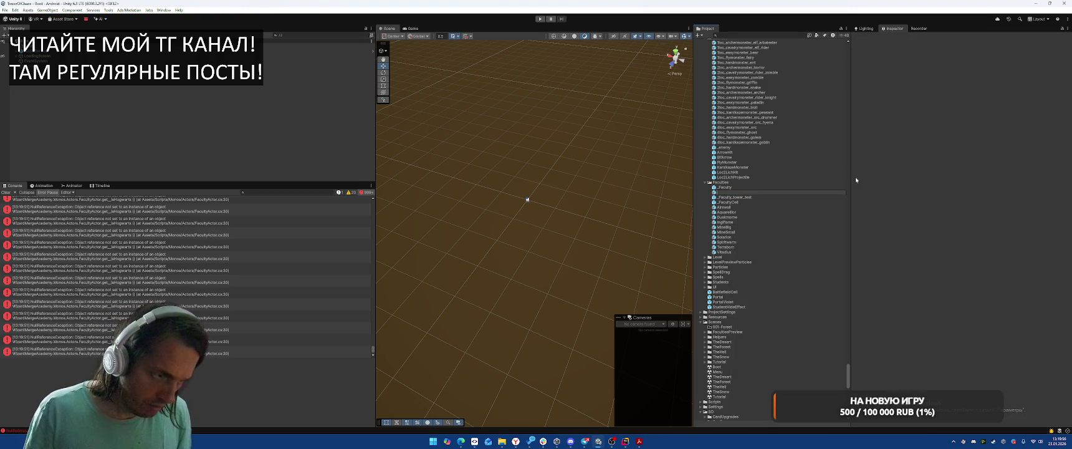
pyautogui.write('et')
pyautogui.press('Return')
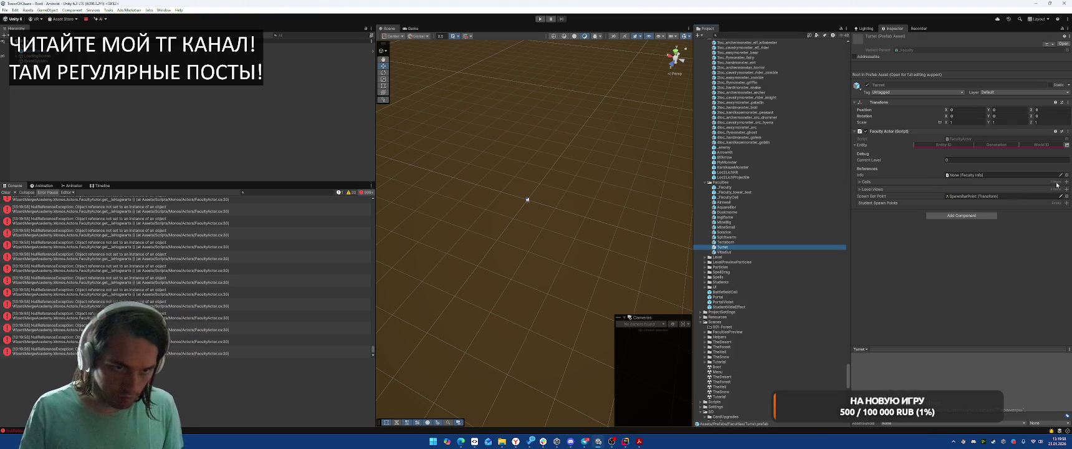
pyautogui.click(1067, 175)
pyautogui.write('Turret')
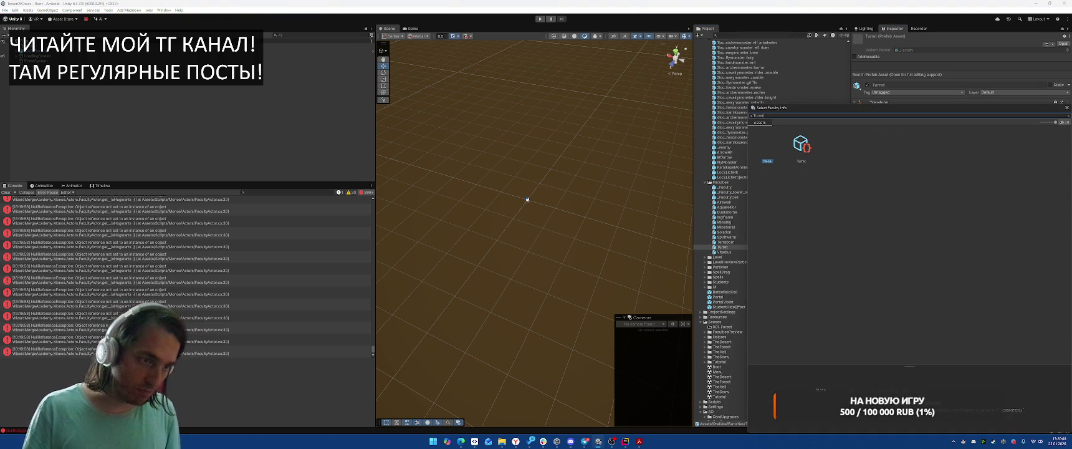
pyautogui.doubleClick(800, 144)
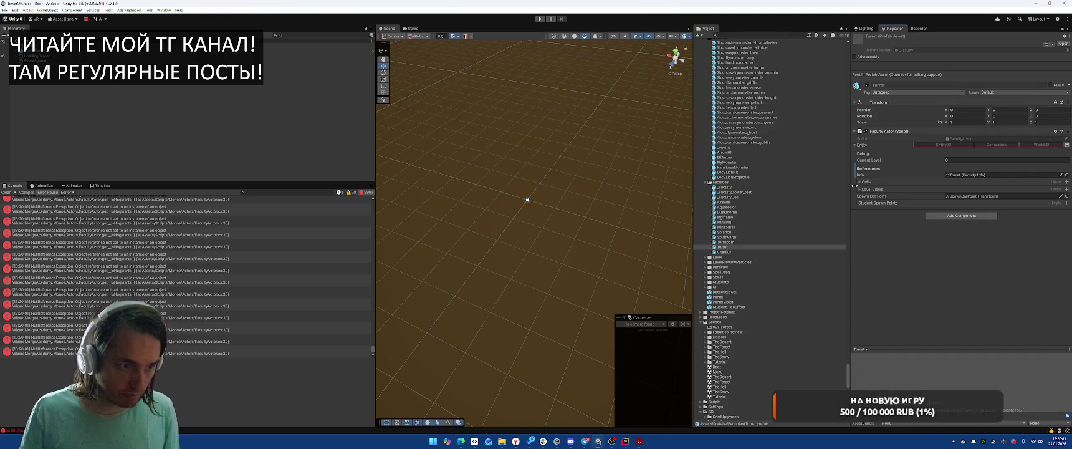
pyautogui.click(916, 190)
pyautogui.click(866, 181)
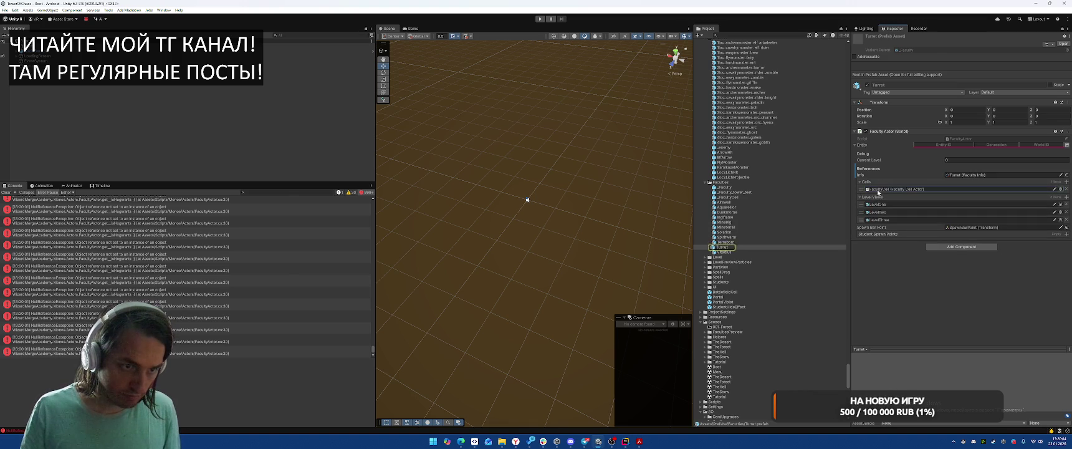
# Open the Turret prefab, check its LevelOne child, and clear the Console errors.
pyautogui.doubleClick(722, 247)
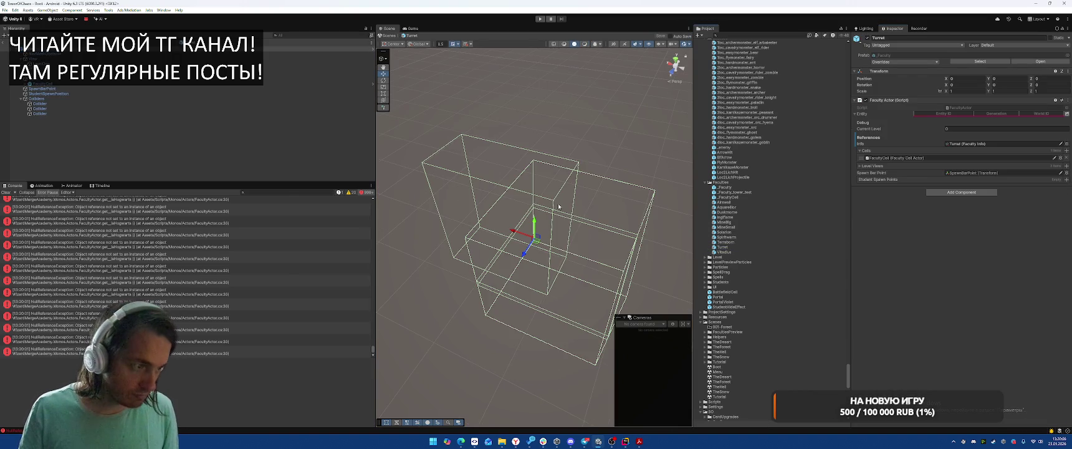
pyautogui.click(187, 63)
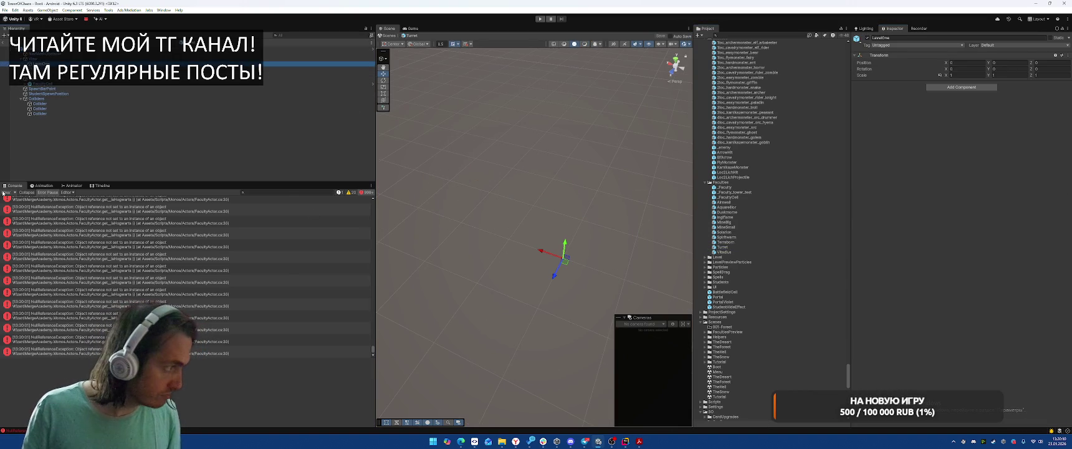
pyautogui.click(3, 192)
pyautogui.click(134, 153)
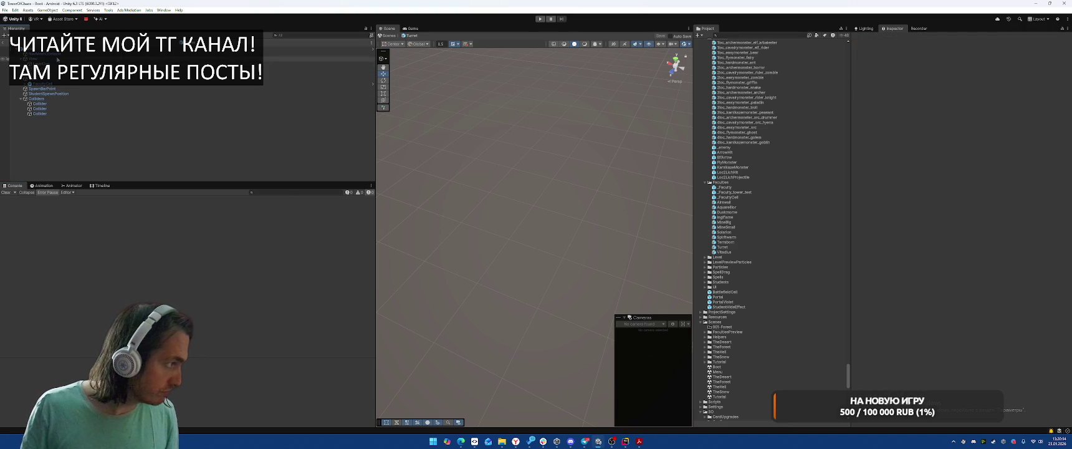
# Open the Airswall prefab and inspect its View, NavMeshObstacle, faculty cells, level views and Sp3 spawn point.
pyautogui.doubleClick(717, 202)
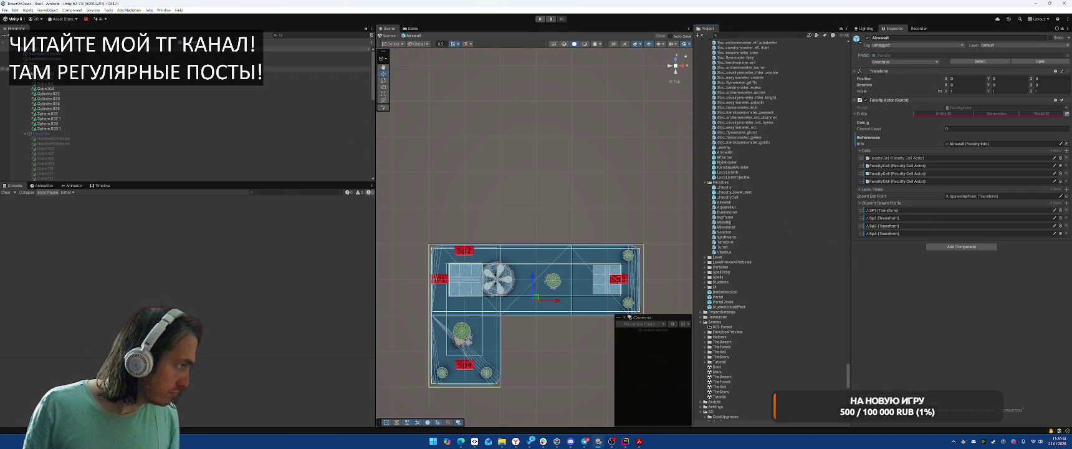
pyautogui.click(49, 62)
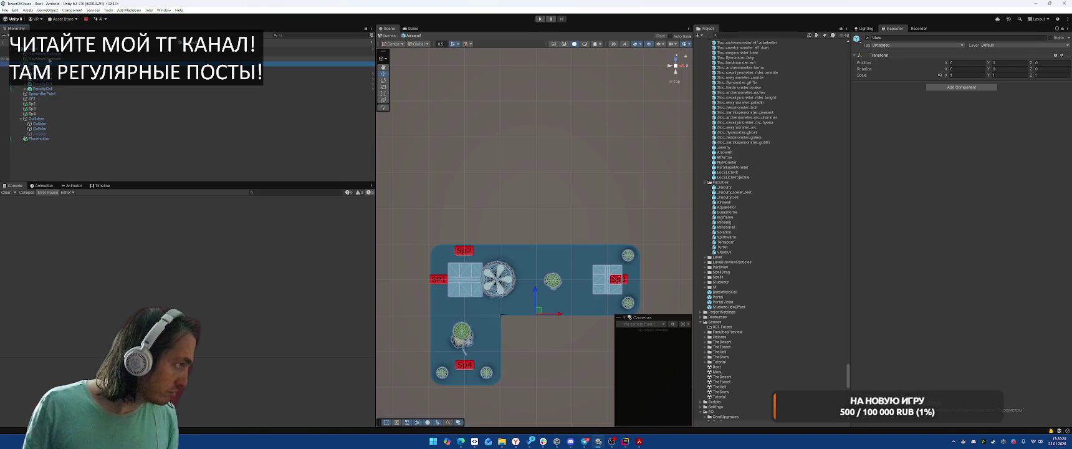
pyautogui.click(63, 55)
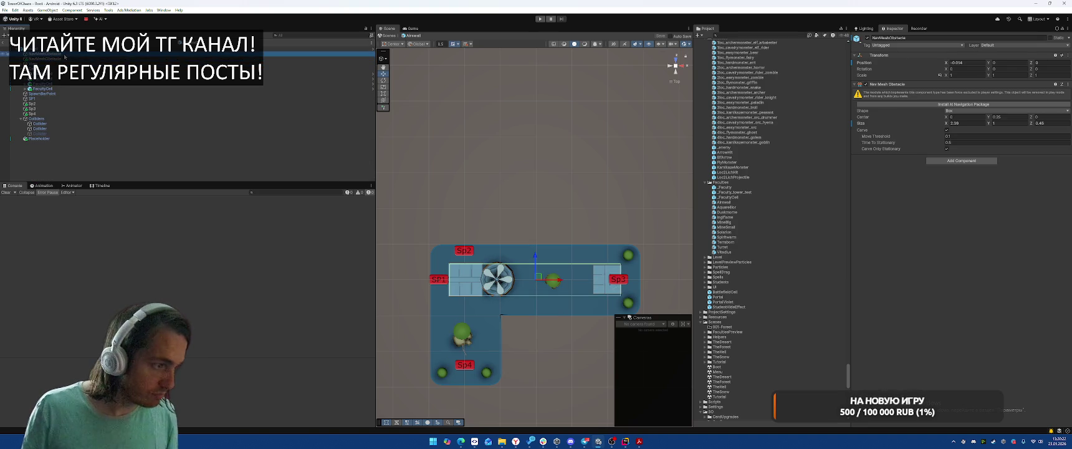
pyautogui.click(21, 118)
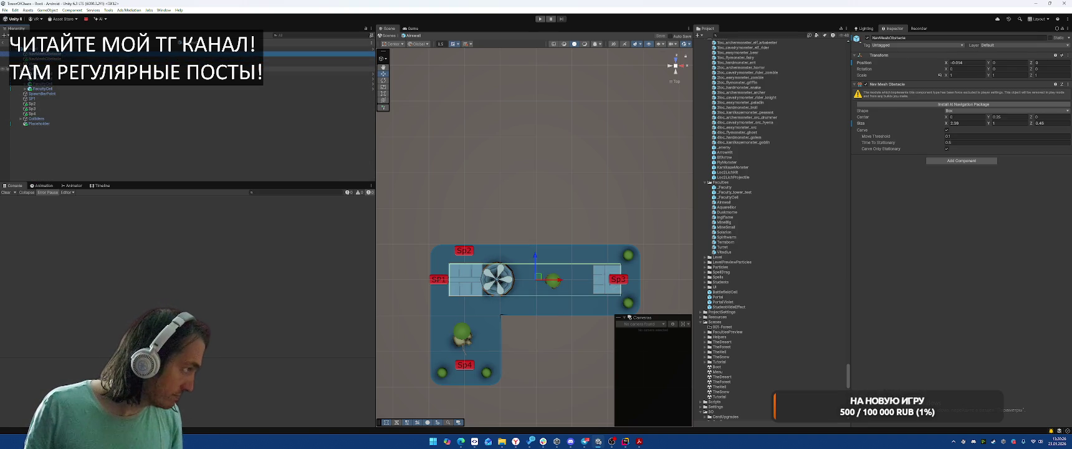
pyautogui.click(52, 83)
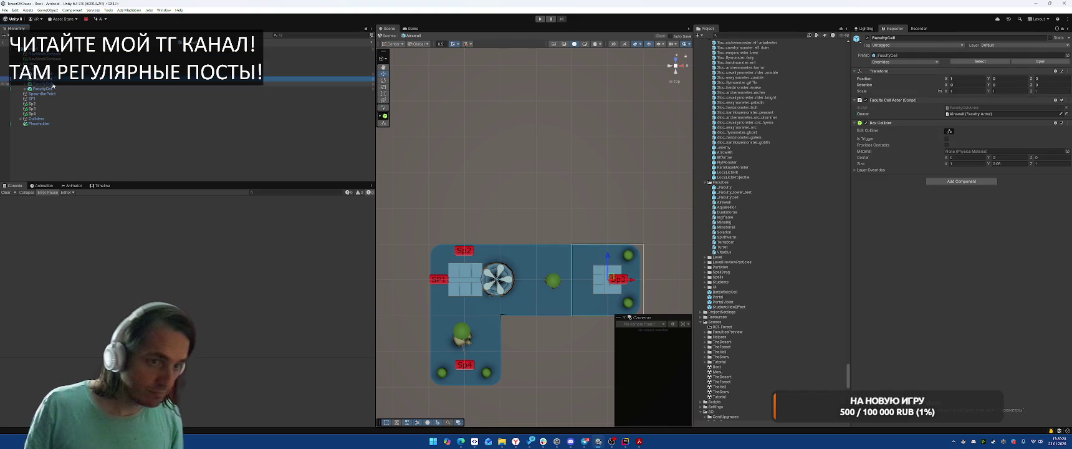
pyautogui.click(53, 84)
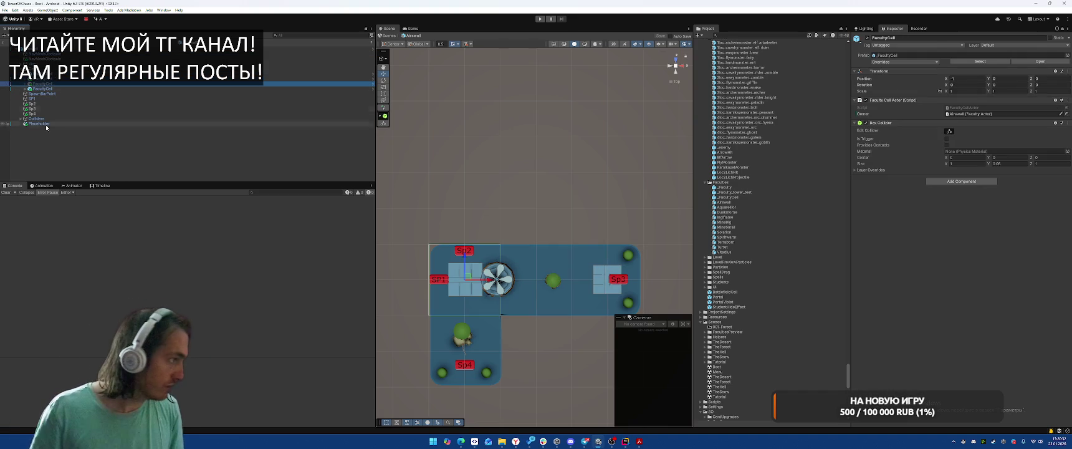
pyautogui.press('Left')
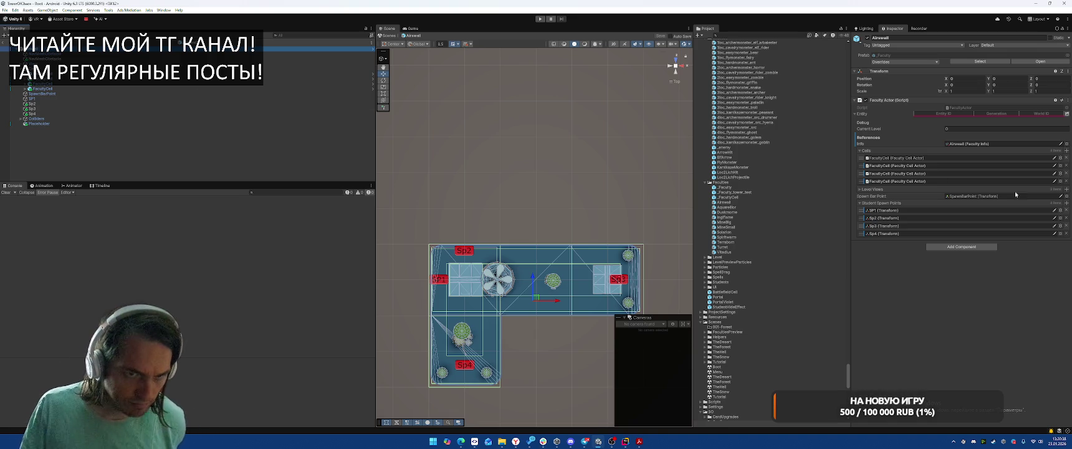
pyautogui.click(876, 190)
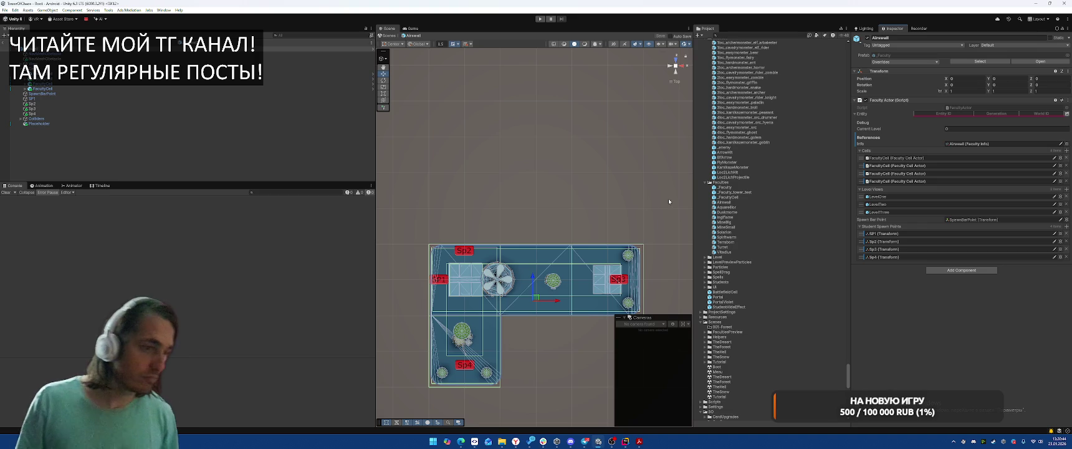
pyautogui.click(337, 108)
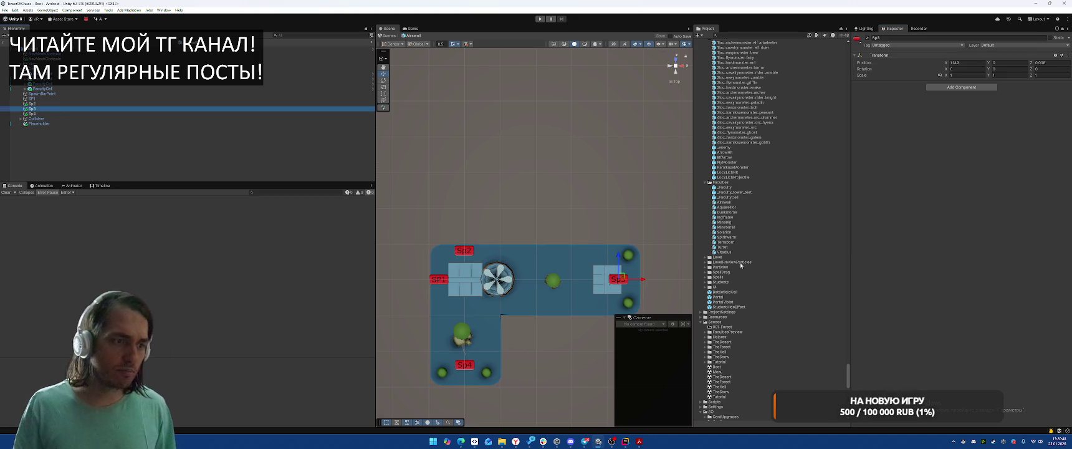
# Open the MineBig prefab in prefab mode.
pyautogui.doubleClick(735, 222)
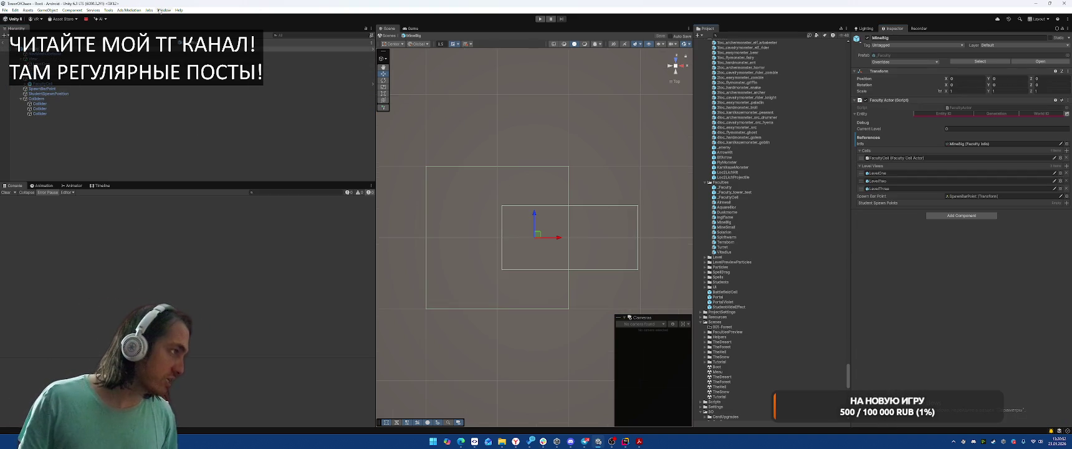
pyautogui.click(164, 10)
pyautogui.click(165, 10)
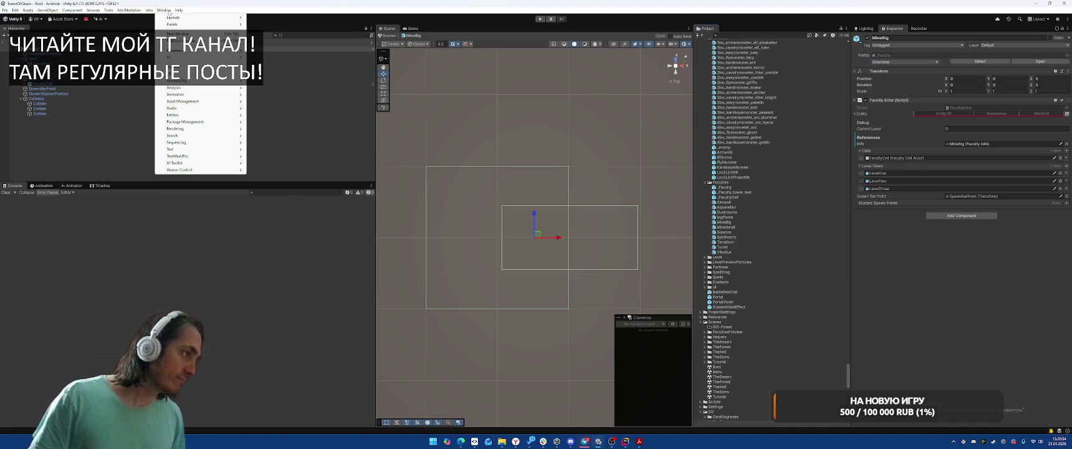
pyautogui.click(165, 10)
# Add a 3D cube under LevelOne and remove its Box Collider.
pyautogui.click(49, 63)
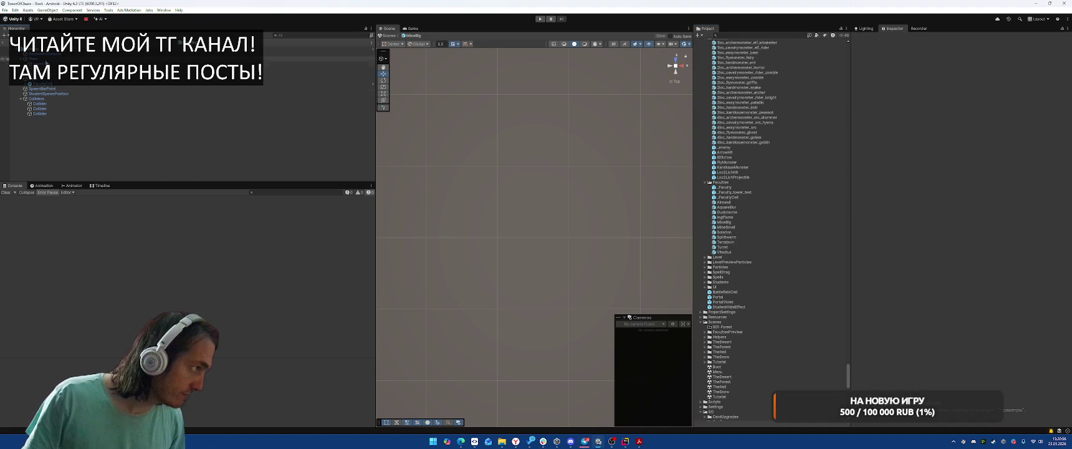
pyautogui.rightClick(50, 63)
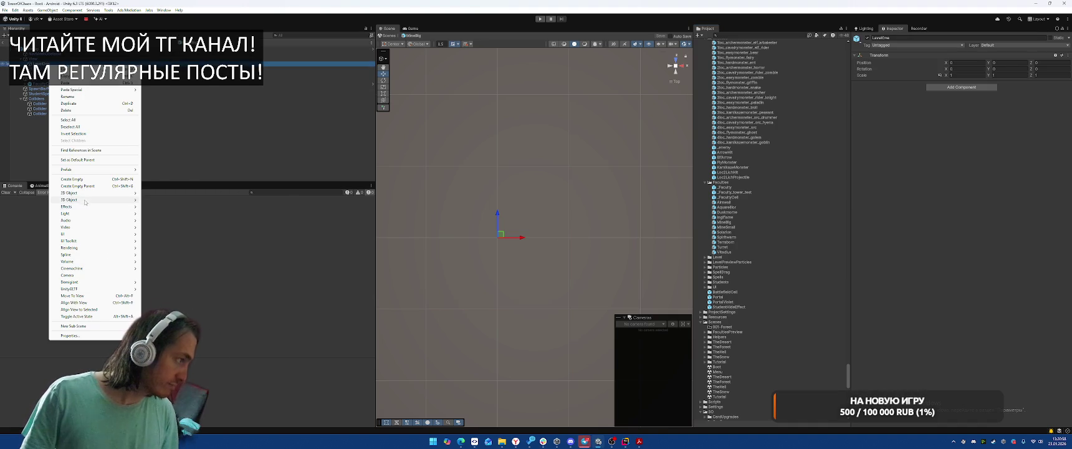
pyautogui.moveTo(75, 200)
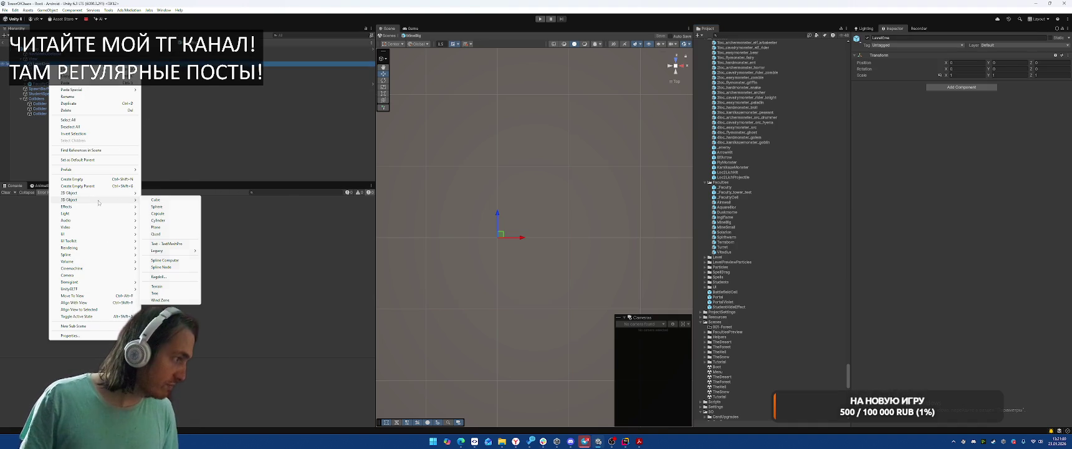
pyautogui.click(157, 200)
pyautogui.rightClick(905, 232)
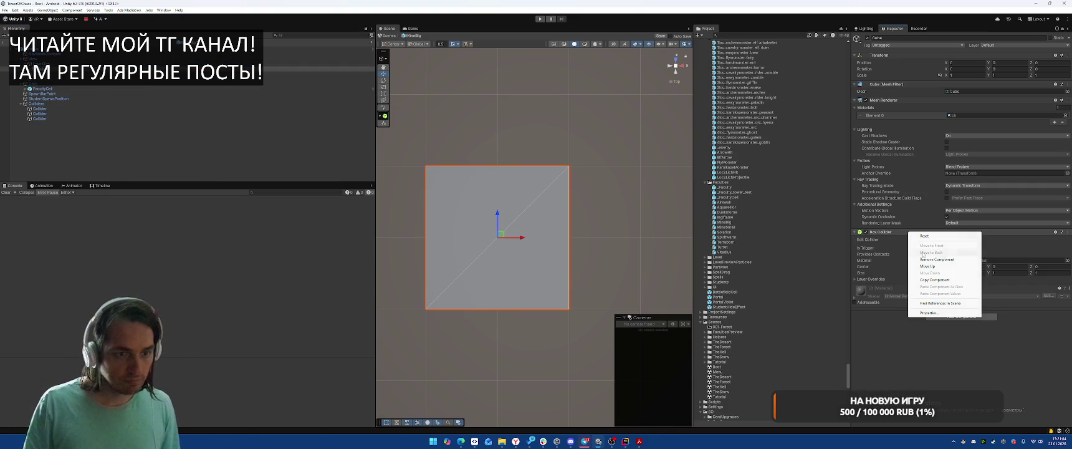
pyautogui.click(954, 249)
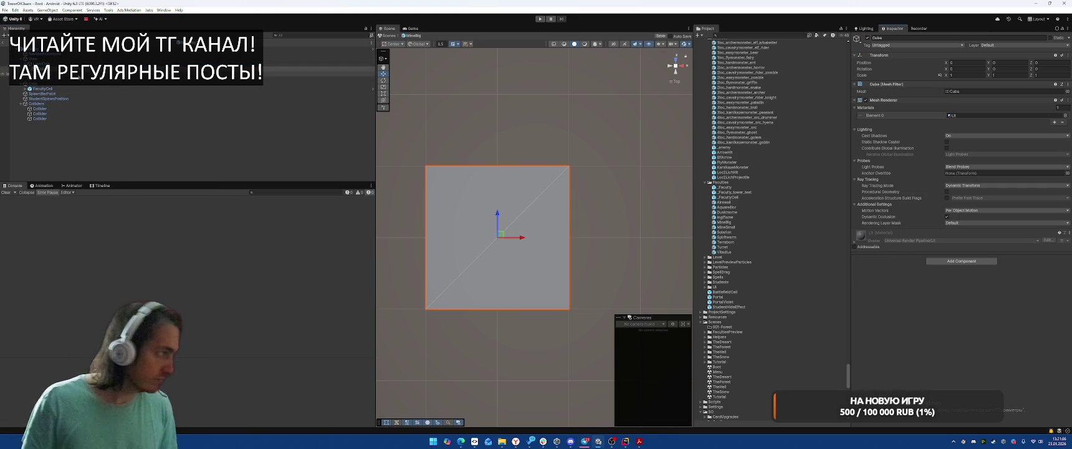
# Duplicate the cube, give the copy Scale Y 2, and raise it in a side view.
pyautogui.click(75, 69)
pyautogui.hotkey('ctrl', 'd')
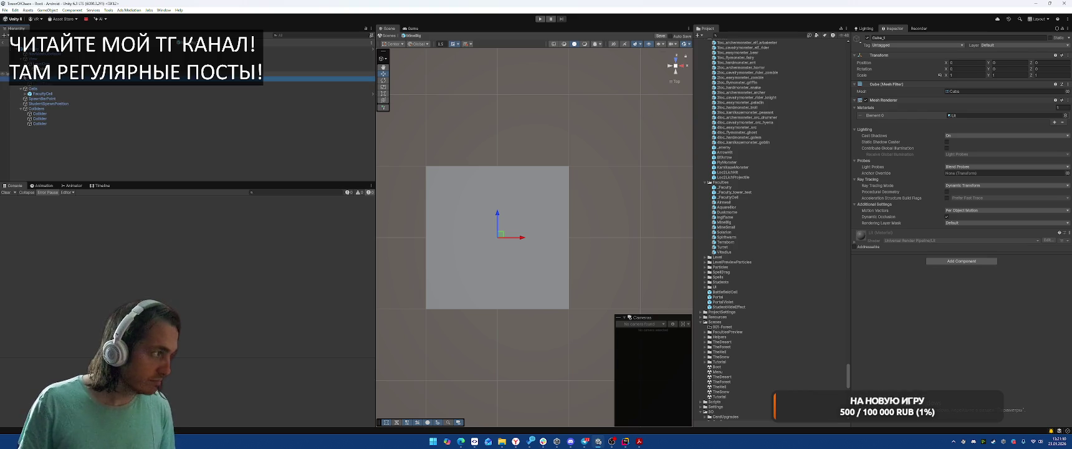
pyautogui.click(1004, 75)
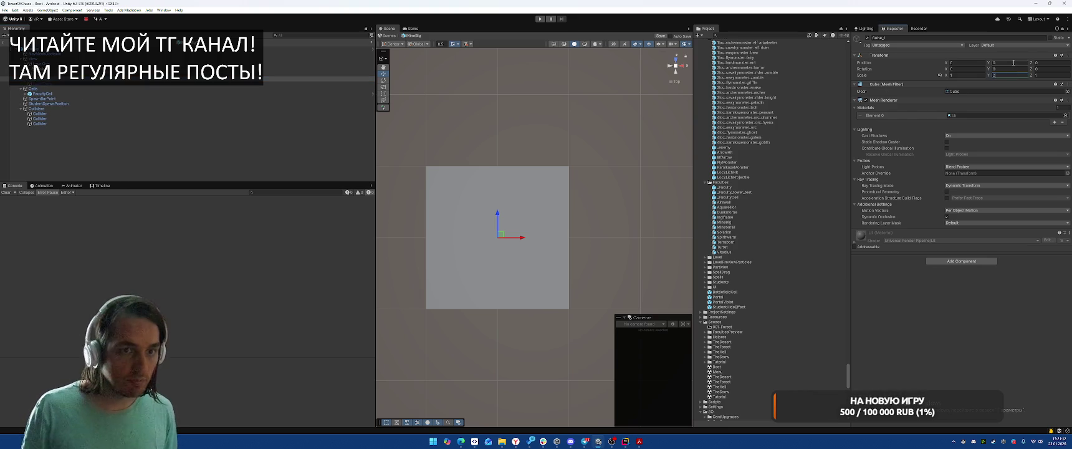
pyautogui.click(1013, 62)
pyautogui.click(676, 73)
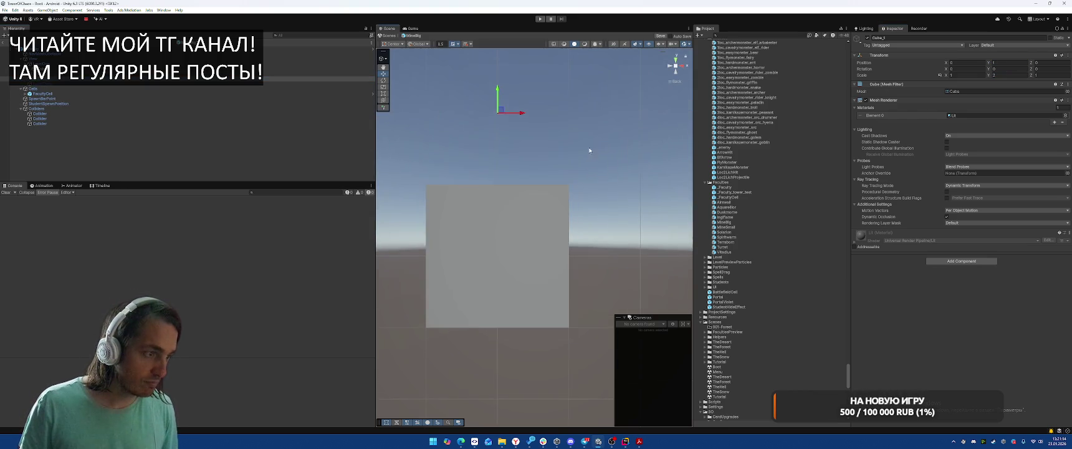
pyautogui.click(85, 69)
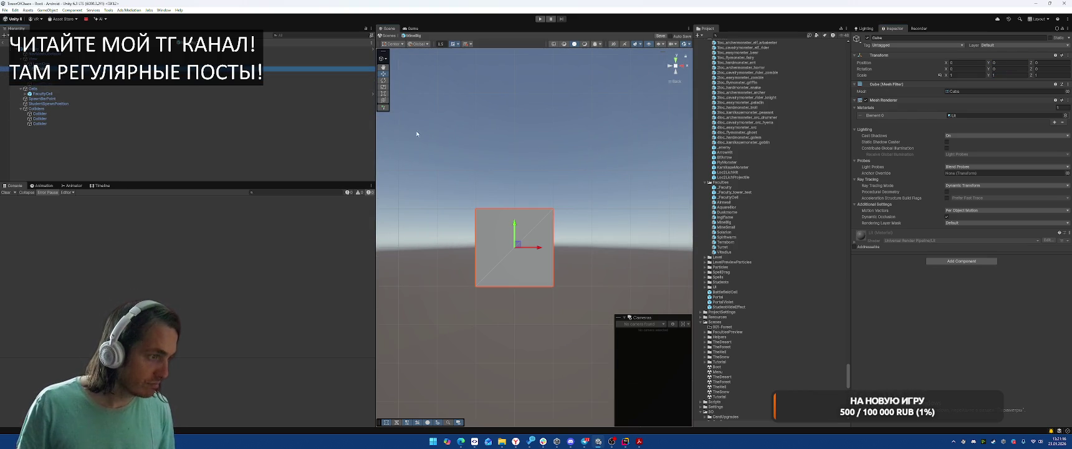
pyautogui.moveTo(514, 223); pyautogui.dragTo(514, 184)
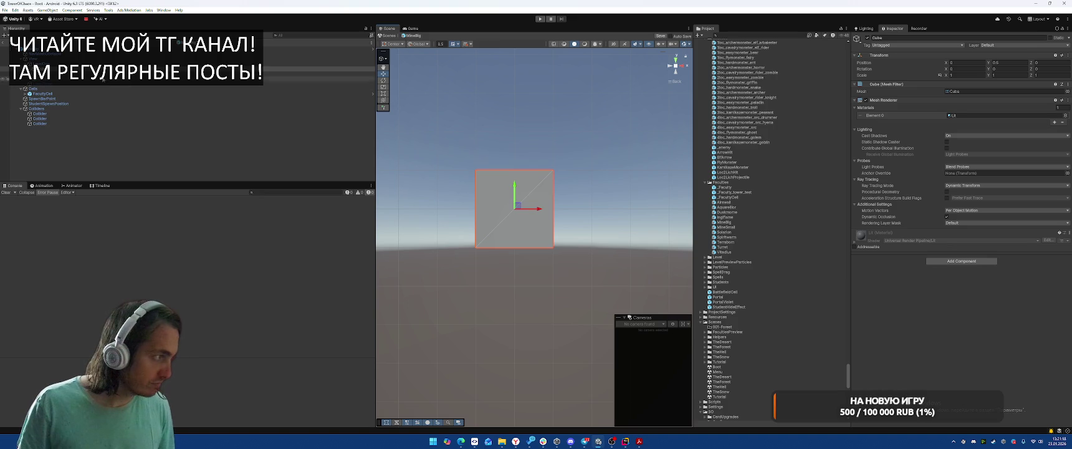
# Revert the accidental changes and set the copied cube's Position Y to 1.5.
pyautogui.click(62, 73)
pyautogui.hotkey('ctrl', 'y')
pyautogui.hotkey('ctrl', 'z')
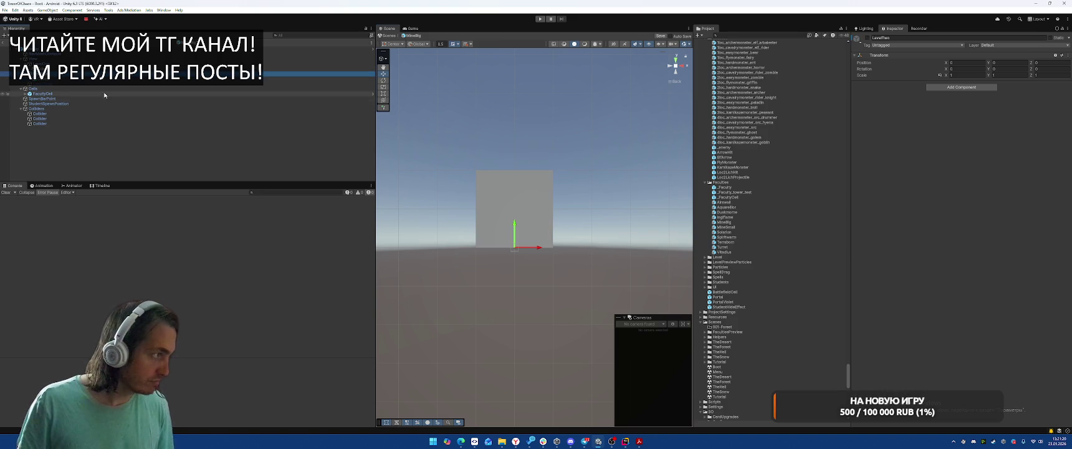
pyautogui.hotkey('ctrl', 'y')
pyautogui.hotkey('ctrl', 'z')
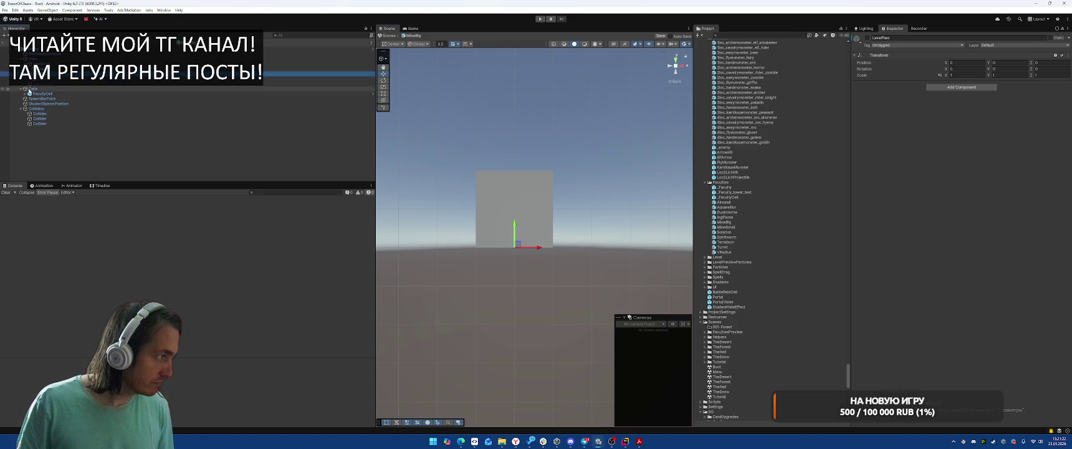
pyautogui.hotkey('ctrl', 'z')
pyautogui.hotkey('ctrl', 'z')
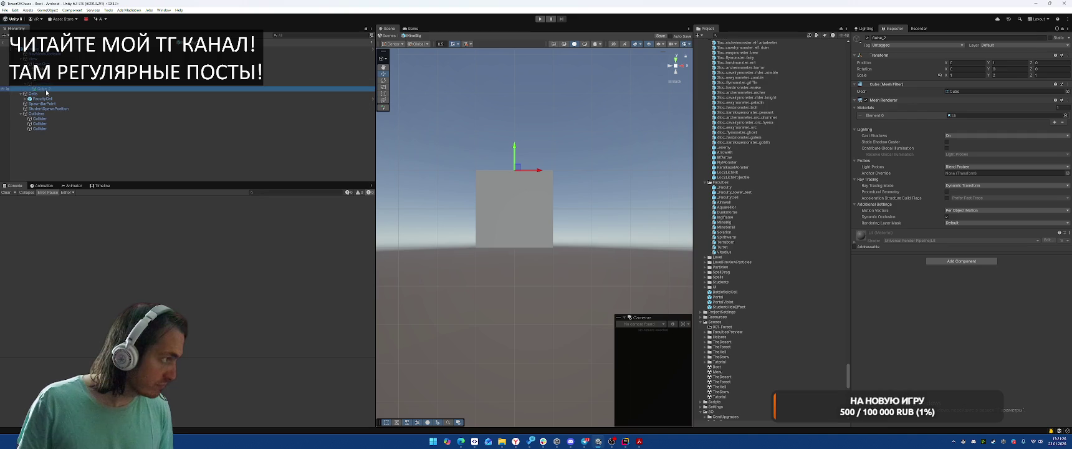
pyautogui.click(1007, 75)
pyautogui.click(1004, 63)
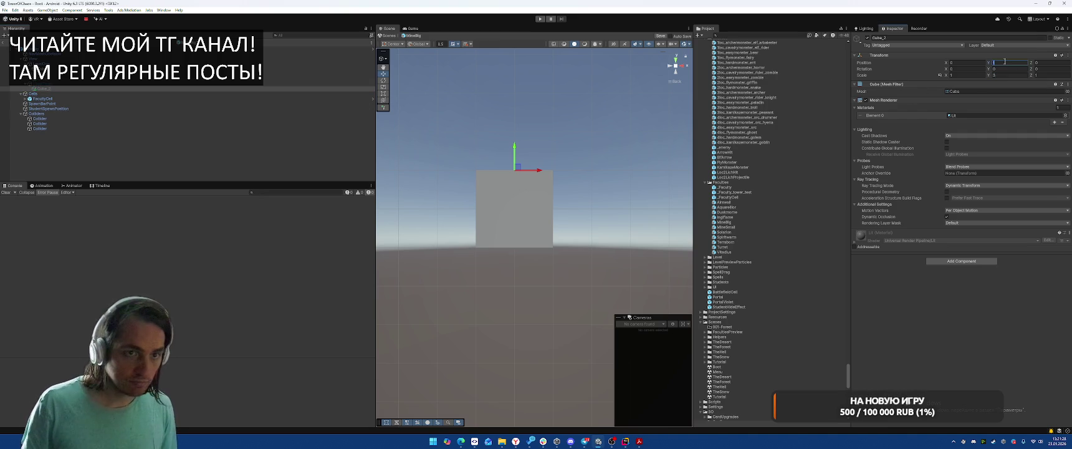
pyautogui.write('1.5')
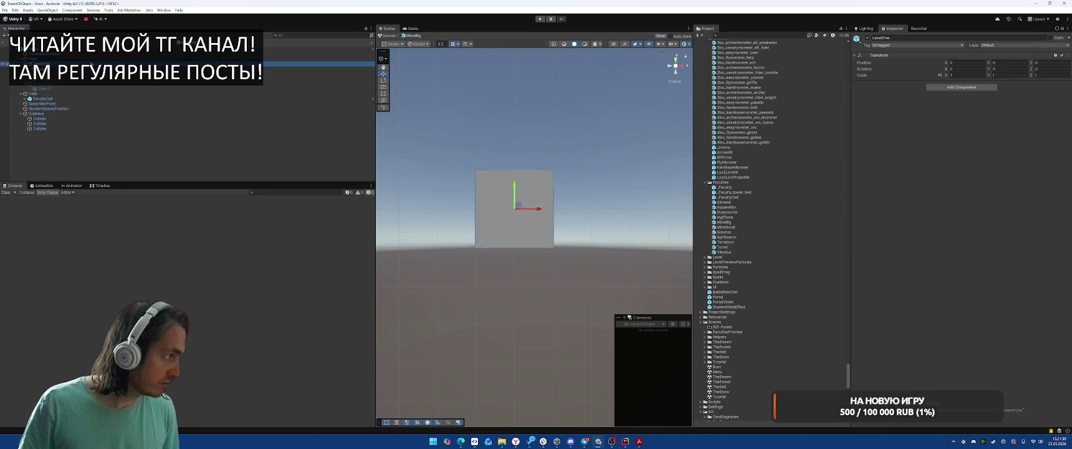
pyautogui.click(62, 84)
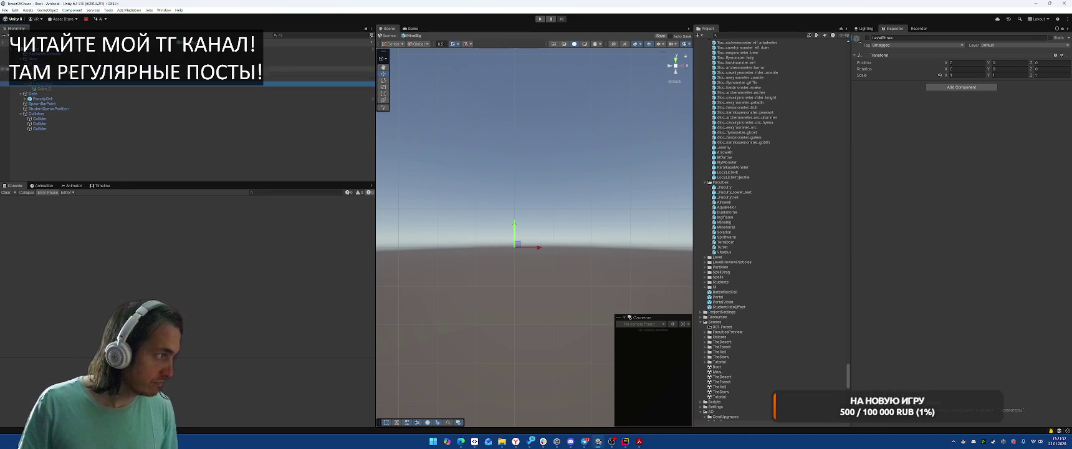
pyautogui.click(125, 64)
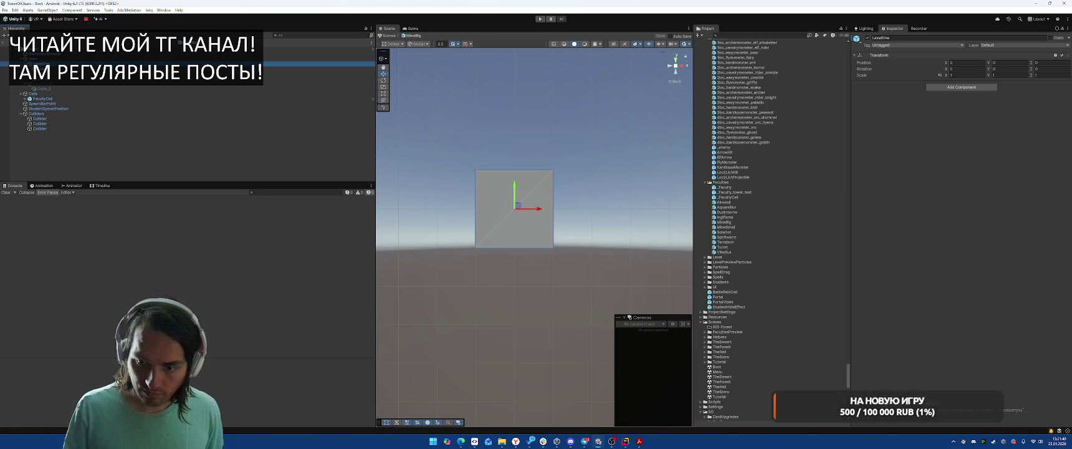
pyautogui.hotkey('alt', 'Tab')
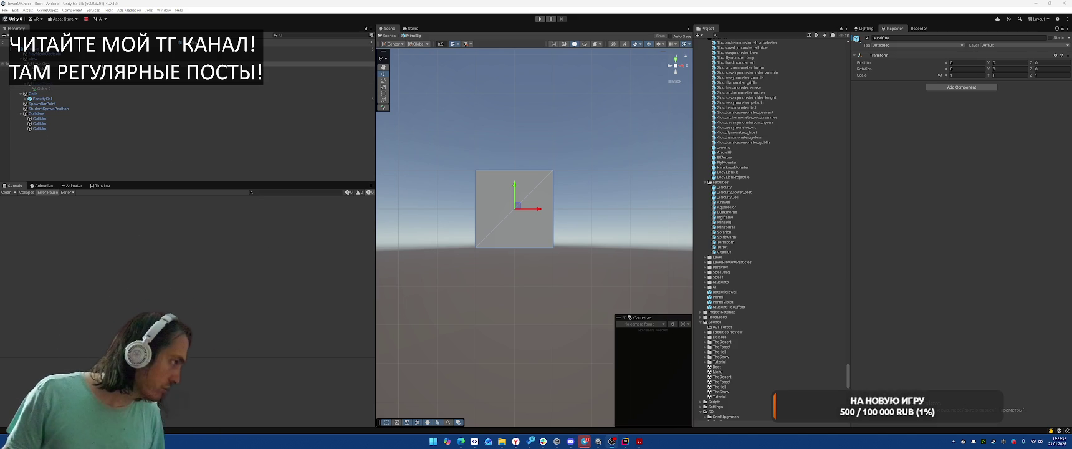
# Duplicate FacultyCell one cell upward and add FacultyCell_1 to MineBig's Cells list.
pyautogui.click(43, 98)
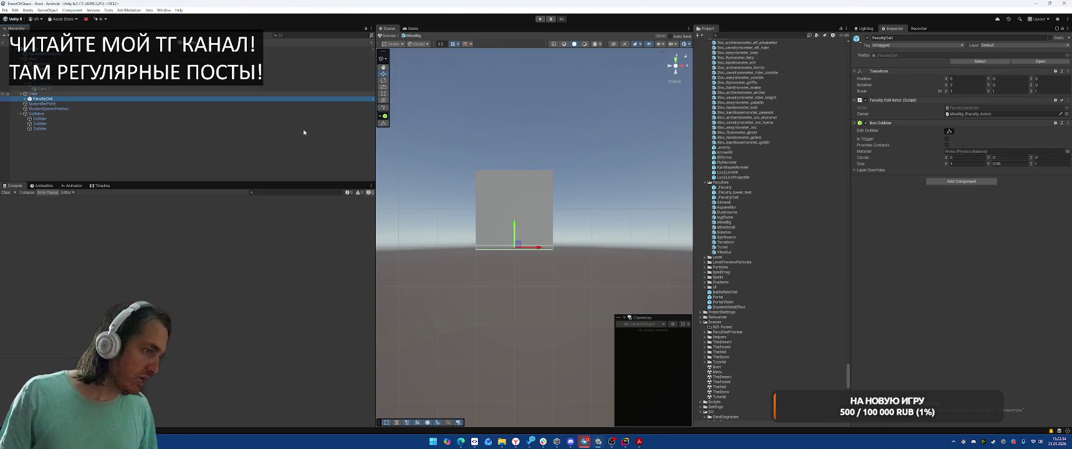
pyautogui.click(678, 61)
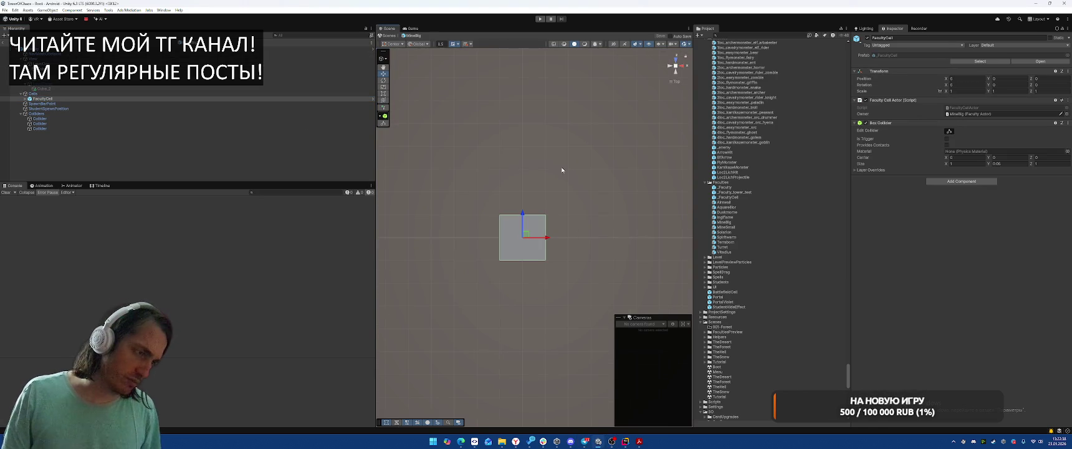
pyautogui.hotkey('ctrl', 'd')
pyautogui.moveTo(527, 234); pyautogui.dragTo(527, 189)
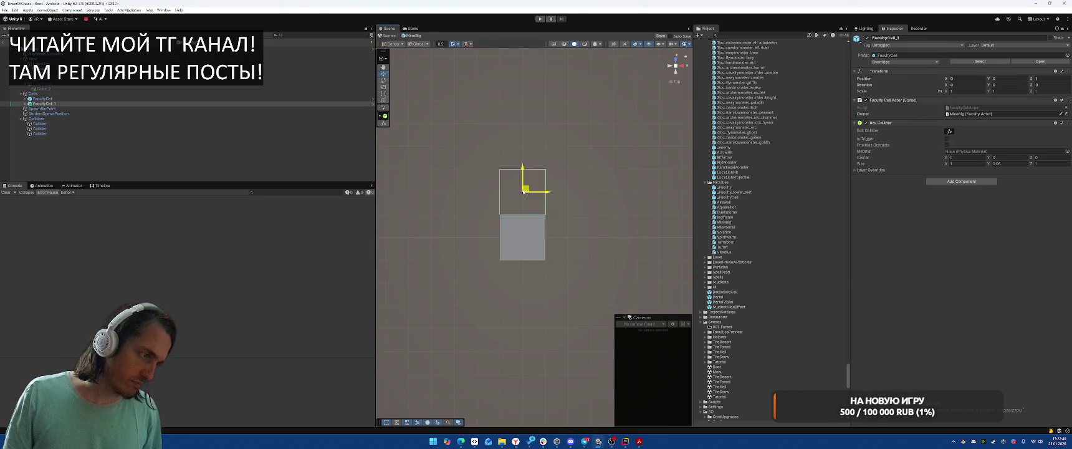
pyautogui.click(48, 104)
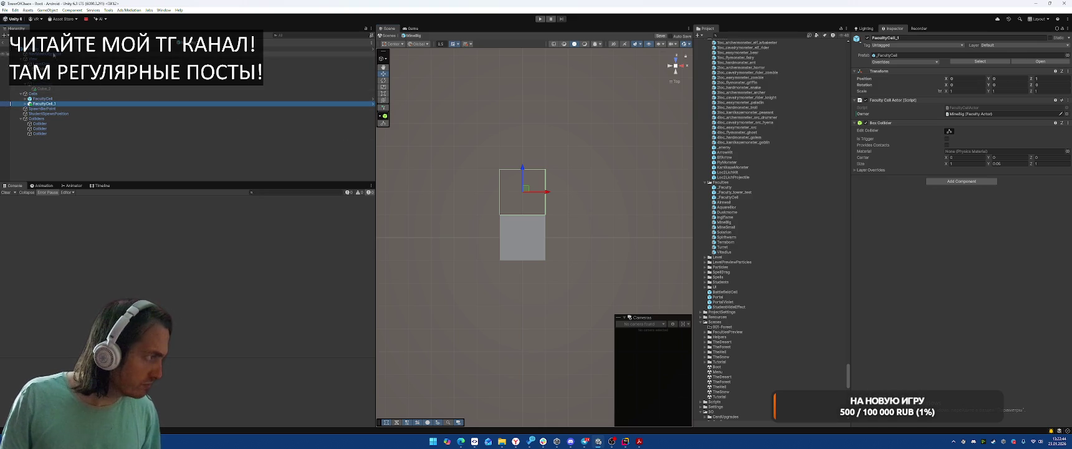
pyautogui.click(48, 49)
pyautogui.moveTo(44, 104); pyautogui.dragTo(878, 155)
# Widen Cube_2 to 1.5 times its width with the Rect tool.
pyautogui.moveTo(601, 208)
pyautogui.mouseDown()
pyautogui.moveTo(530, 156)
pyautogui.moveTo(474, 146)
pyautogui.mouseUp()
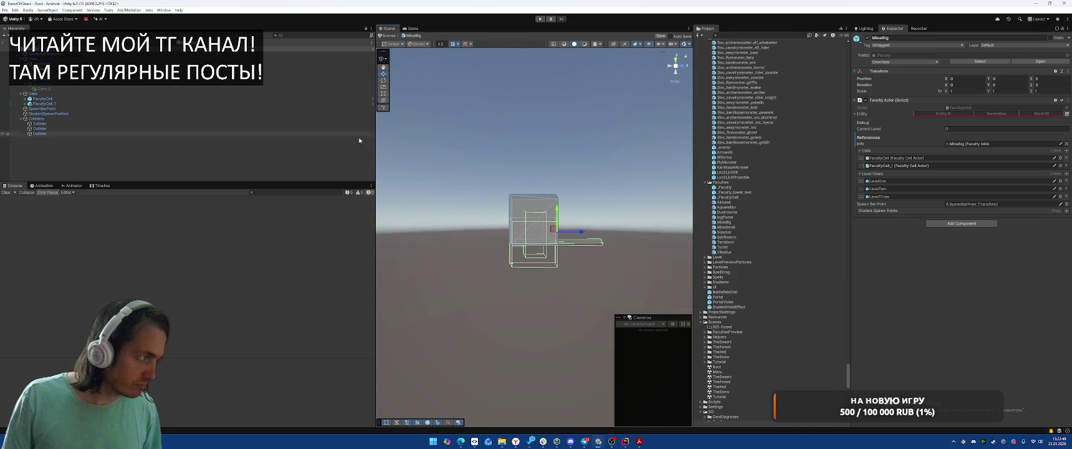
pyautogui.click(51, 89)
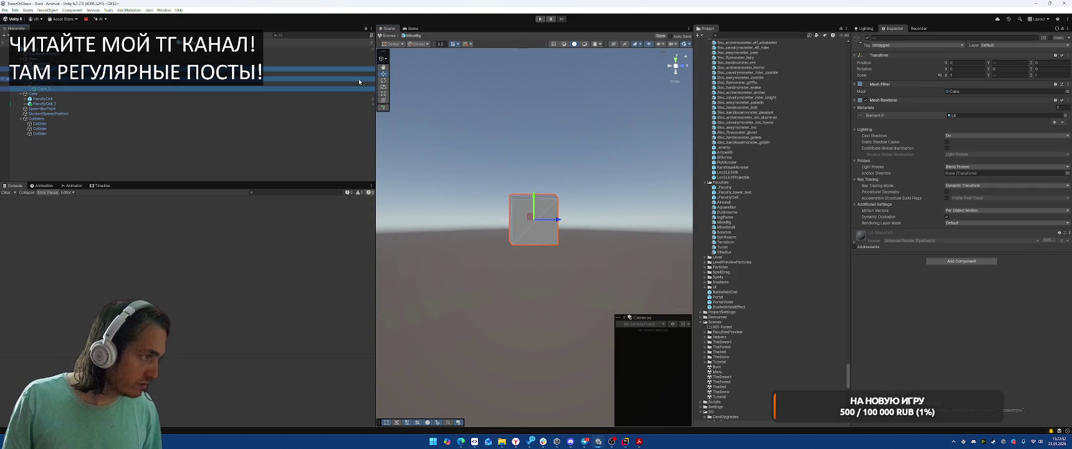
pyautogui.press('t')
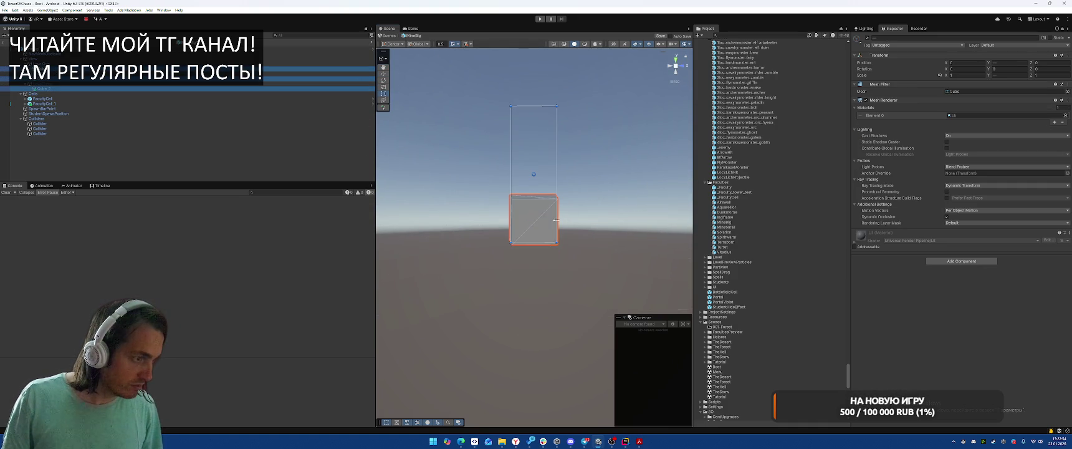
pyautogui.moveTo(555, 211); pyautogui.dragTo(602, 211)
# Review the LevelTwo and LevelThree views, the MineBig root and its NavMeshObstacle.
pyautogui.click(318, 75)
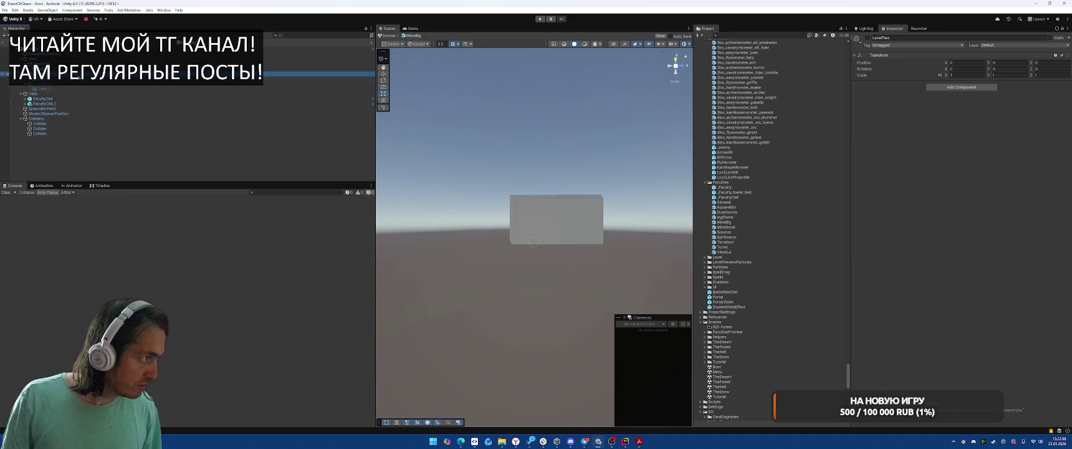
pyautogui.click(318, 83)
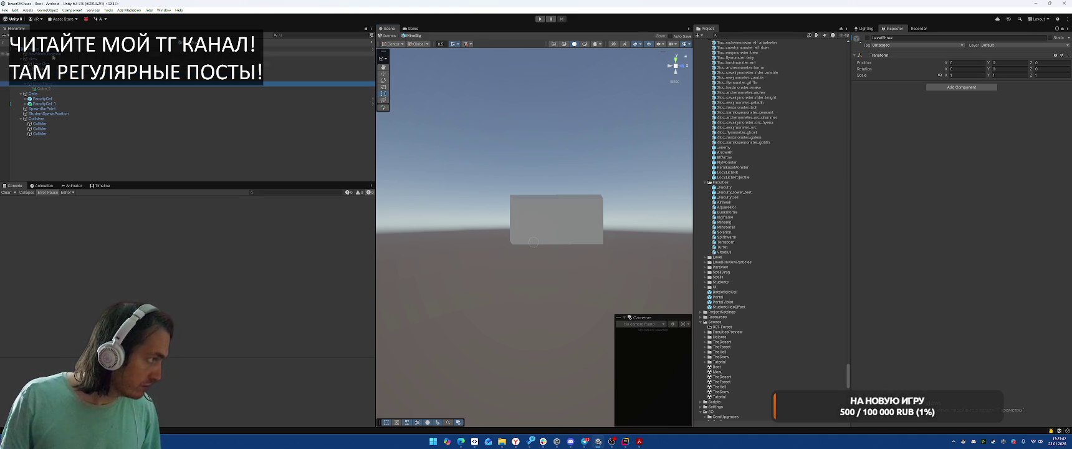
pyautogui.click(198, 48)
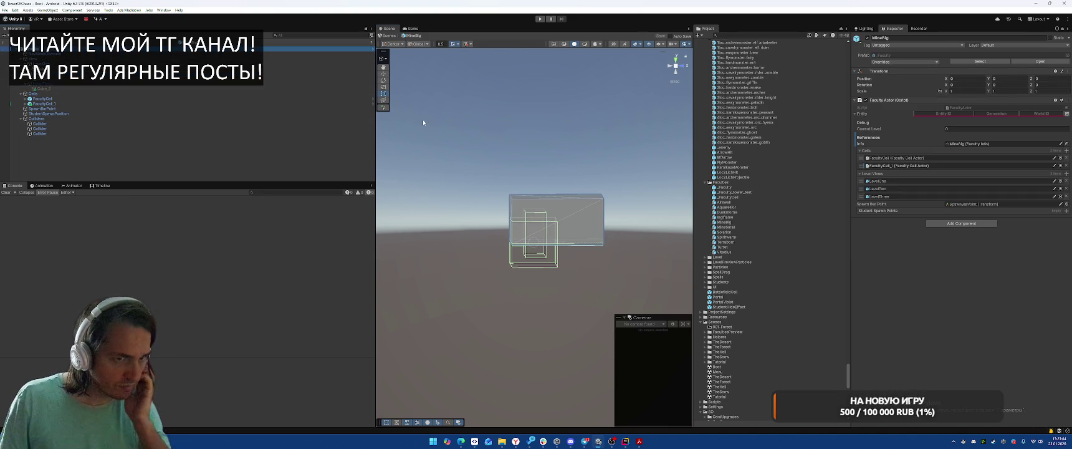
pyautogui.moveTo(423, 119)
pyautogui.mouseDown()
pyautogui.moveTo(533, 124)
pyautogui.moveTo(436, 174)
pyautogui.mouseUp()
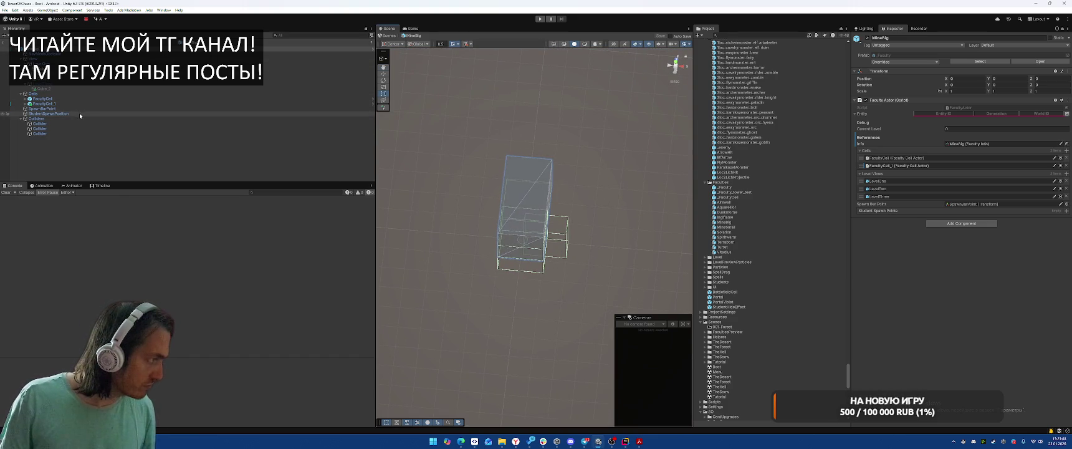
pyautogui.click(54, 54)
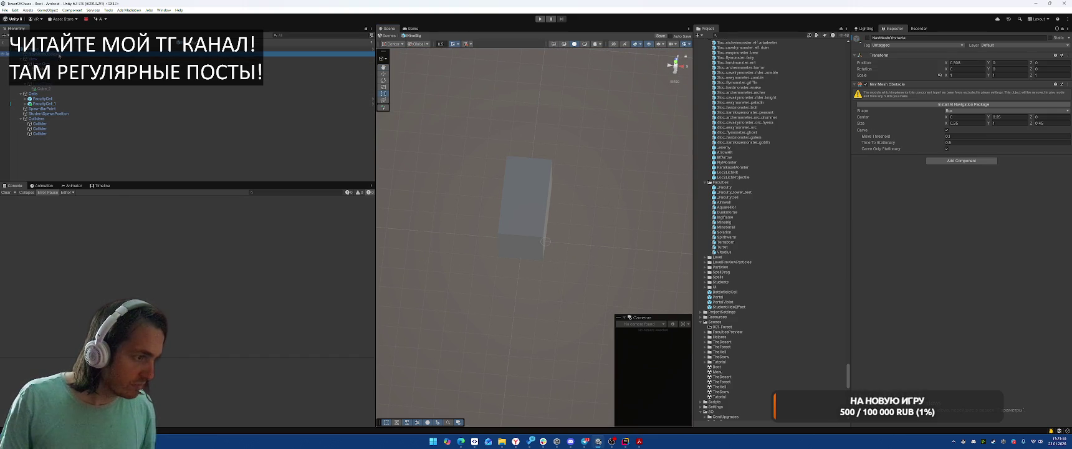